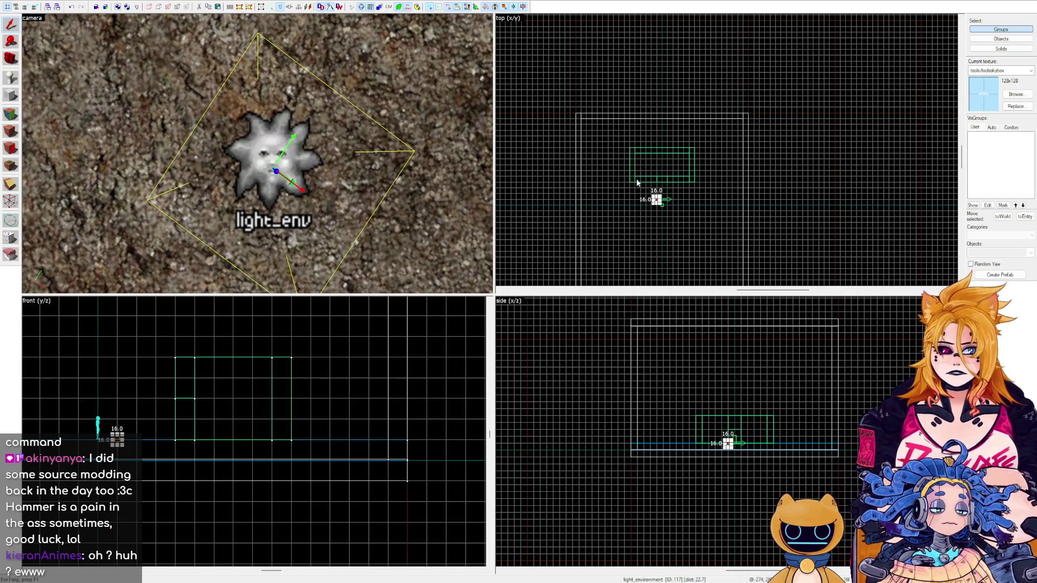
Select the world brush and open the worldspawn properties, showing skybox sky_day01_01.
left_click(98, 146)
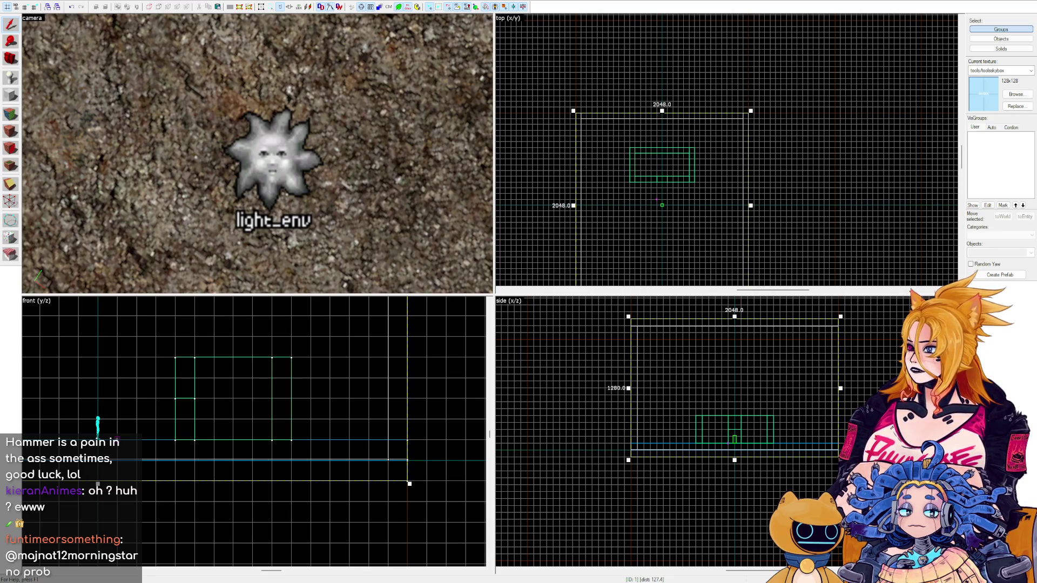
key("alt+Return")
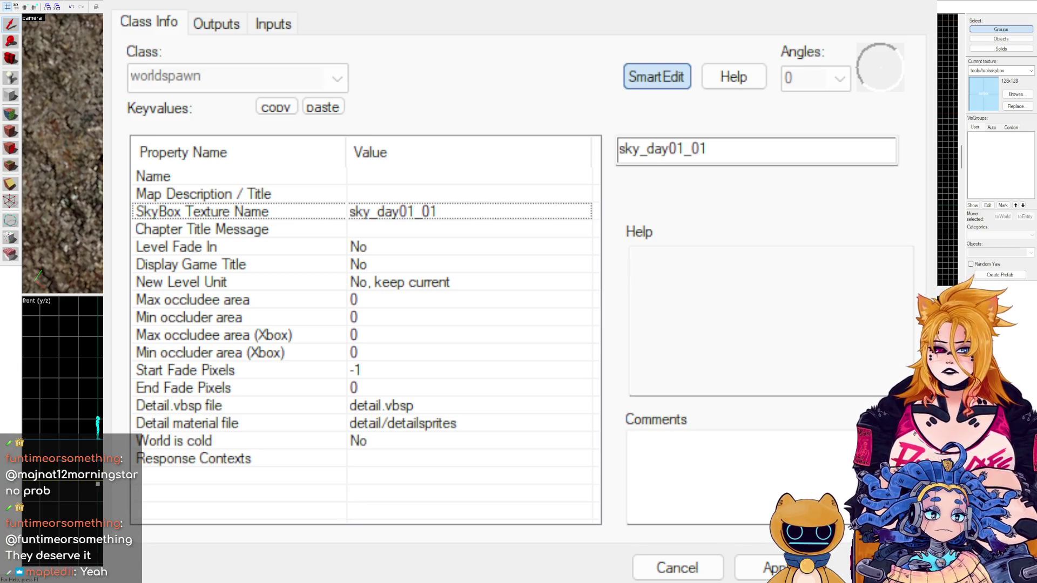
Set the map's Name property to PoopTest.
left_click(387, 247)
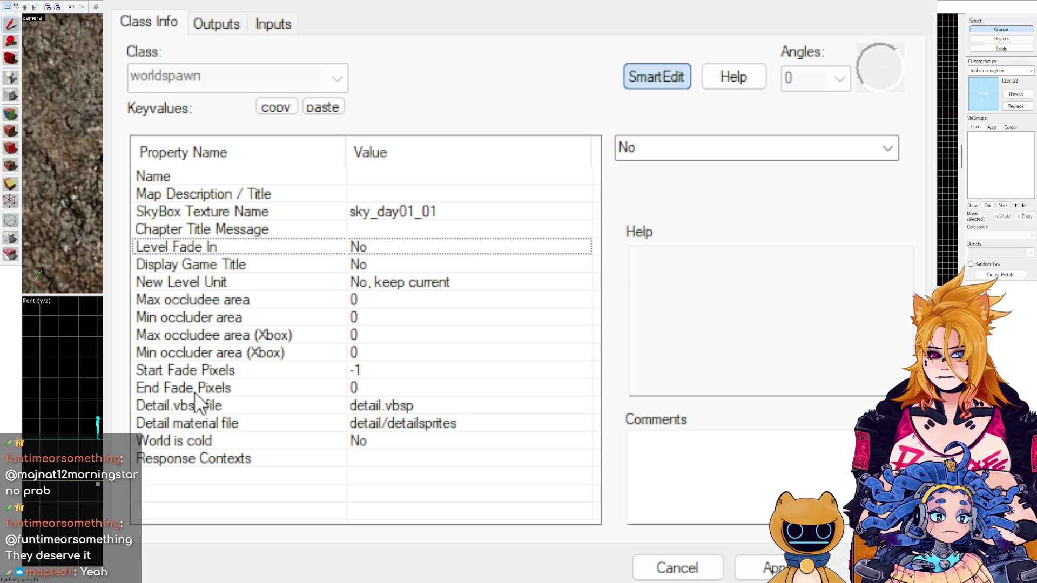
left_click(229, 443)
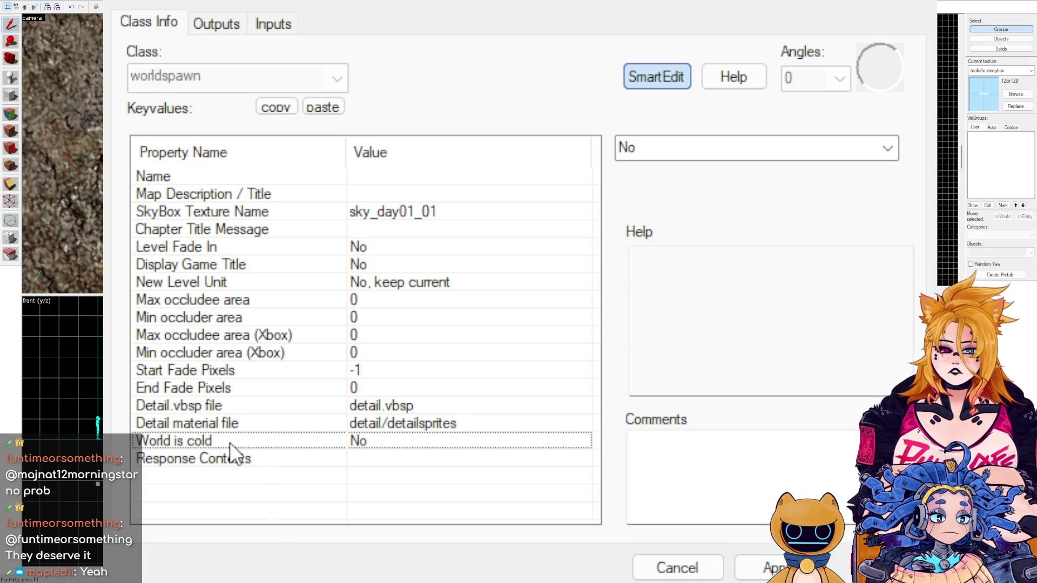
left_click(222, 458)
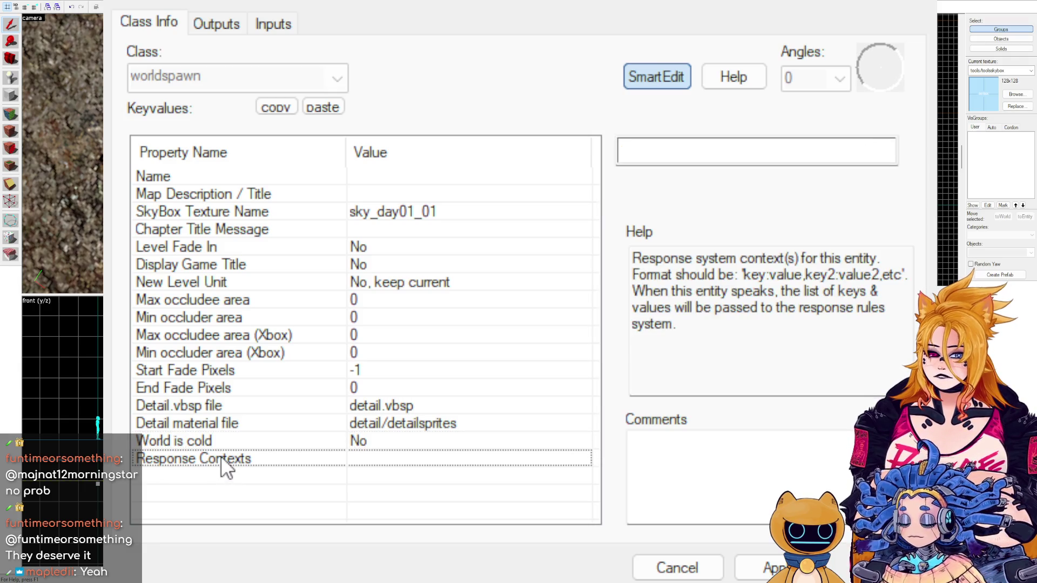
left_click(390, 176)
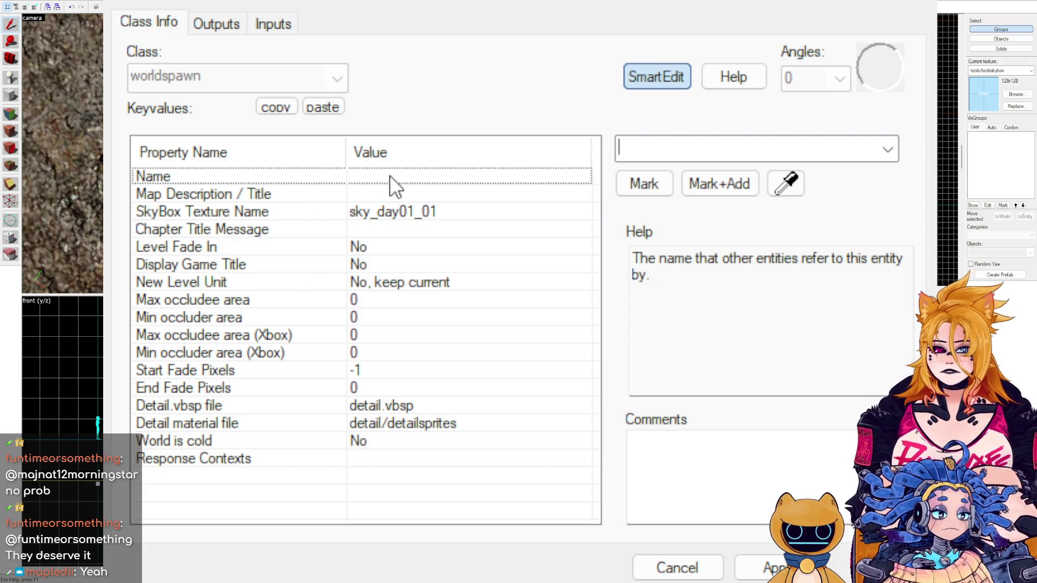
left_click(785, 149)
type("PoopTe")
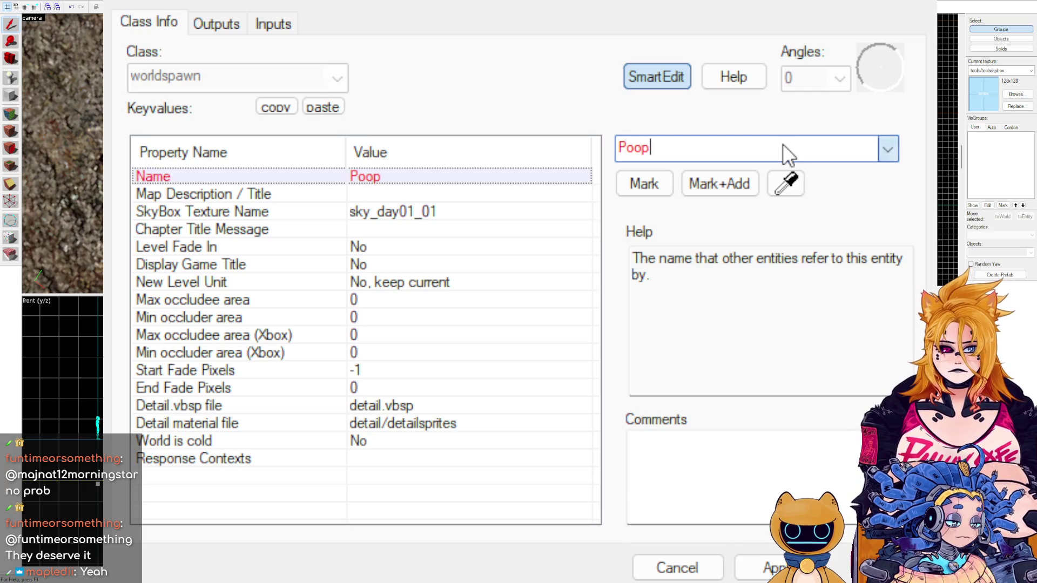
type("st")
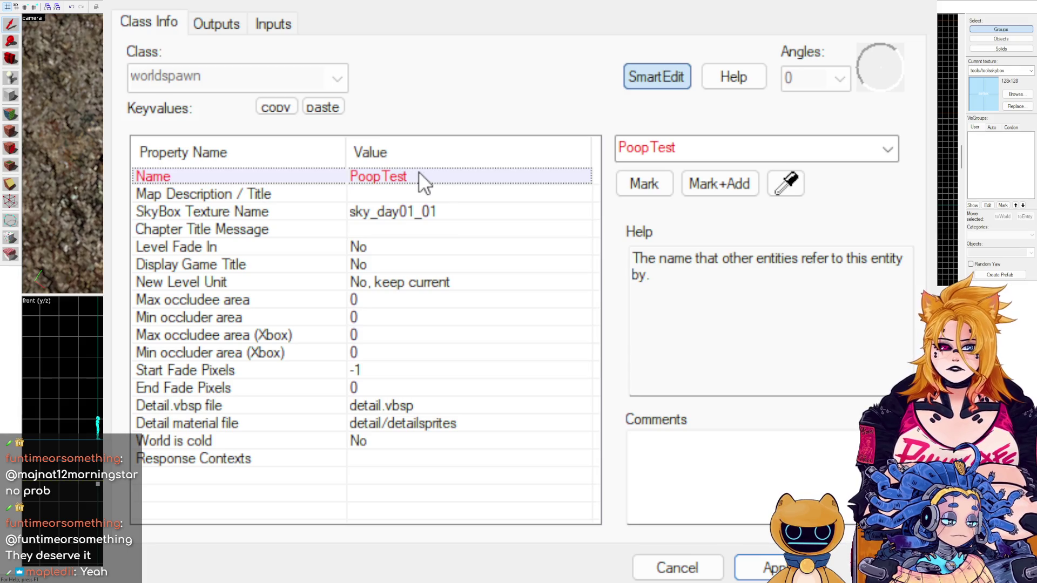
Copy PoopTest into the Map Description / Title property.
left_click(377, 182)
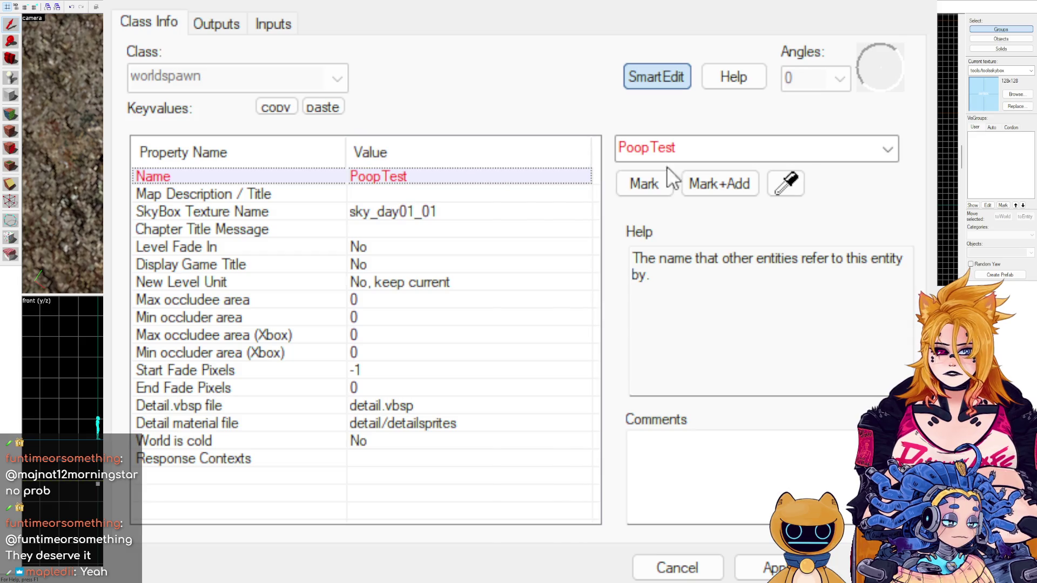
left_click(648, 150)
left_click(704, 145)
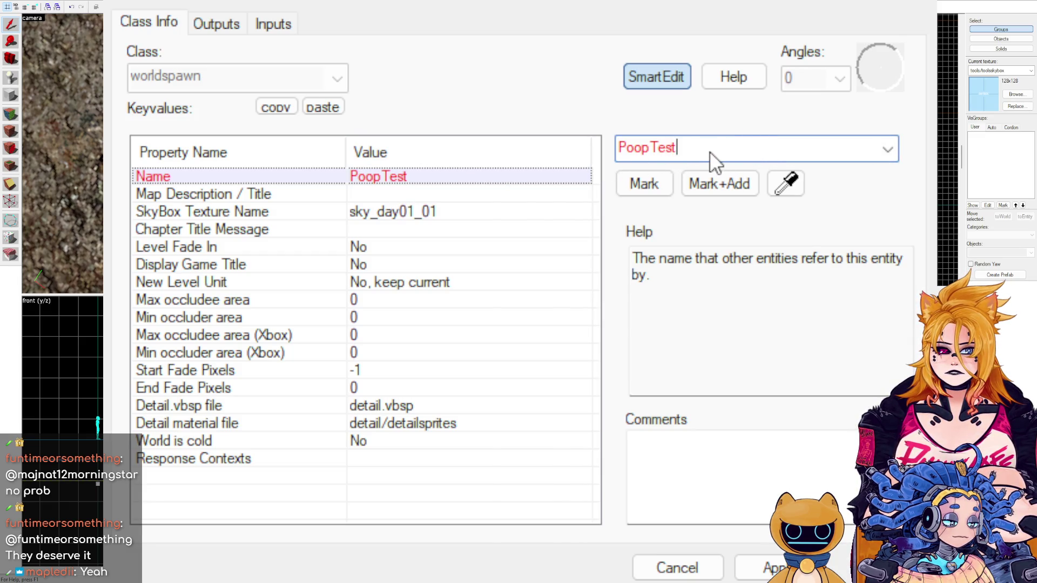
left_click_drag(715, 152, 599, 151)
key("ctrl+c")
left_click(416, 192)
left_click(731, 157)
key("ctrl+v")
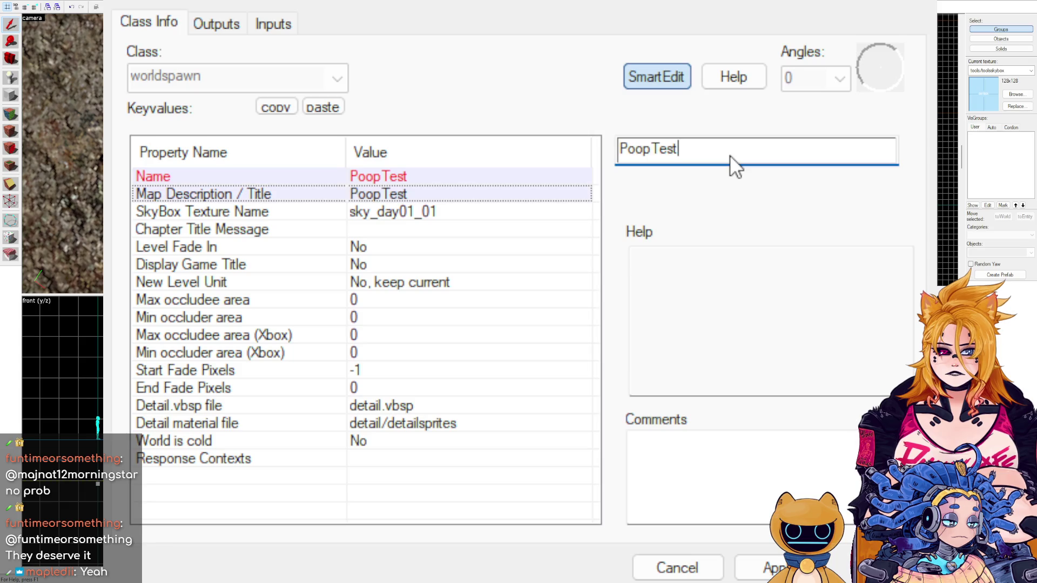
Change the SkyBox Texture Name to sky_day01_08 and close the map properties.
left_click(793, 283)
left_click(474, 211)
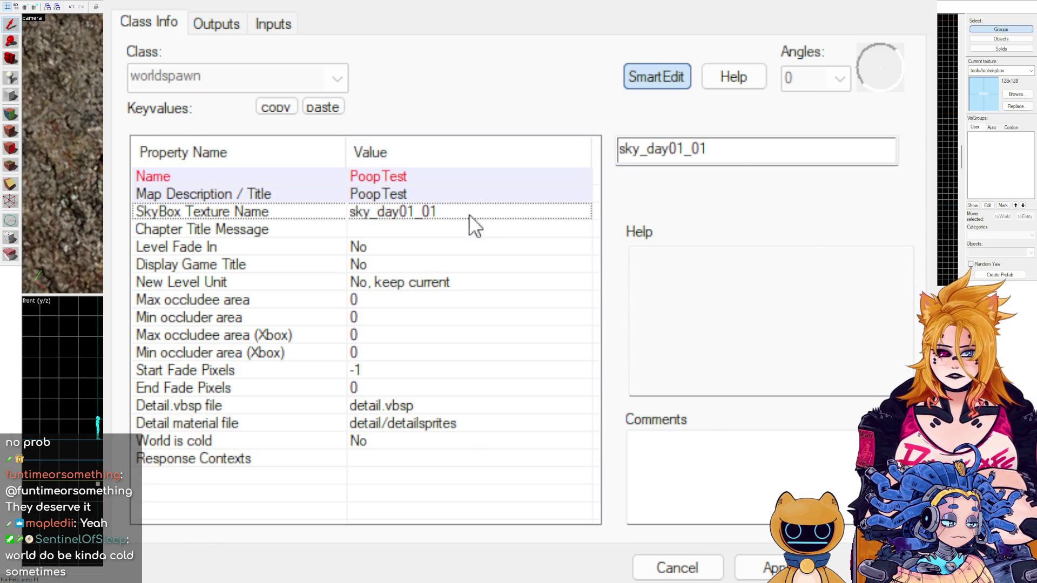
left_click_drag(740, 147, 685, 156)
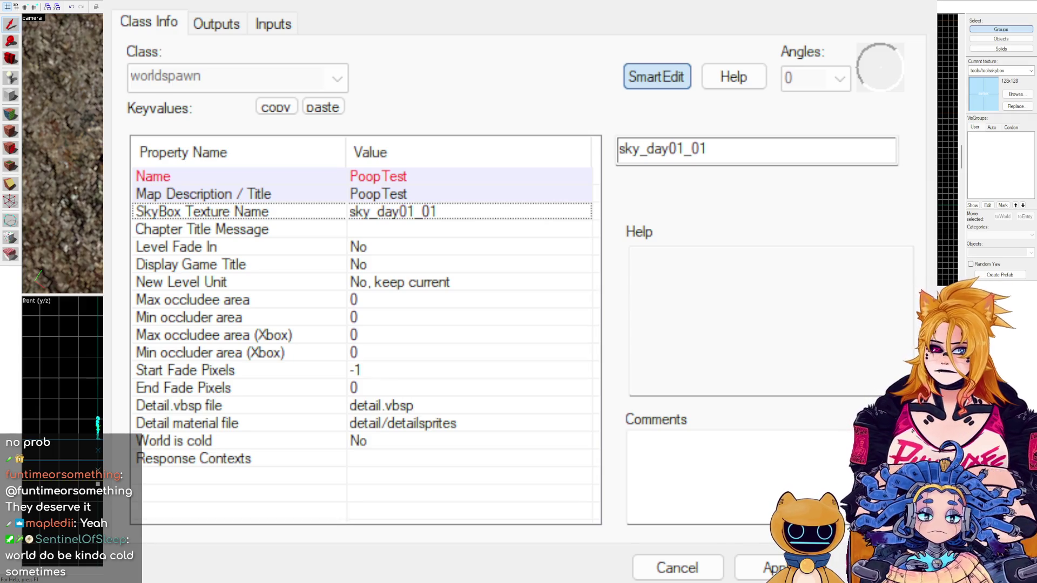
left_click(750, 147)
key("BackSpace")
type("8")
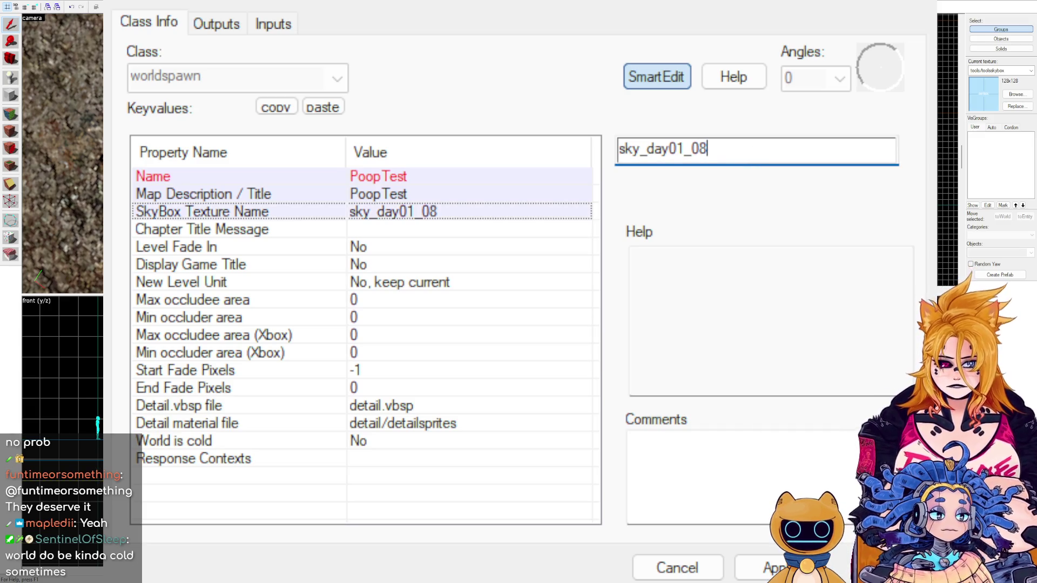
key("Tab")
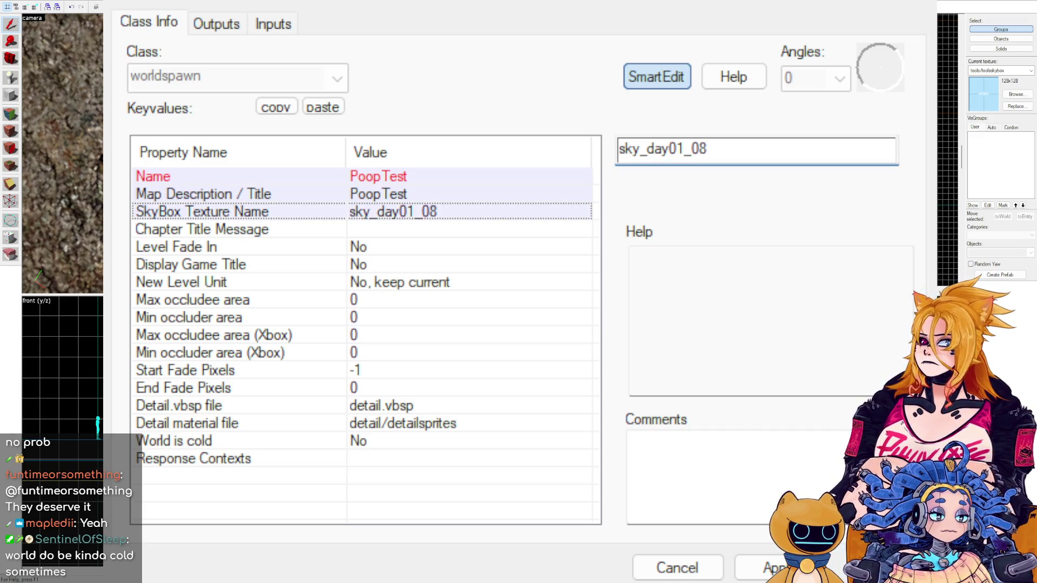
key("Tab")
key("Tab")
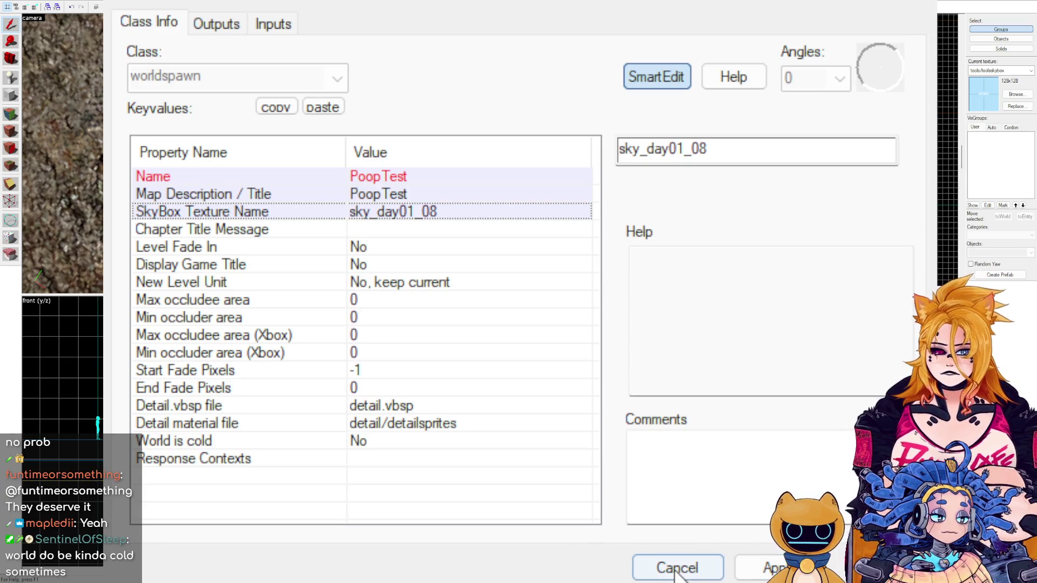
left_click(676, 572)
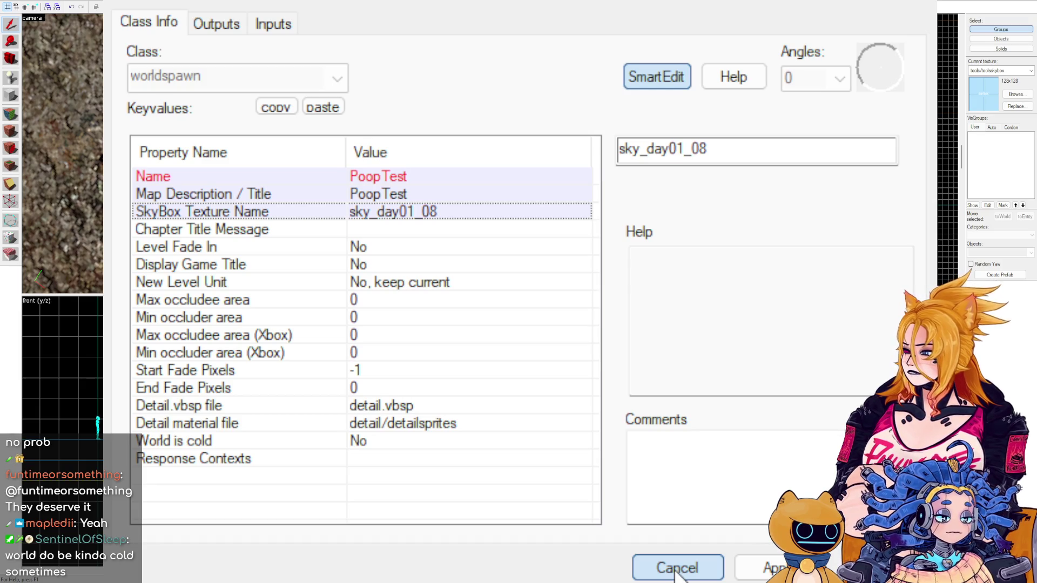
left_click(675, 572)
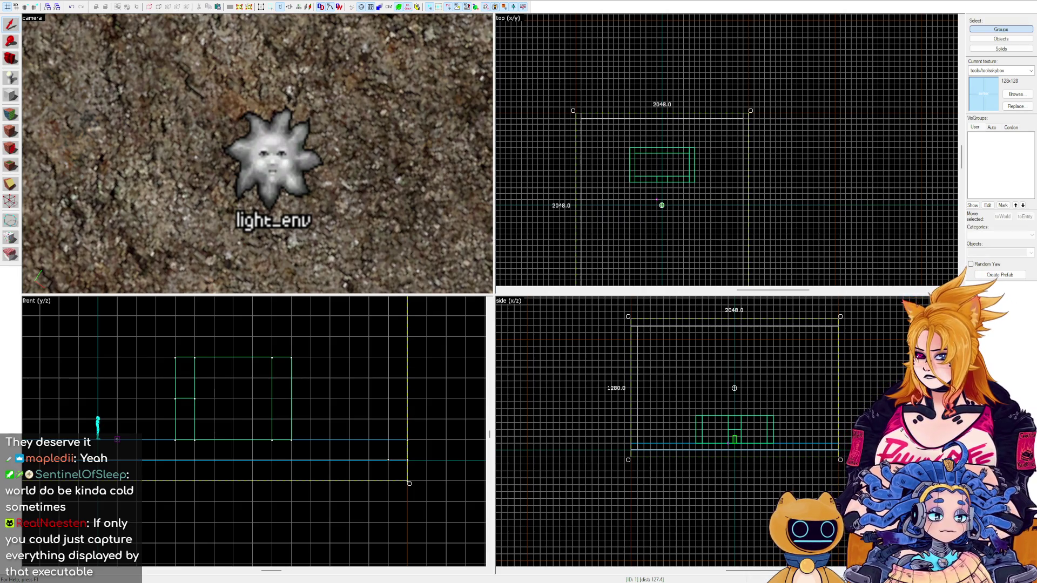
Select the light_env sun entity and open its properties, showing angles 0 108 0.
left_click(302, 181)
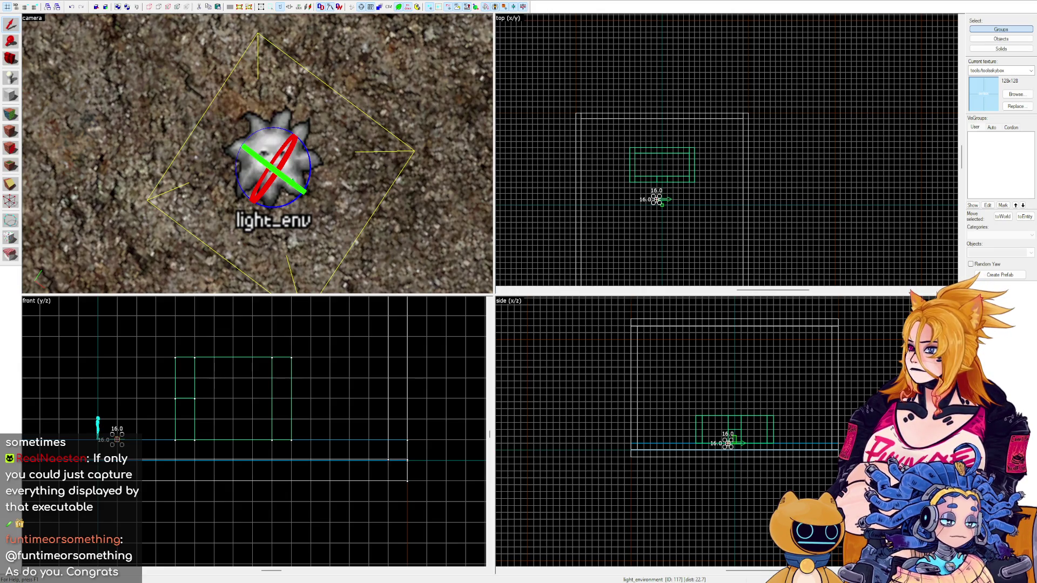
key("alt+Return")
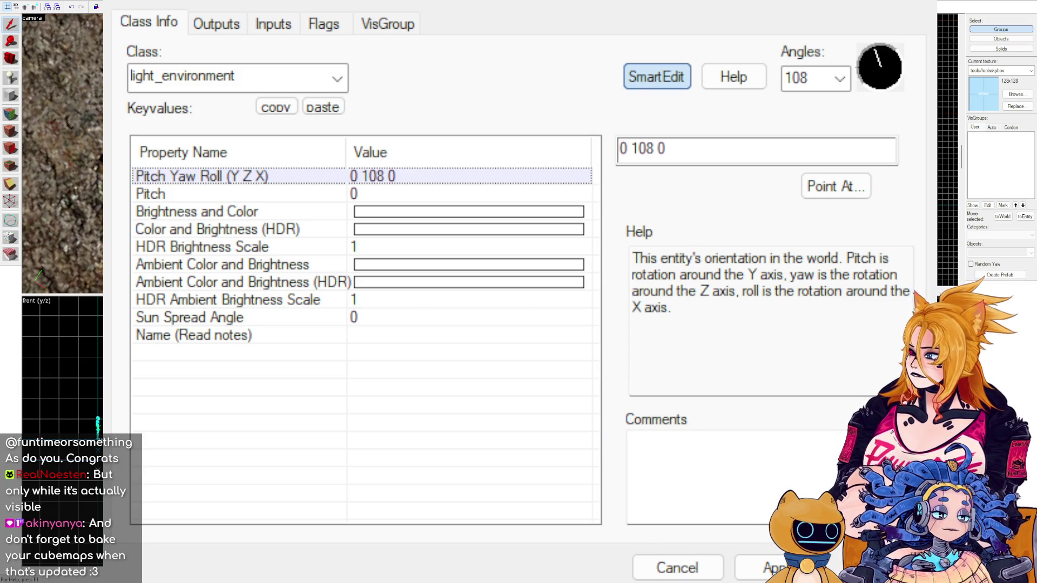
Set the sun's Pitch to -35.
left_click(384, 191)
left_click(729, 147)
key("BackSpace")
type("-35")
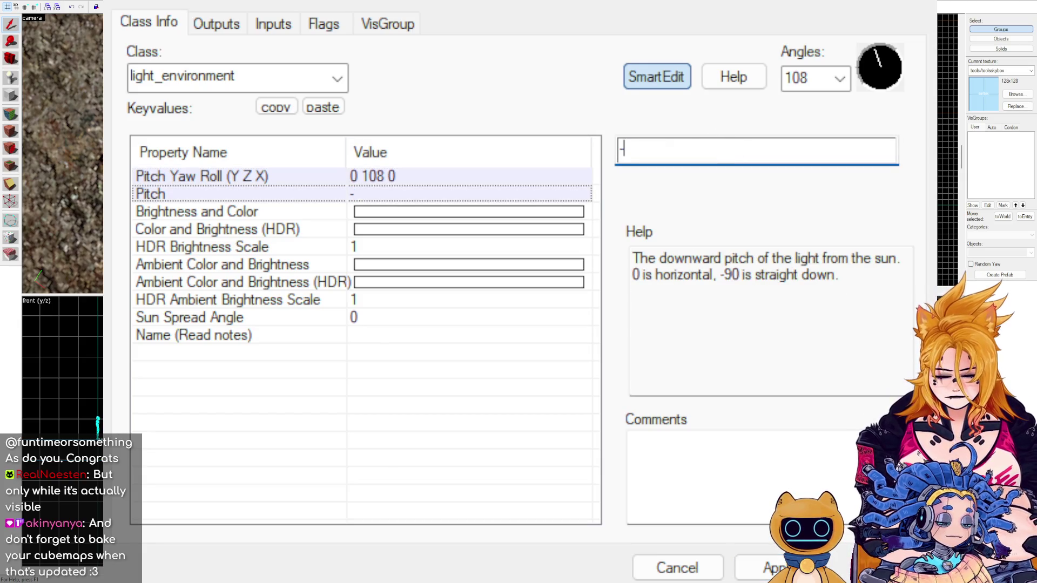
key("Return")
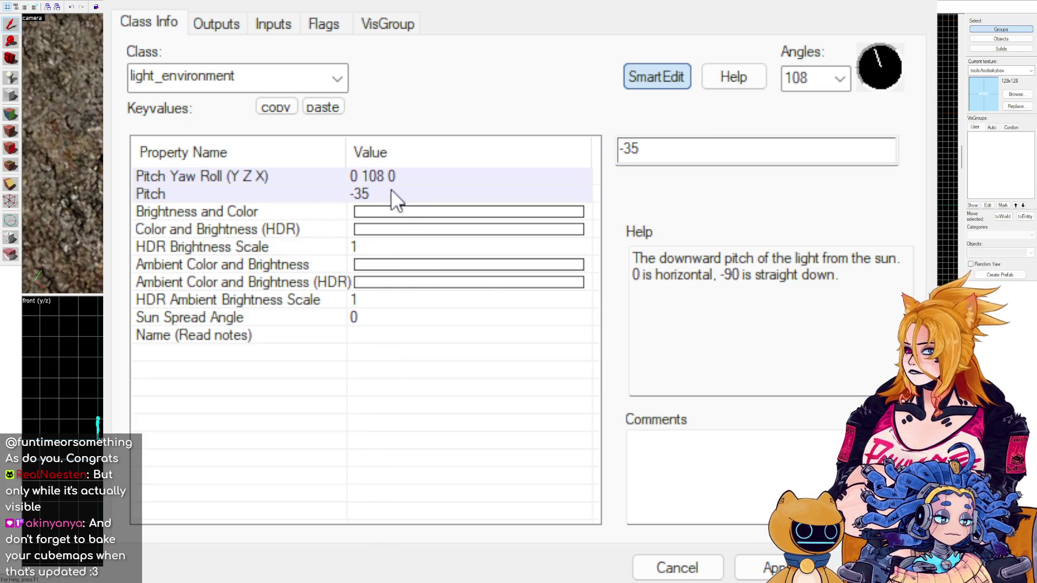
left_click(420, 216)
left_click(741, 148)
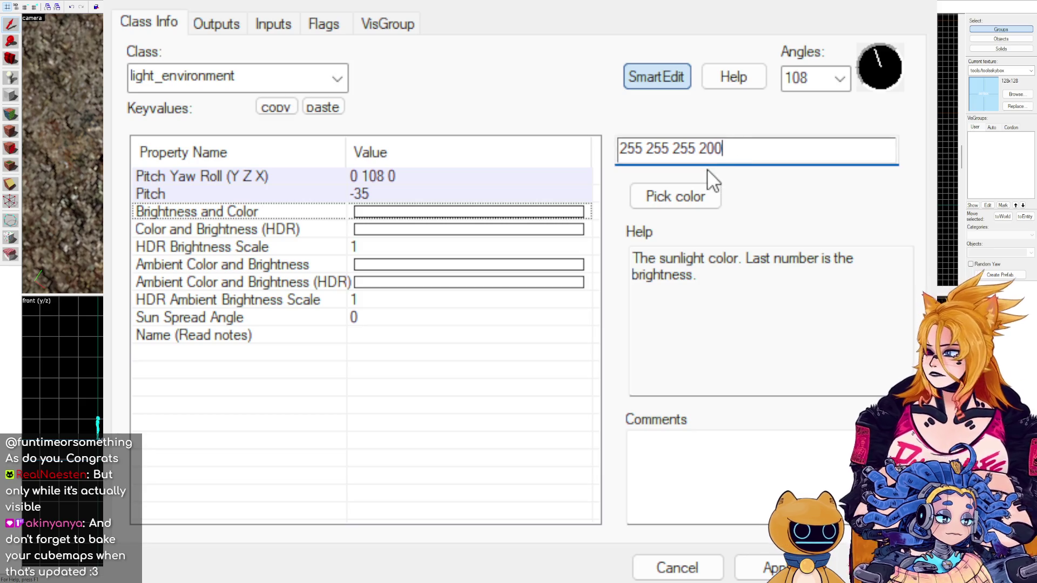
key("Left")
key("Left")
key("Left")
key("shift+Left")
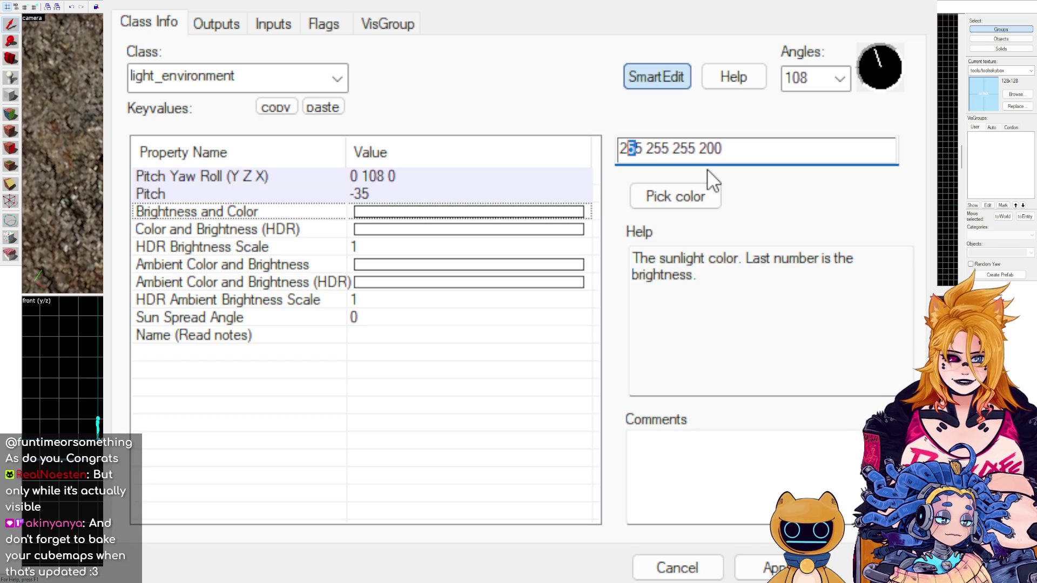
type("3")
key("Right")
key("Right")
key("shift+Right")
key("shift+Right")
key("shift+Right")
type("155")
key("Right")
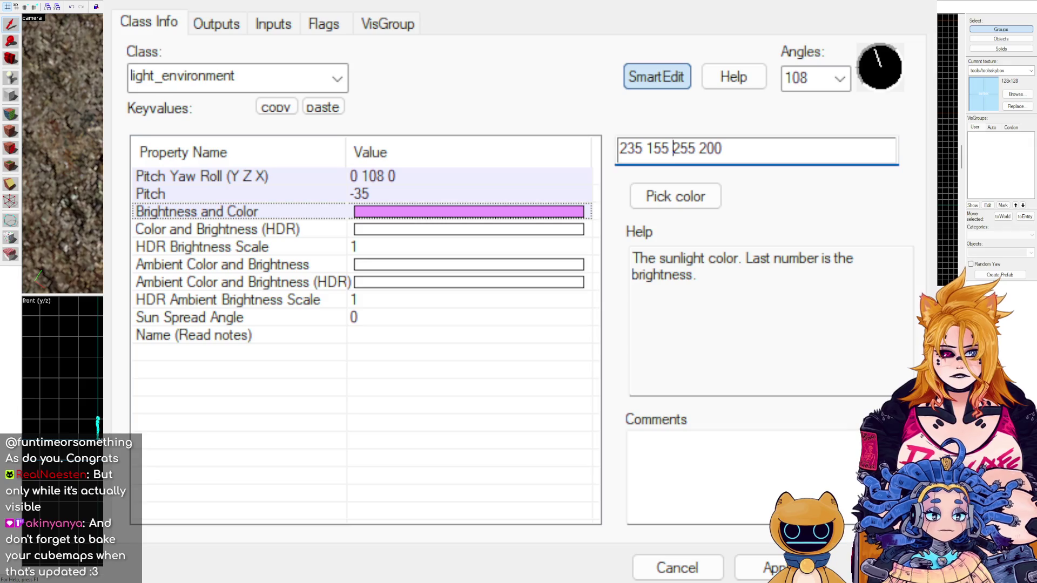
key("shift+Right")
key("shift+Right")
key("shift+Right")
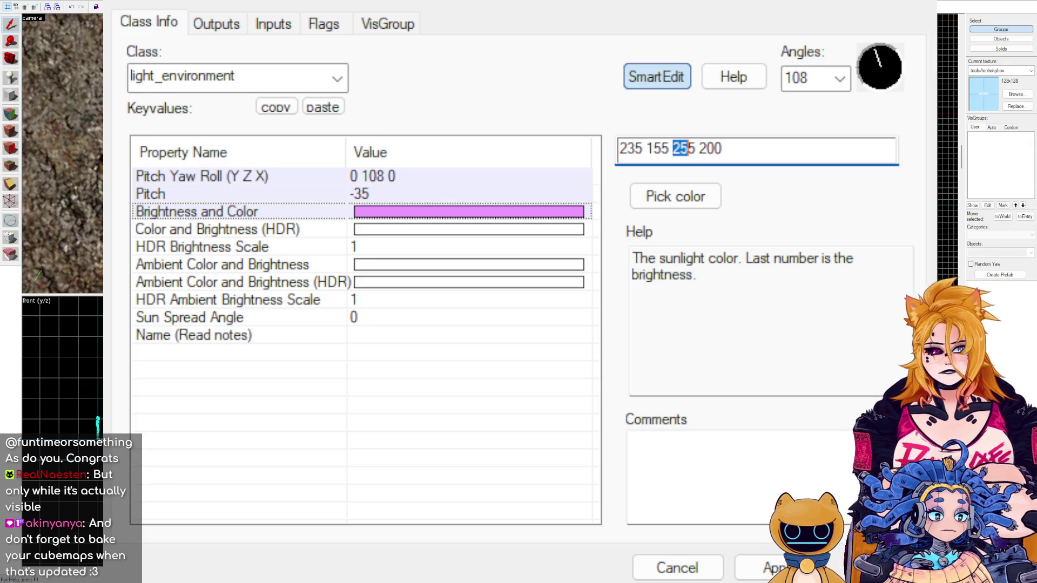
type("71")
key("Right")
key("shift+Right")
key("shift+Right")
key("shift+Right")
type("100")
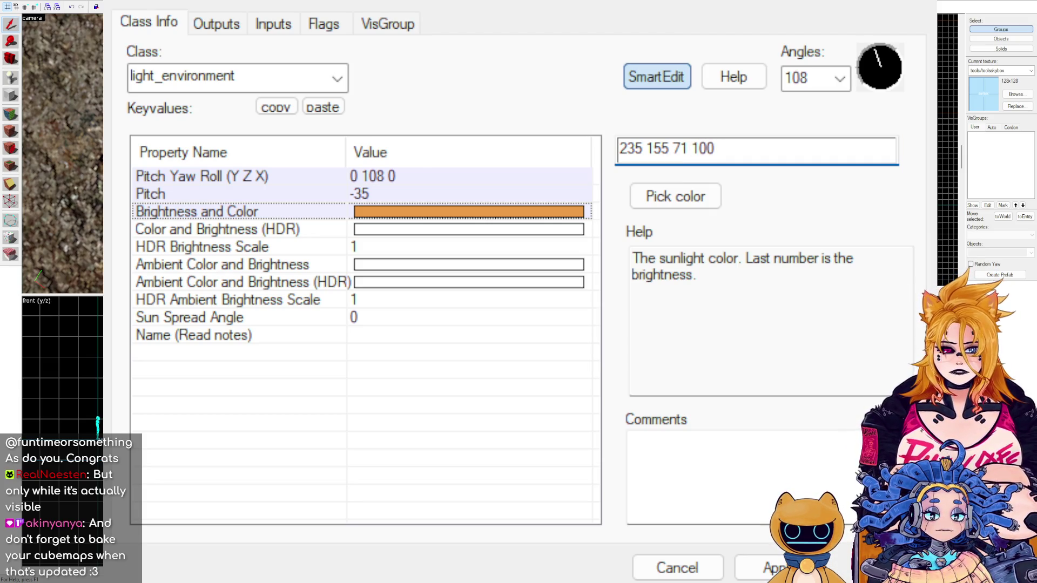
type("0")
left_click(745, 574)
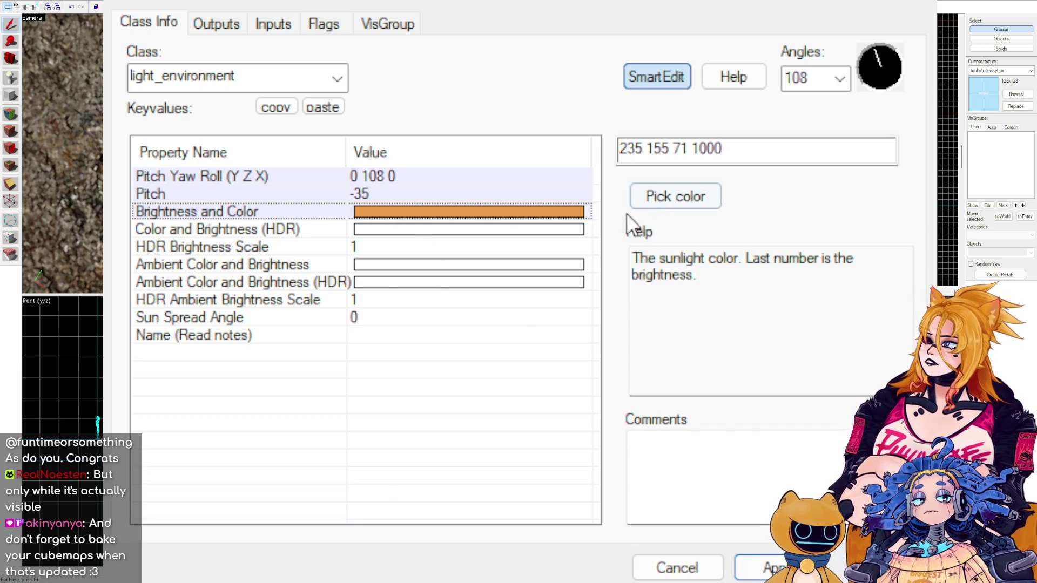
left_click(406, 222)
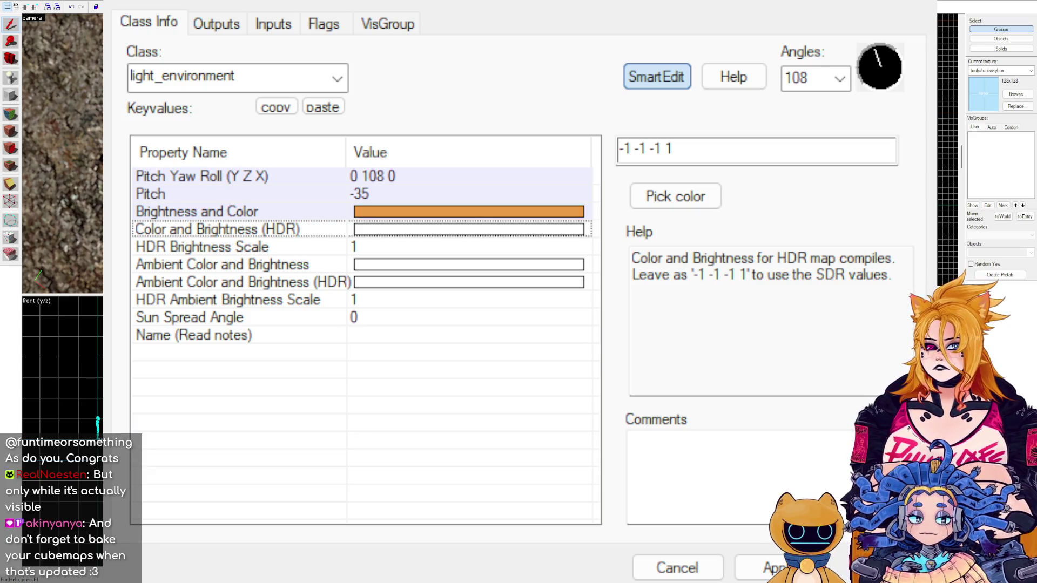
left_click(320, 263)
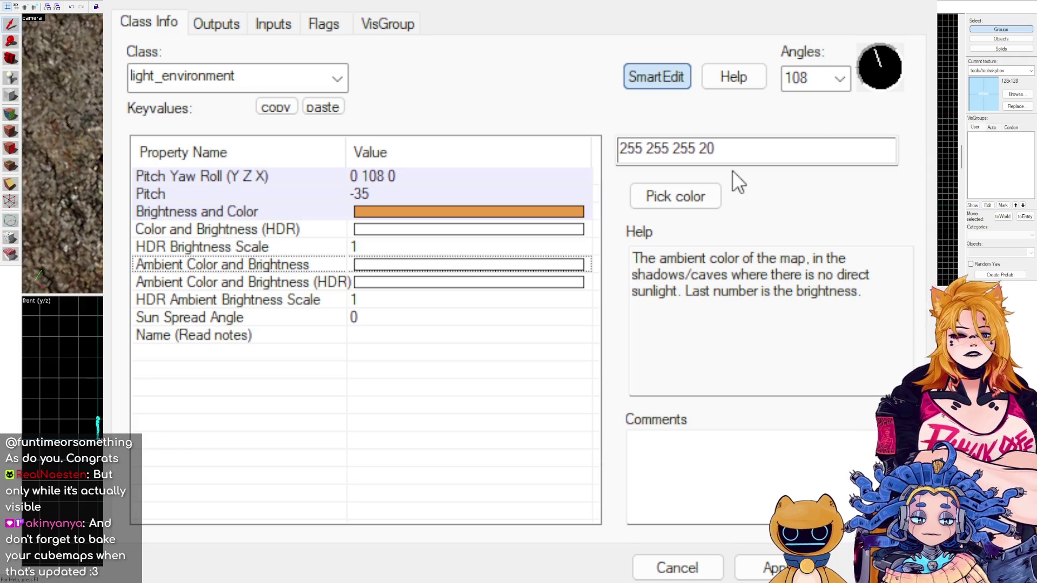
left_click(733, 152)
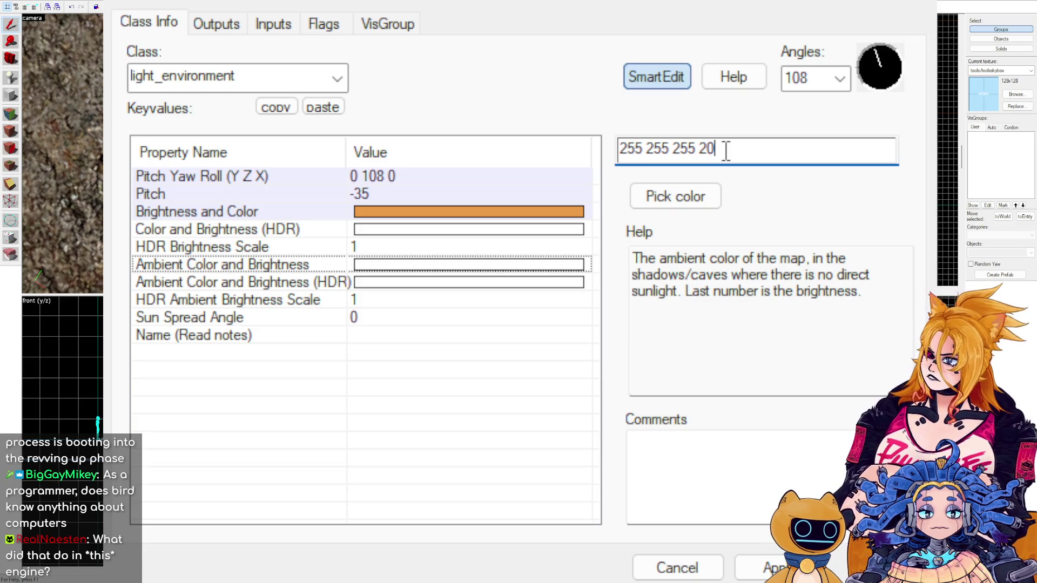
left_click(551, 211)
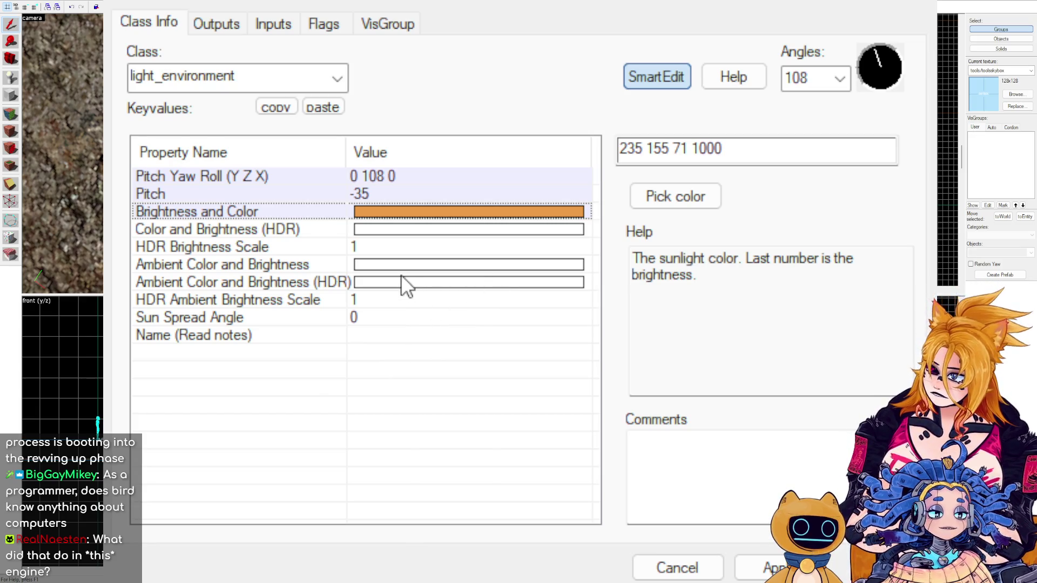
left_click(437, 252)
left_click(444, 264)
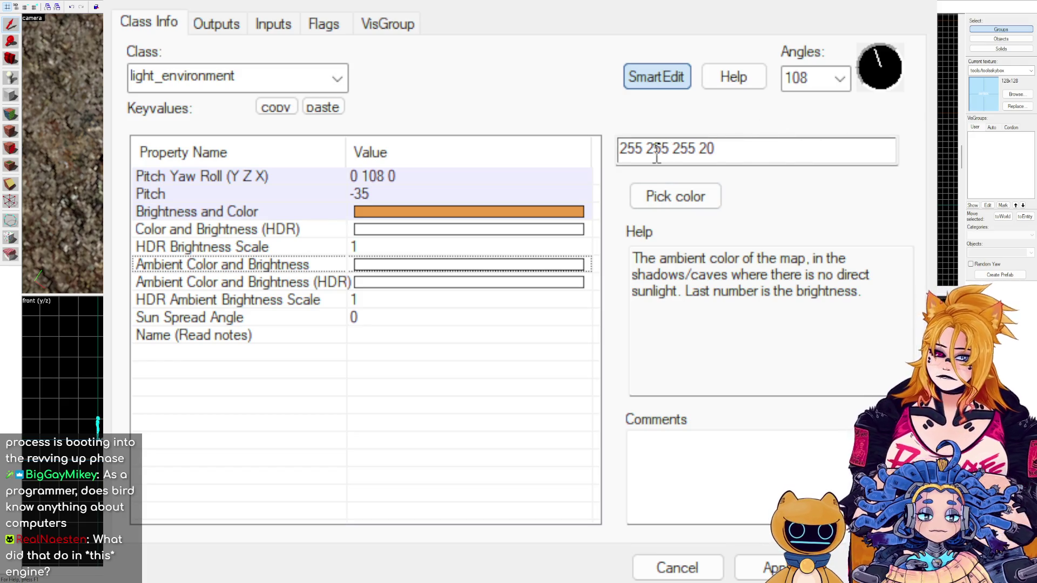
double_click(636, 149)
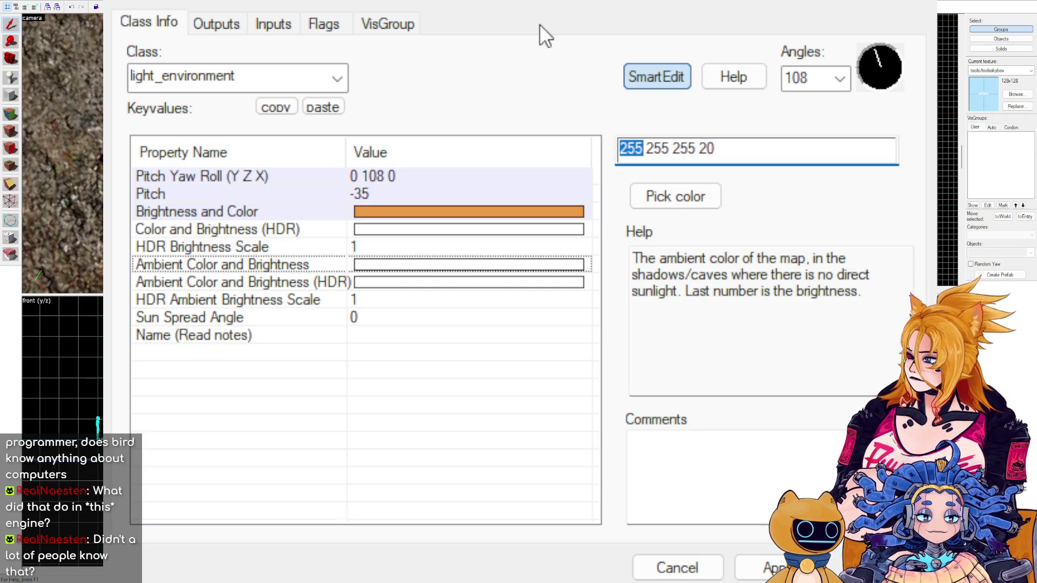
type("105")
key("Right")
key("shift+Right")
key("shift+Right")
key("shift+Right")
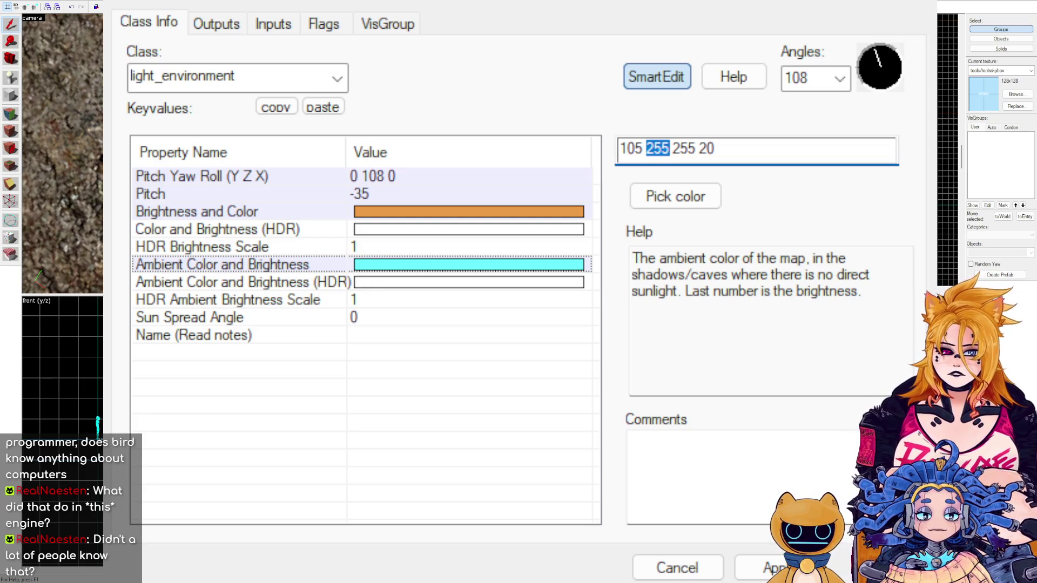
type("142")
key("shift+Right")
key("shift+Right")
key("shift+Right")
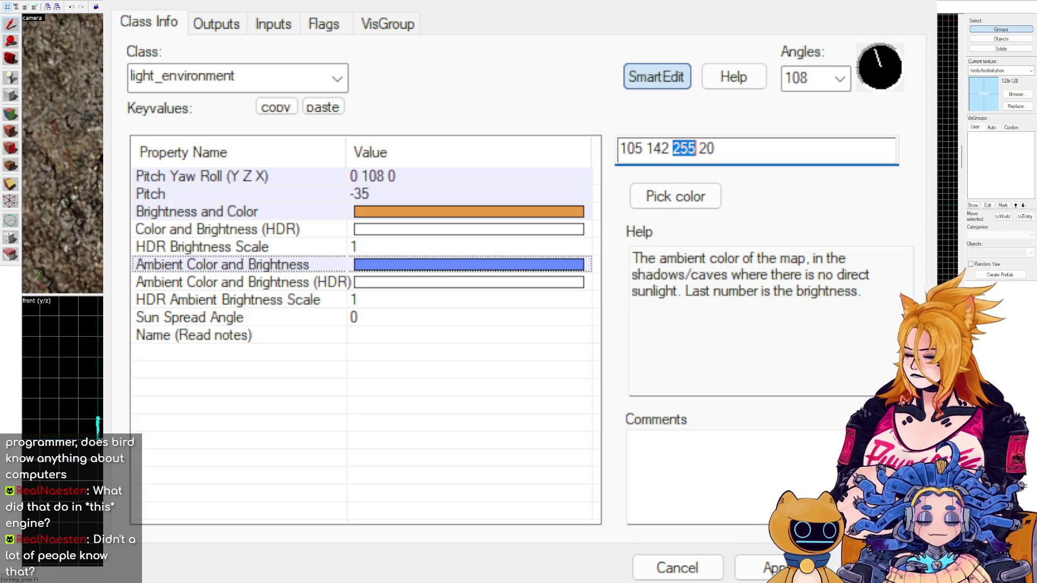
type("165")
key("shift+Right")
key("shift+Right")
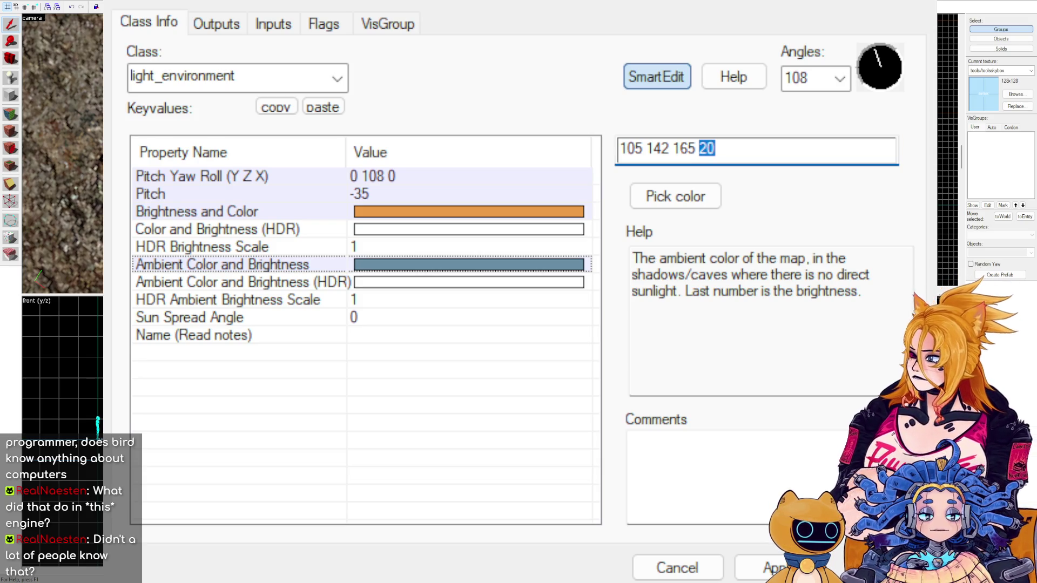
type("120")
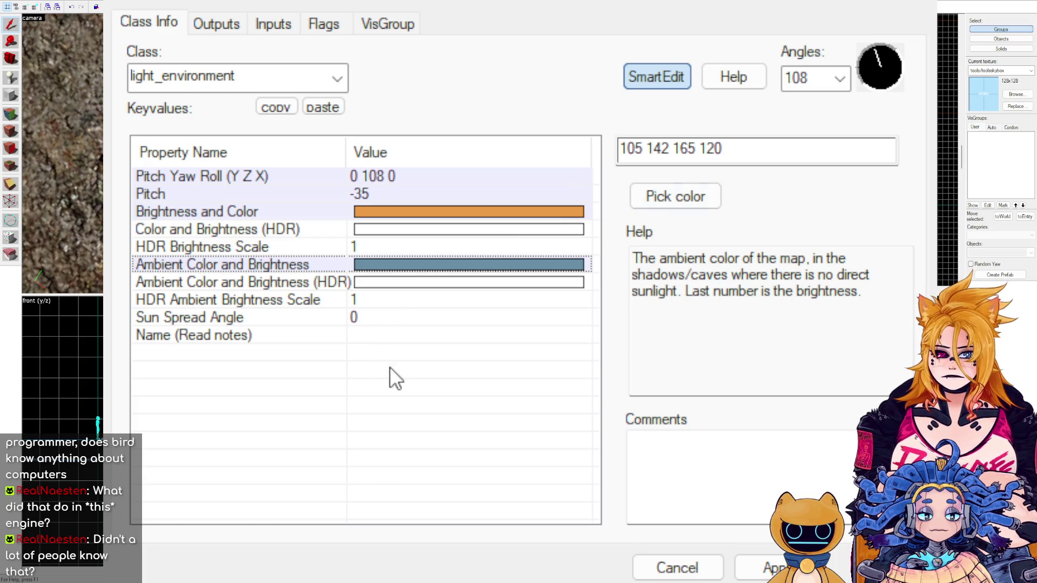
left_click(397, 318)
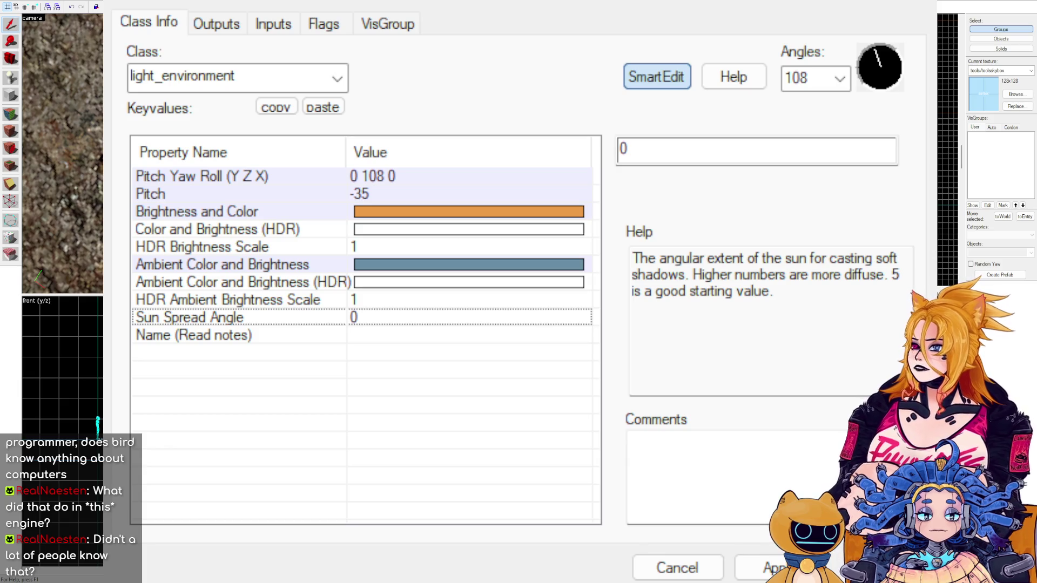
left_click(764, 564)
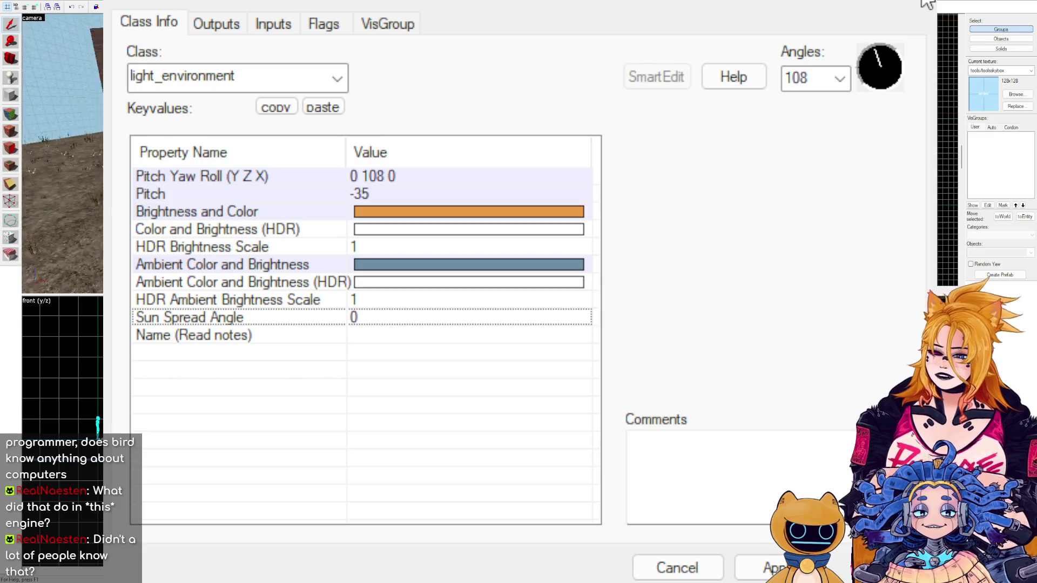
key("shift+e")
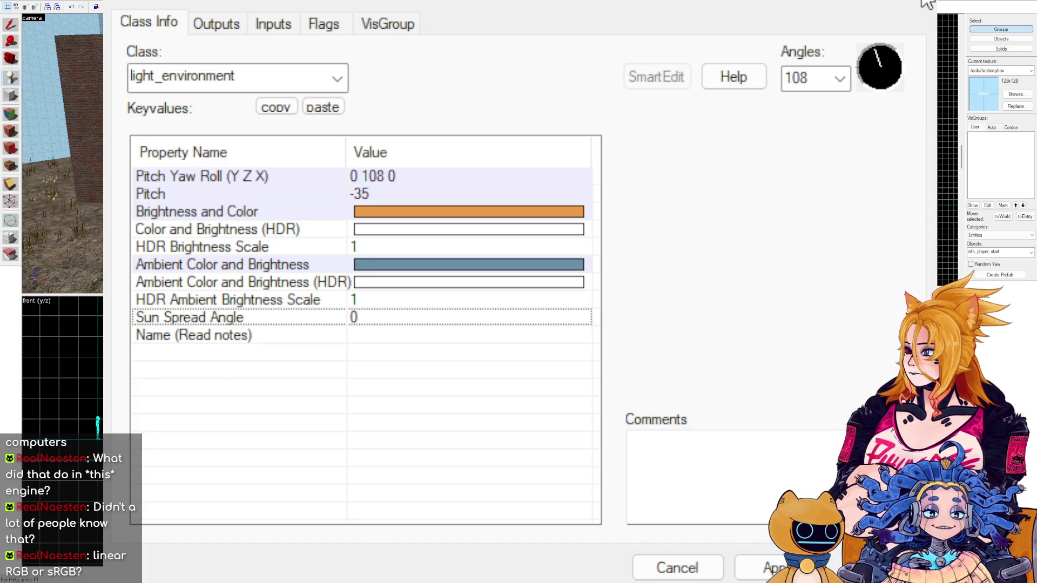
left_click(925, 5)
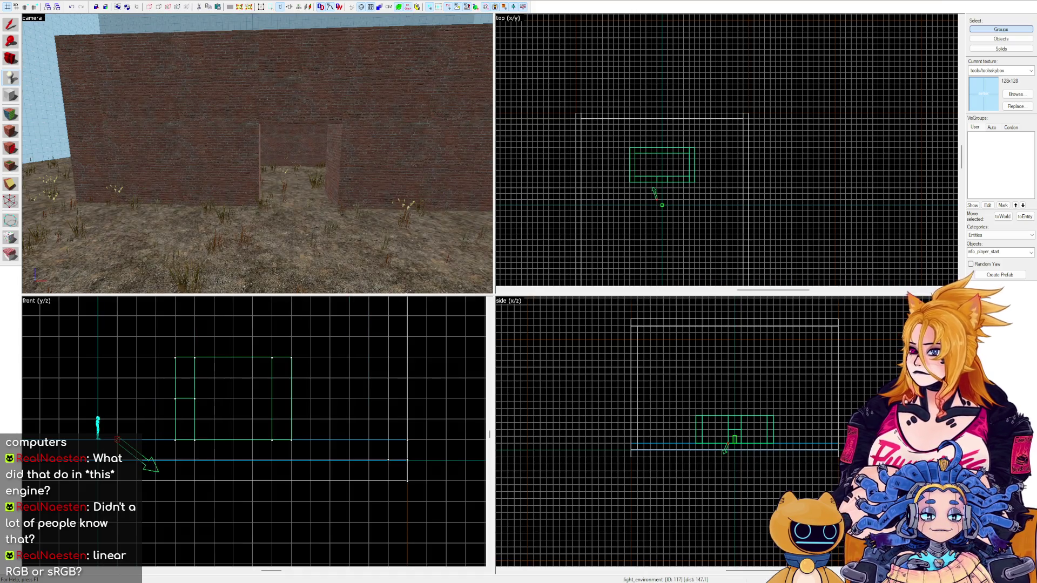
Place a prop_static entity against the brick wall and fly the camera toward its red cube.
left_click(201, 100)
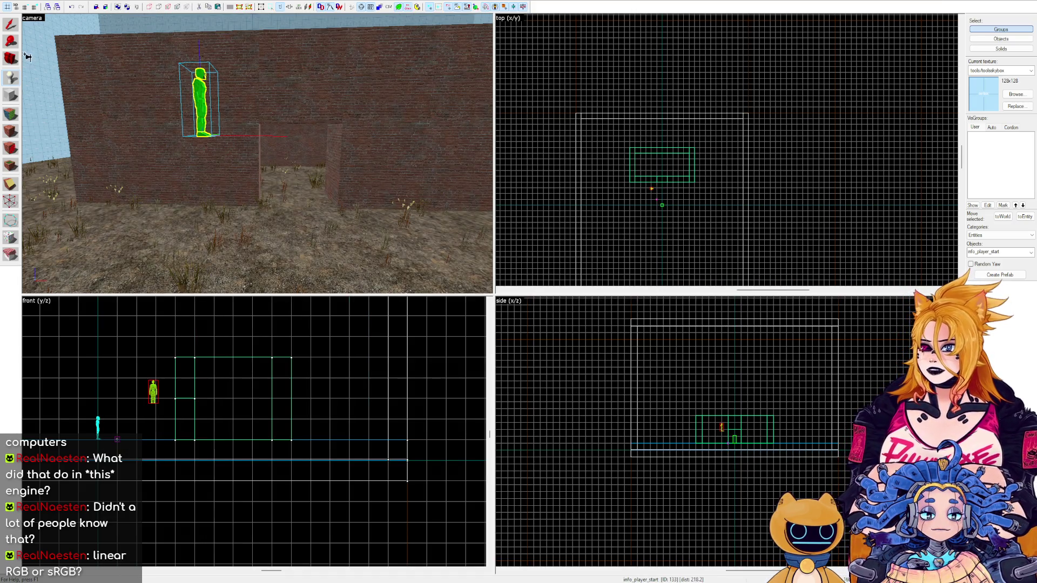
left_click(12, 28)
left_click(205, 76)
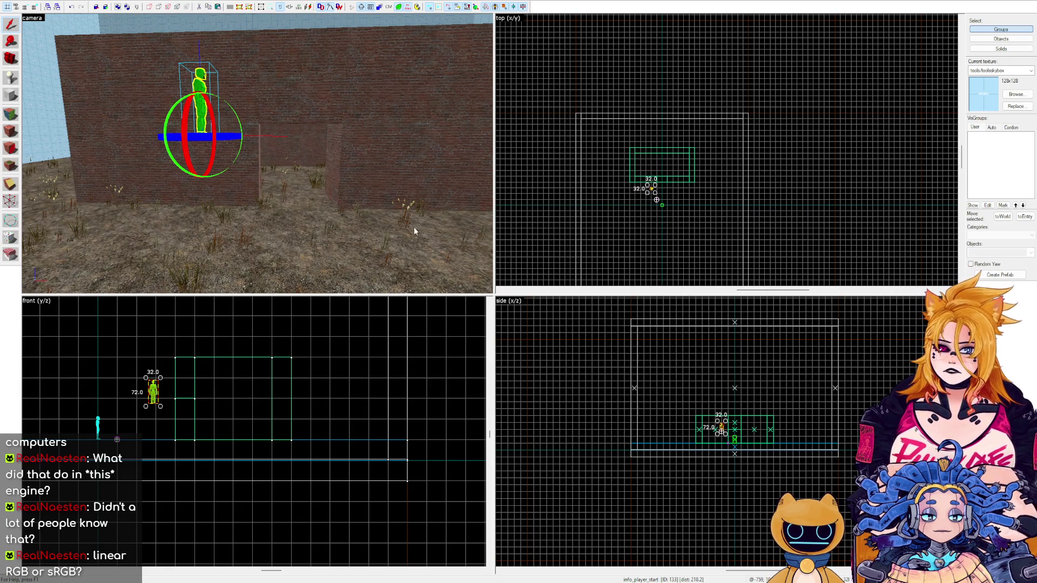
key("ctrl+z")
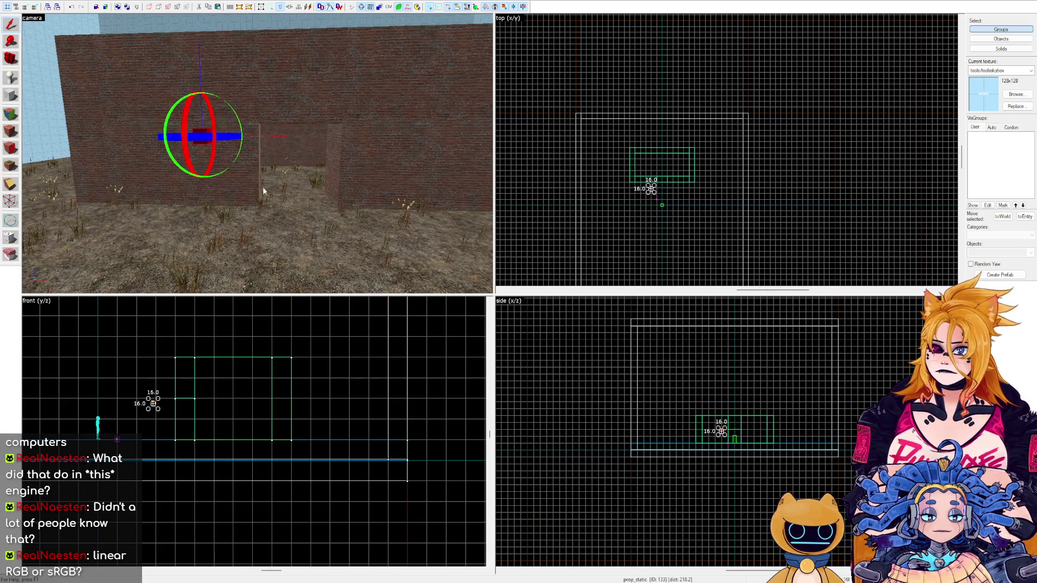
key("z")
key("w")
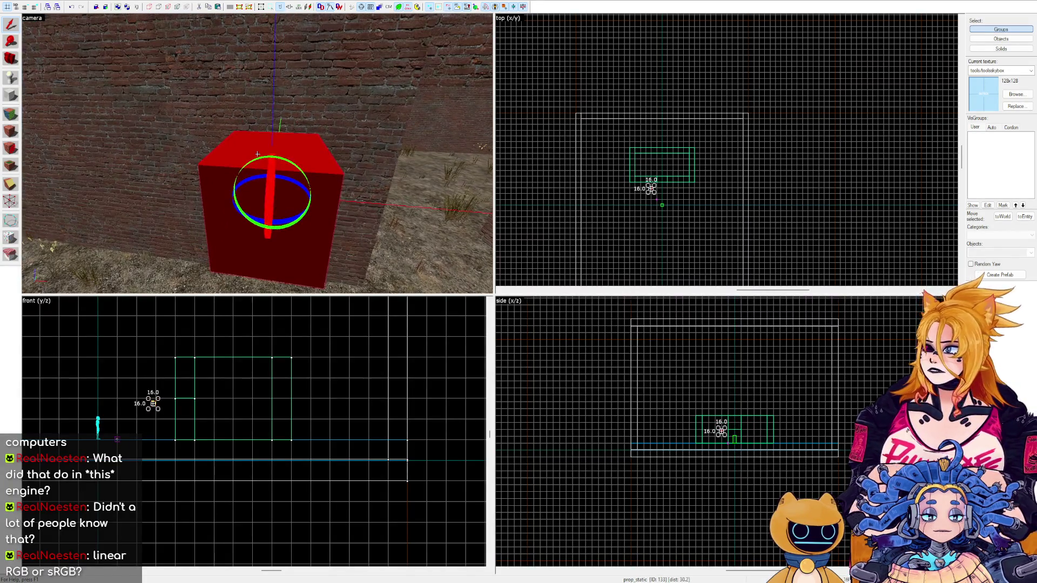
key("z")
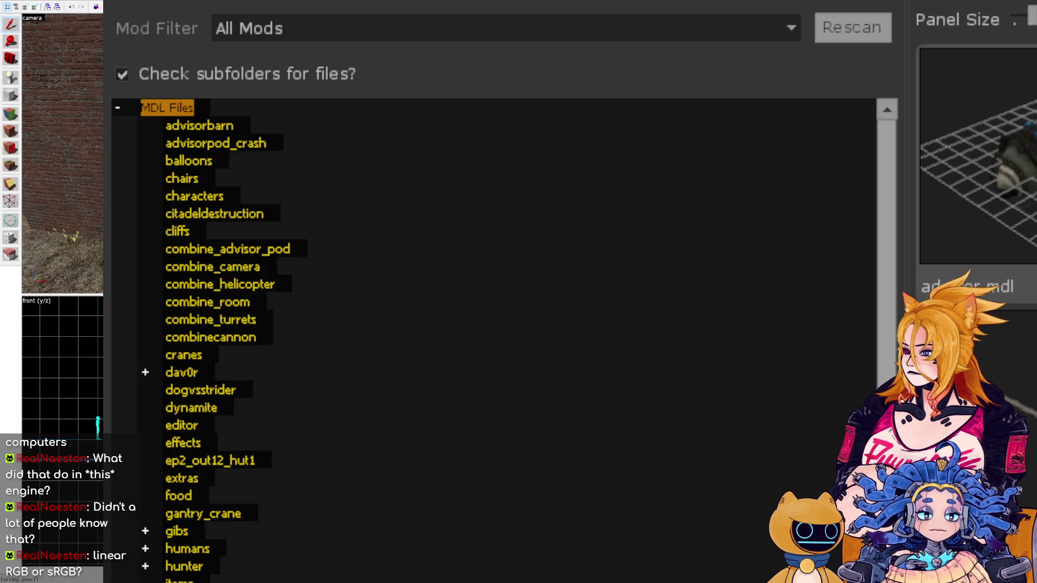
Filter the model browser by 'light' and assign light_cagelight02_on.mdl to the prop.
key("Escape")
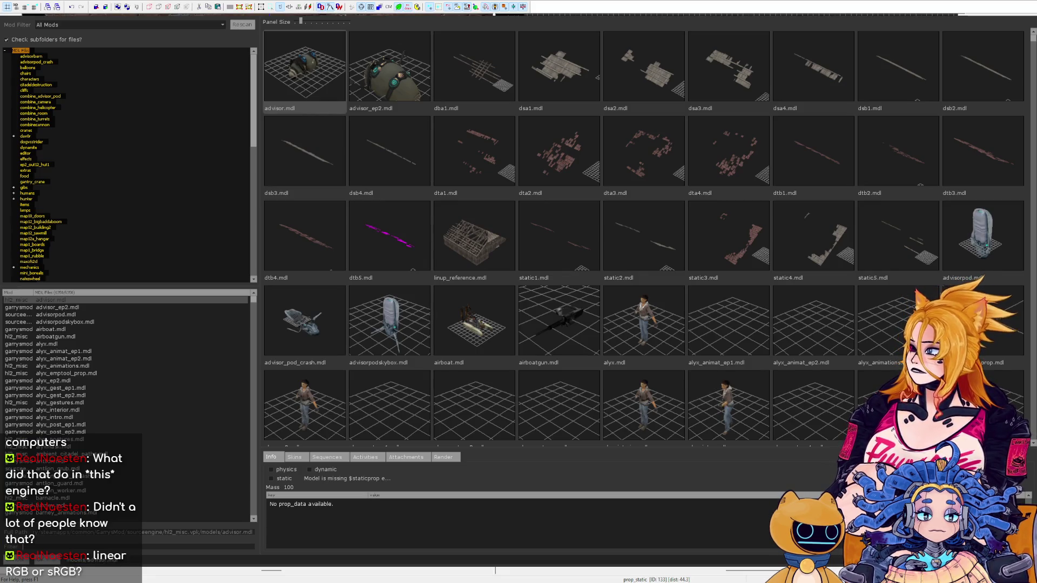
scroll(643, 238, "down", 1)
scroll(643, 238, "up", 1)
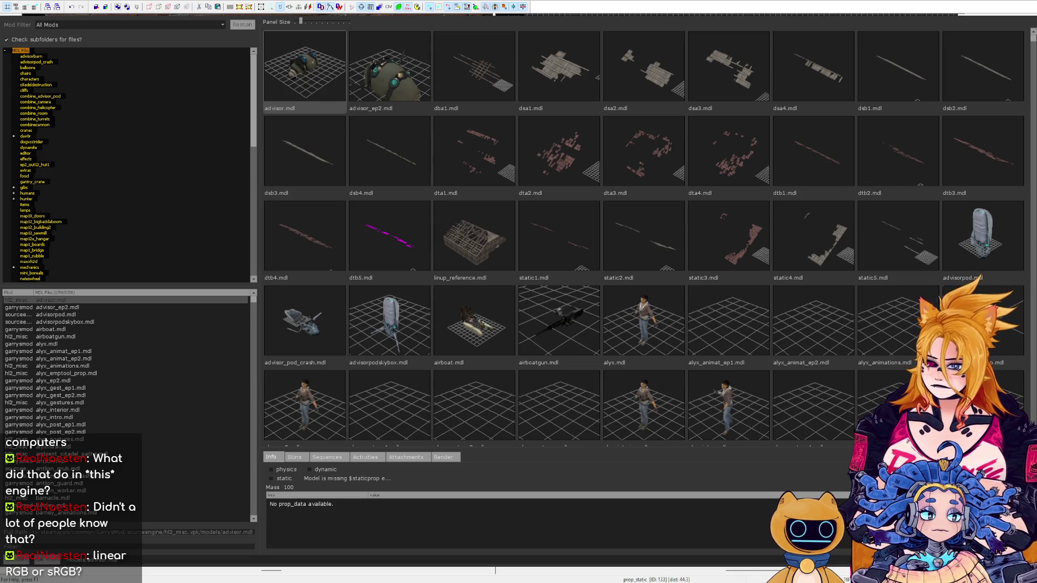
type("light")
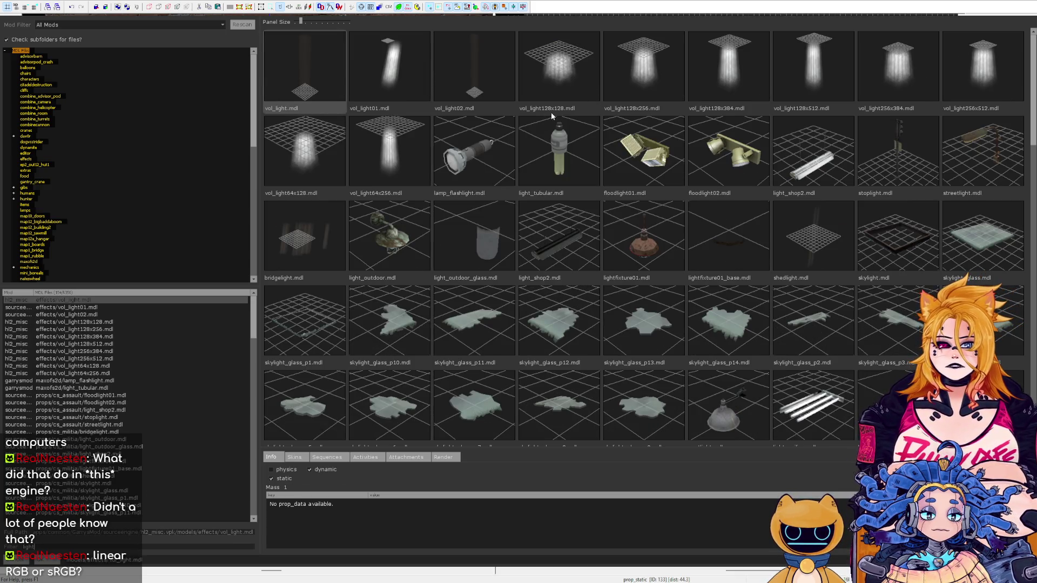
scroll(643, 238, "down", 10)
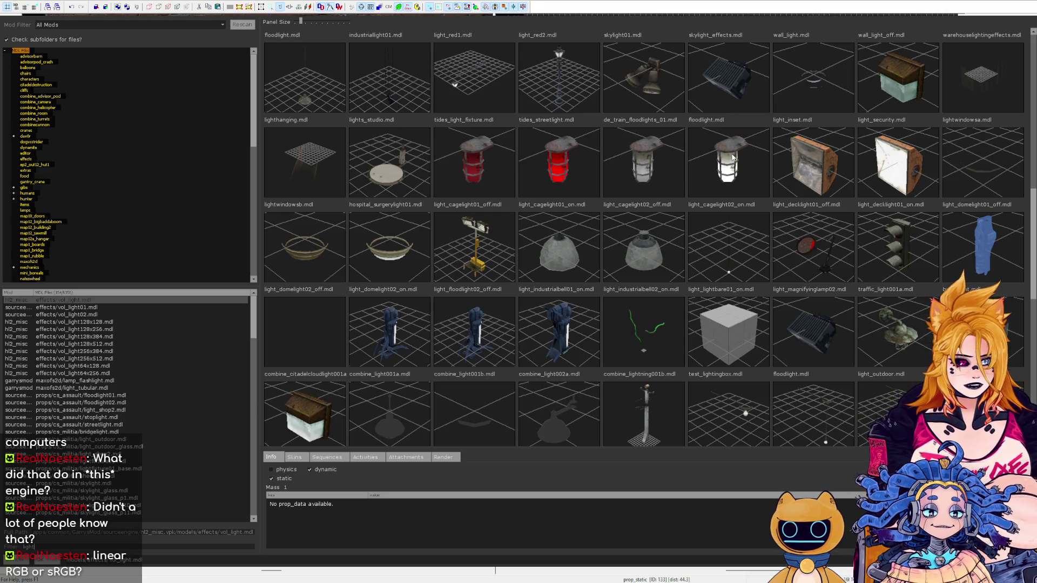
double_click(731, 158)
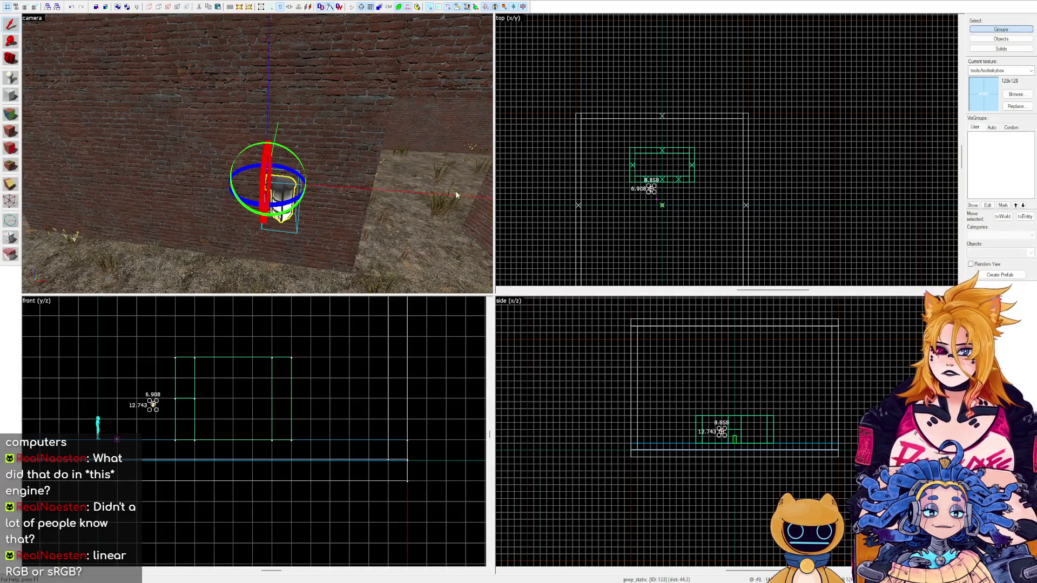
Rotate the cage lamp a quarter turn in the top view.
key("w")
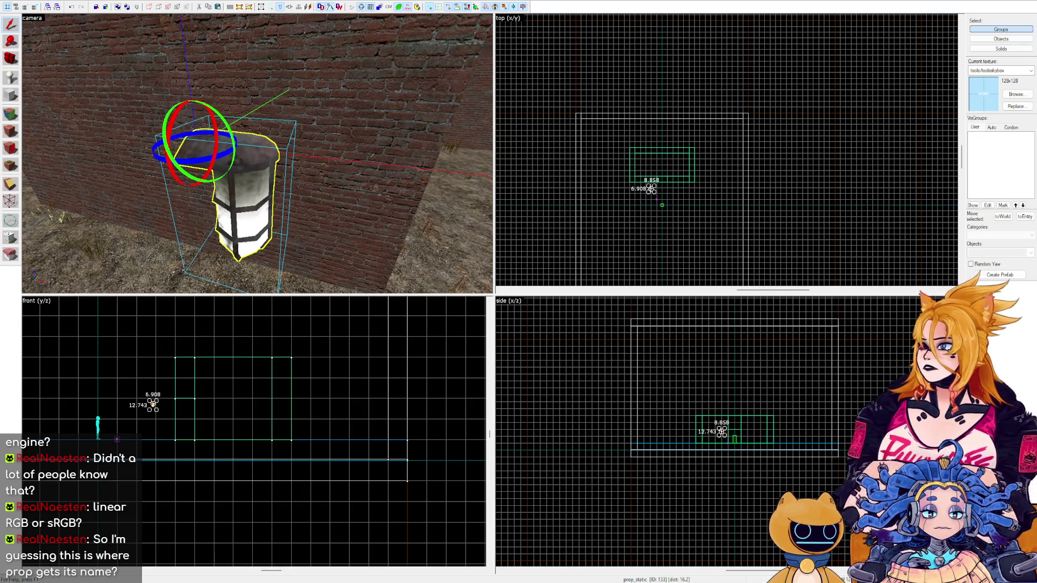
scroll(637, 196, "up", 2)
scroll(638, 197, "up", 6)
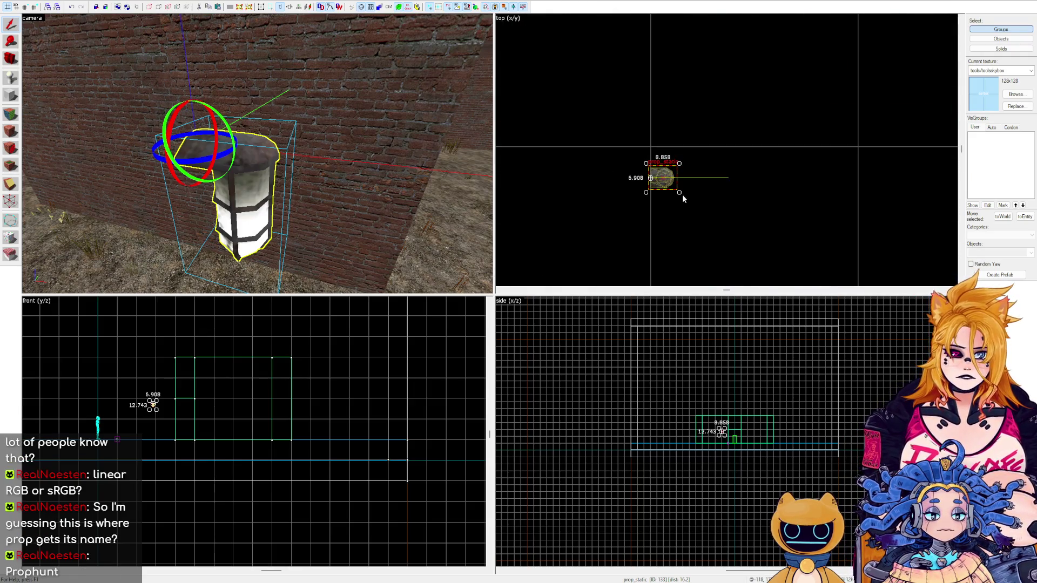
mouse_move(681, 193)
left_mouse_down()
mouse_move(643, 208)
mouse_move(612, 172)
left_mouse_up()
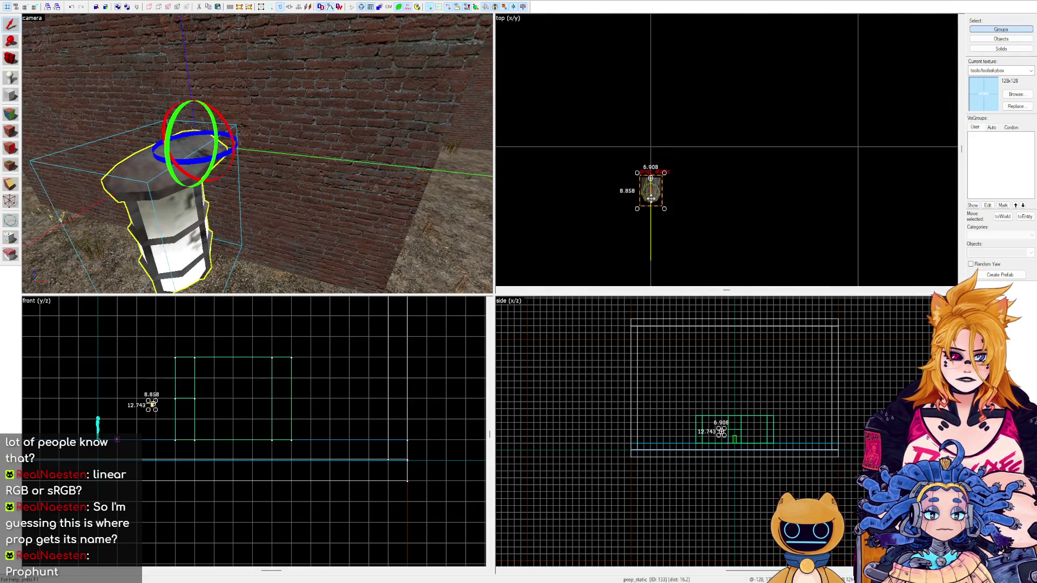
scroll(652, 189, "down", 4)
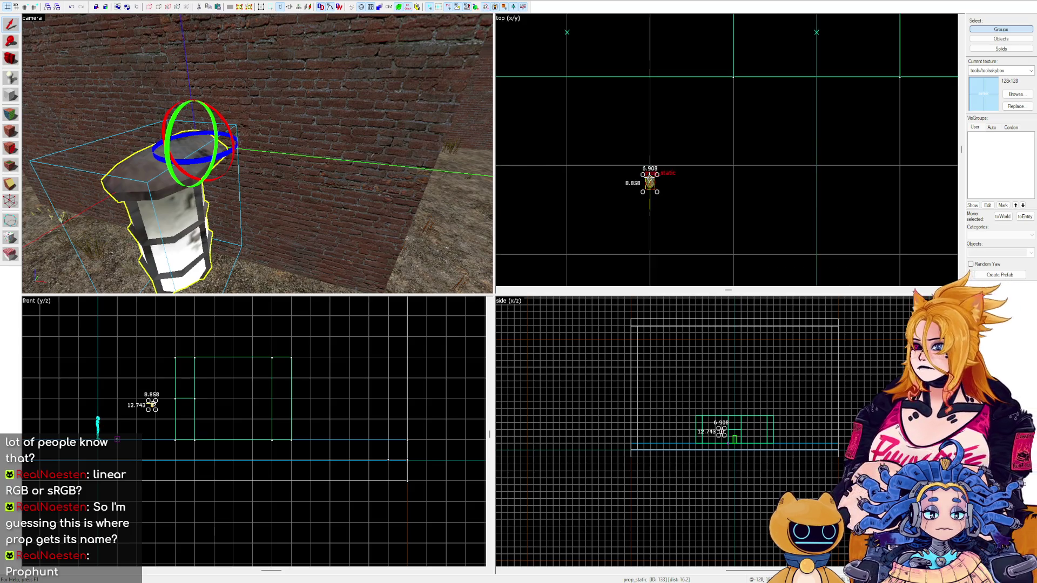
scroll(652, 189, "up", 2)
Move the lamp onto the brick wall near its corner and inspect it in 3D.
mouse_move(652, 178)
left_mouse_down()
mouse_move(708, 155)
mouse_move(652, 158)
mouse_move(651, 71)
left_mouse_up()
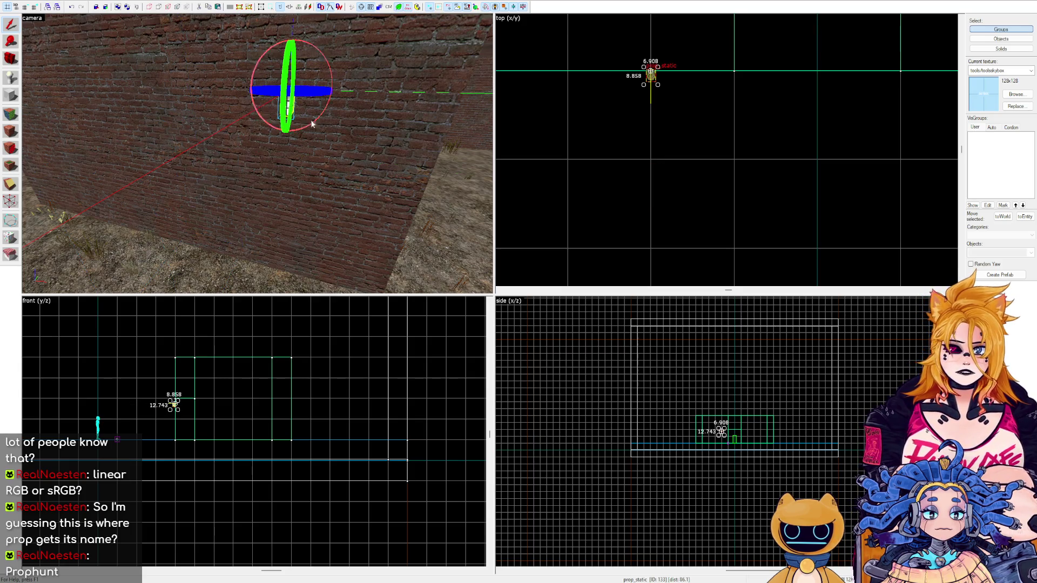
key("w")
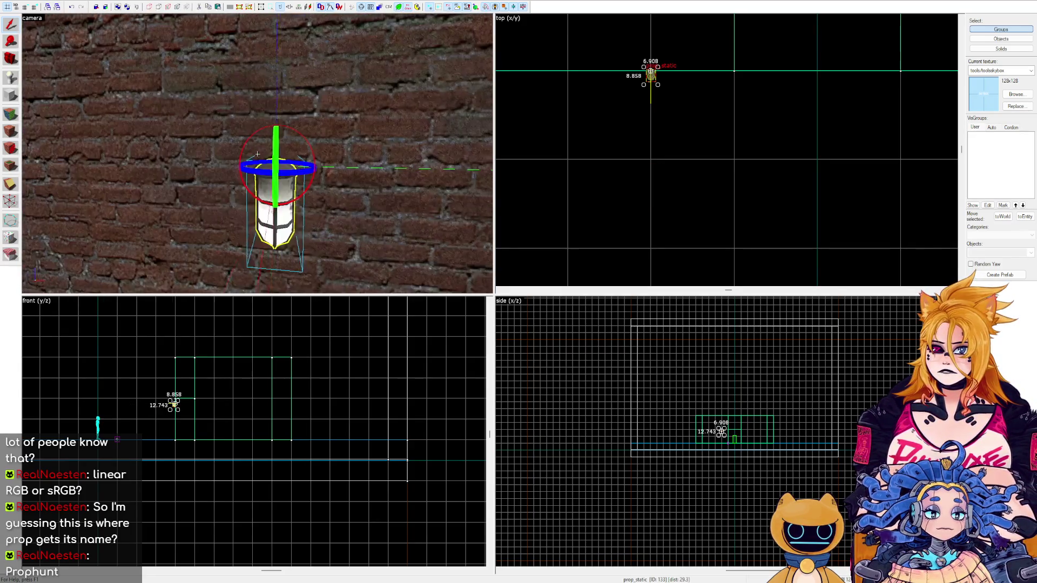
key("z")
left_click_drag(652, 85, 734, 76)
key("z")
key("a")
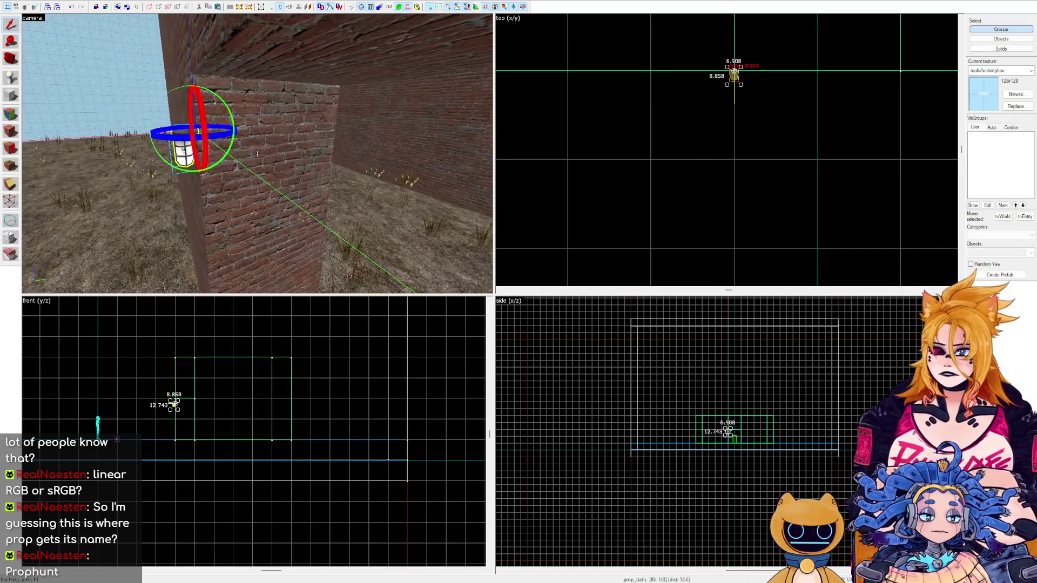
key("a")
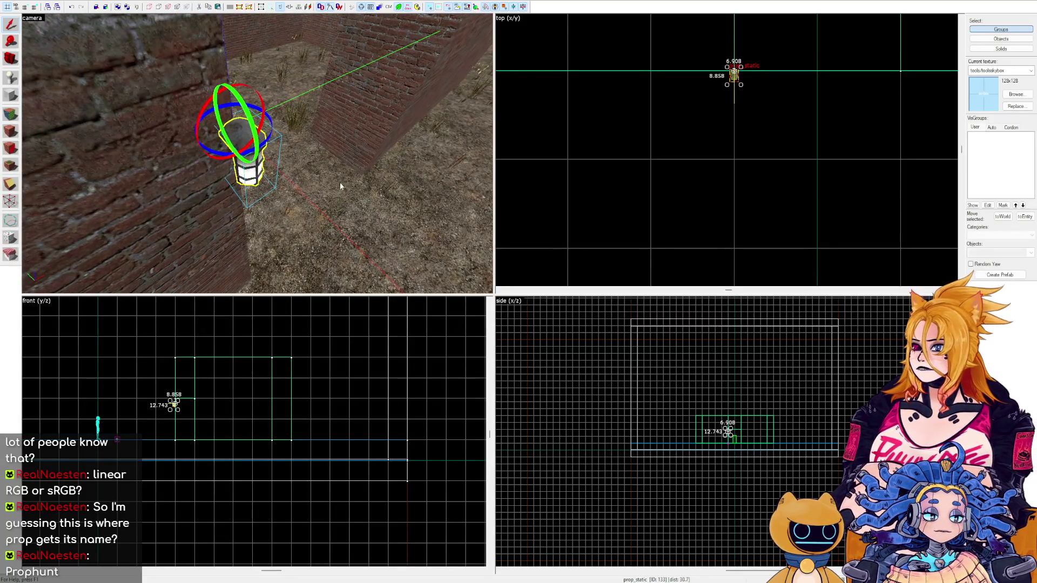
left_click(337, 182)
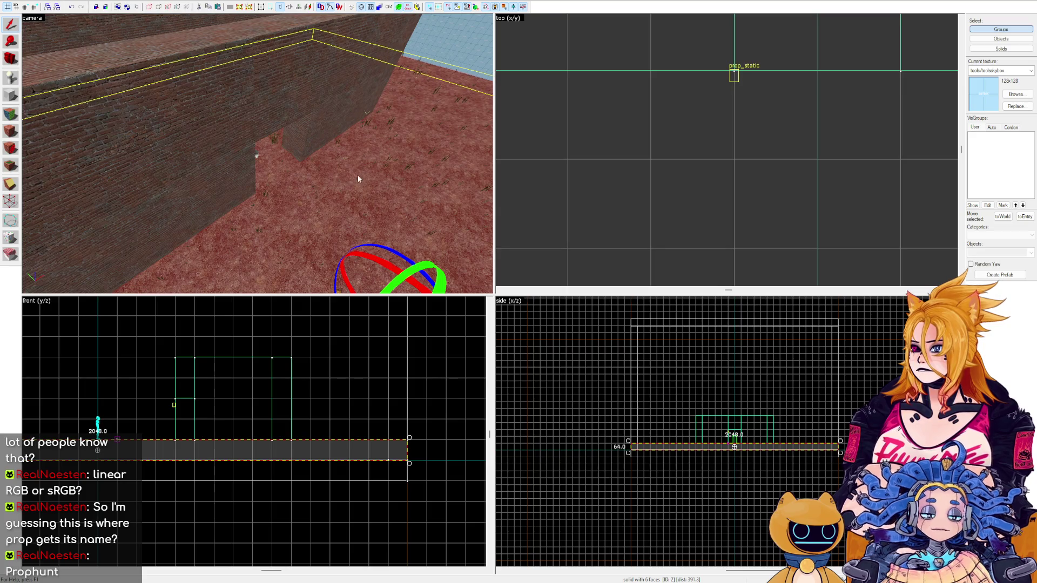
Fly the 3D camera around the corner to view the wall lamp.
left_click(236, 144)
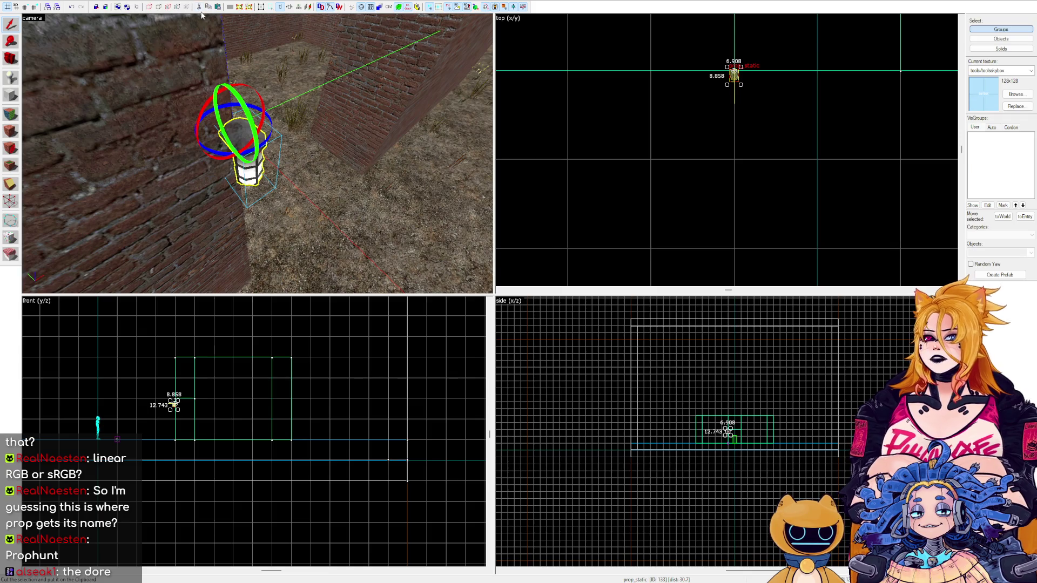
left_click(364, 260)
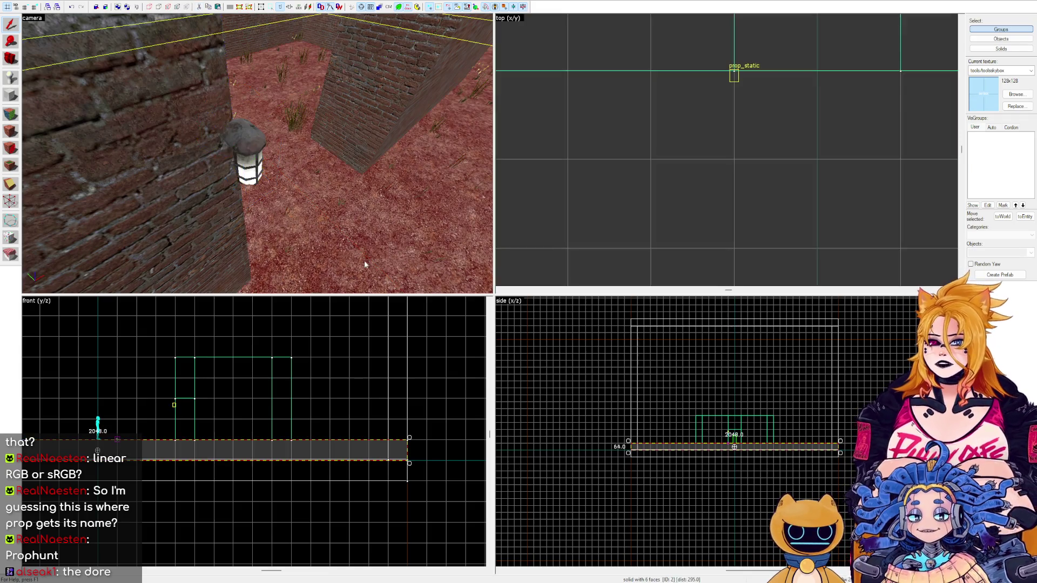
key("w")
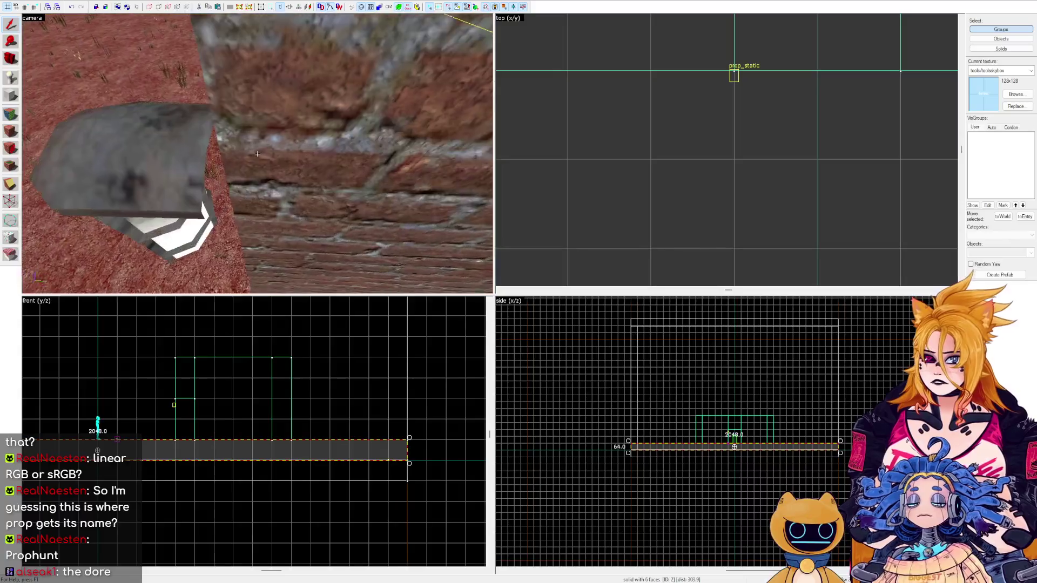
key("w")
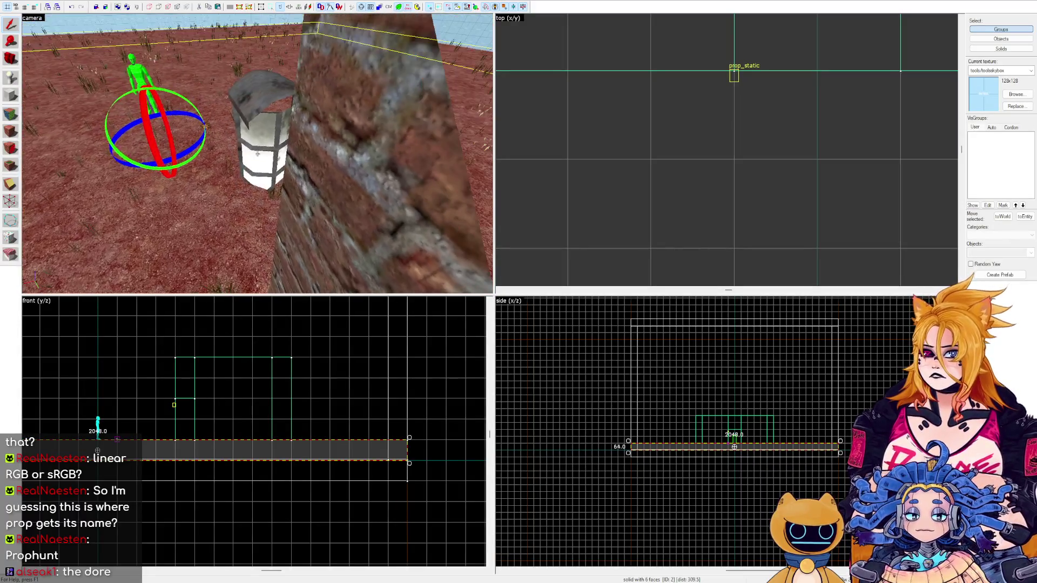
key("s")
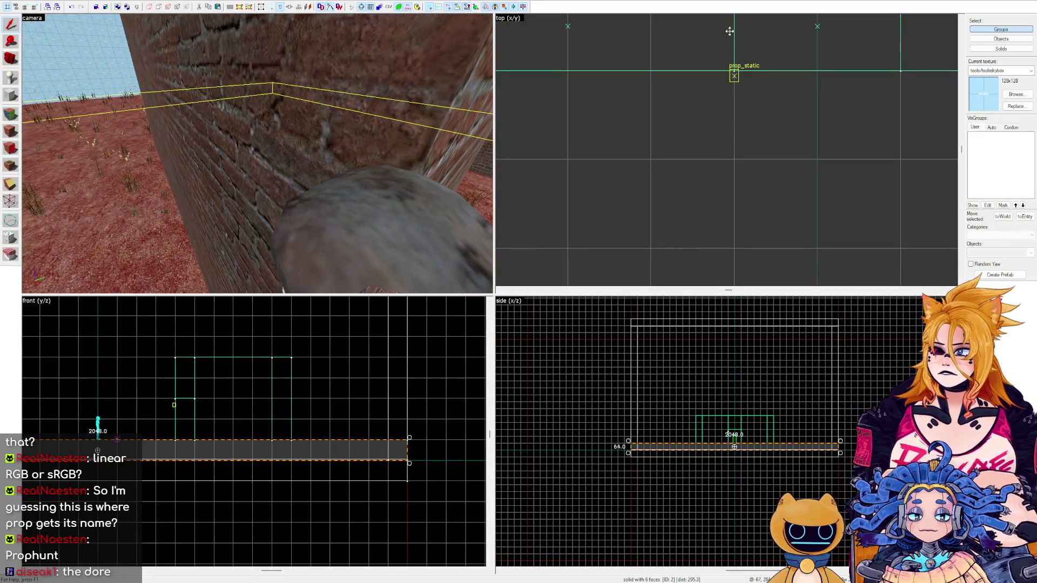
key("s")
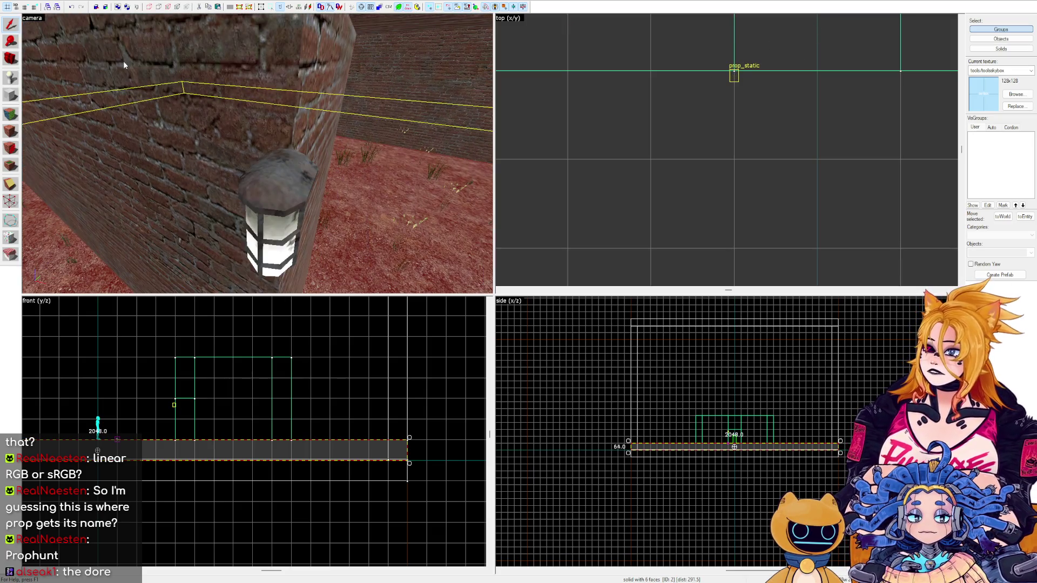
Adjust the 2D grid size finer and coarser, then select the lamp prop_static.
left_click(33, 7)
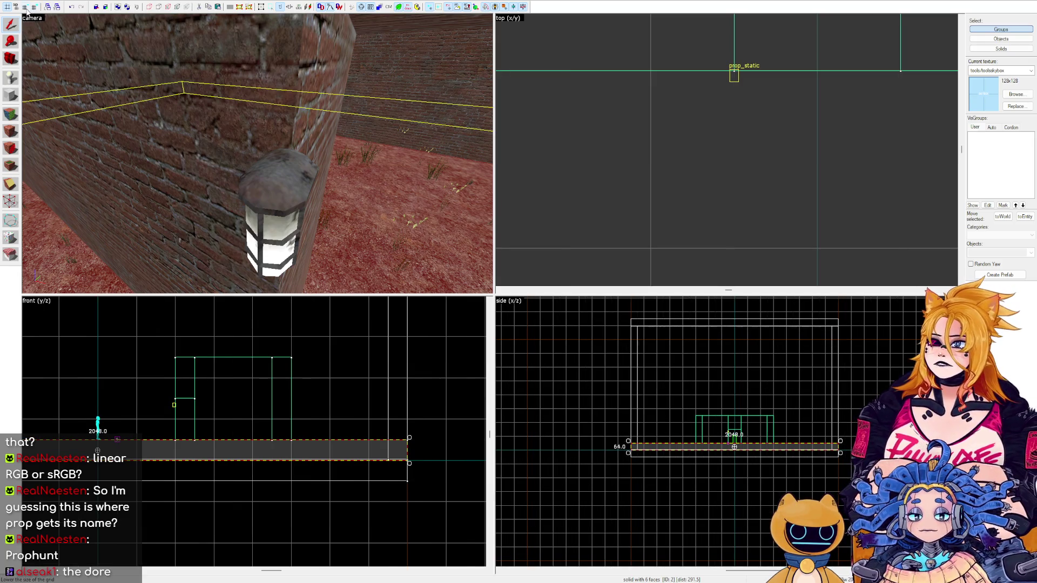
left_click(25, 7)
left_click(25, 7)
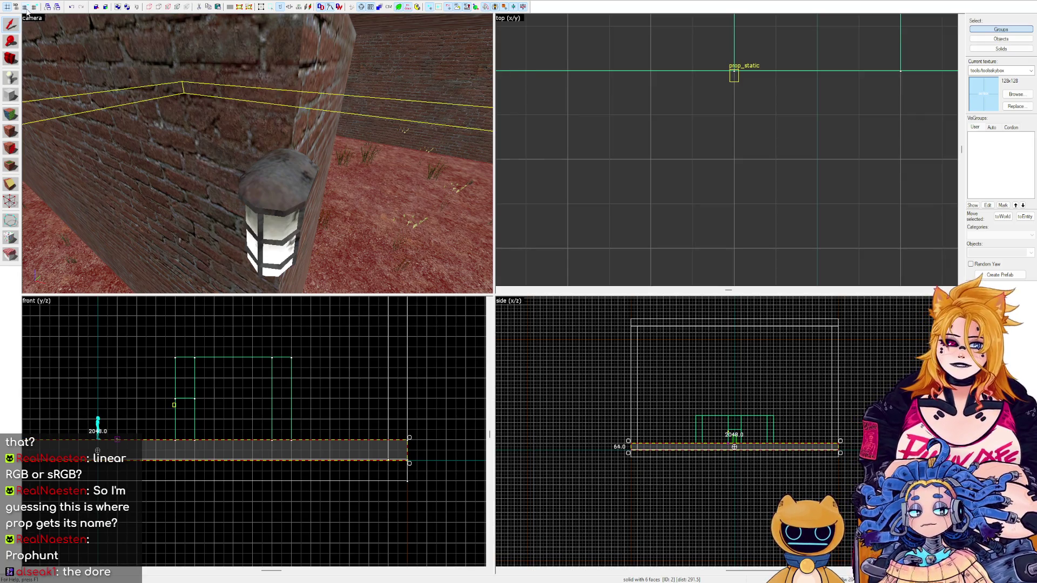
left_click(25, 7)
left_click(25, 8)
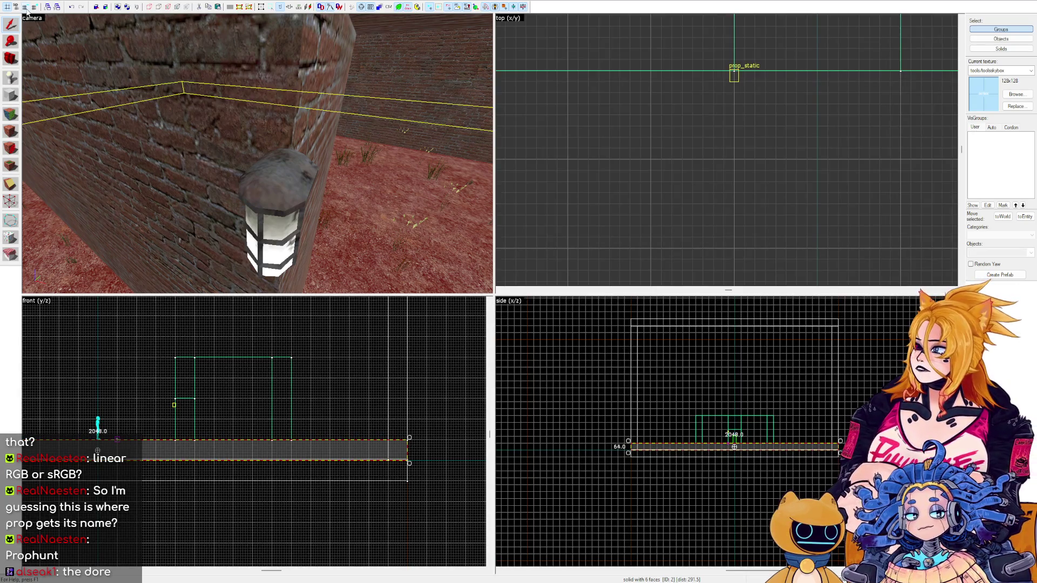
left_click(34, 7)
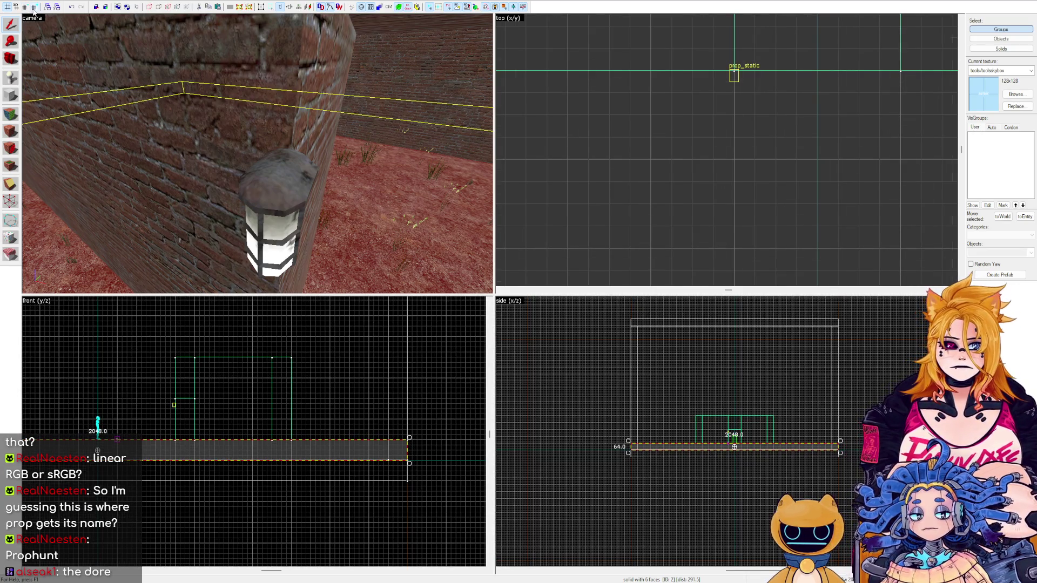
left_click(267, 174)
scroll(734, 58, "up", 3)
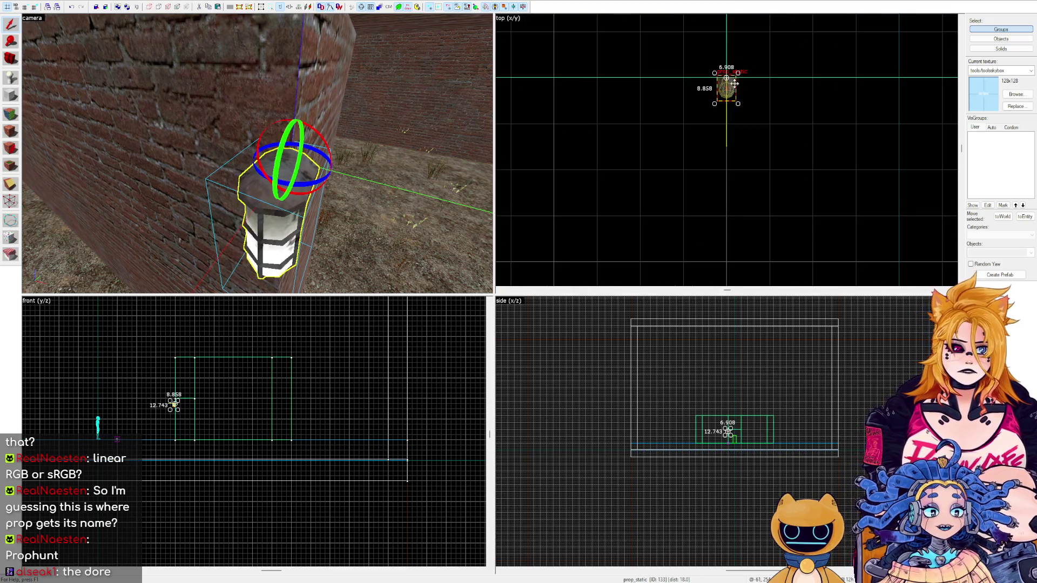
Move the lamp onto the wall and Shift-drag a copy to the opposite wall.
left_click_drag(736, 87, 697, 87)
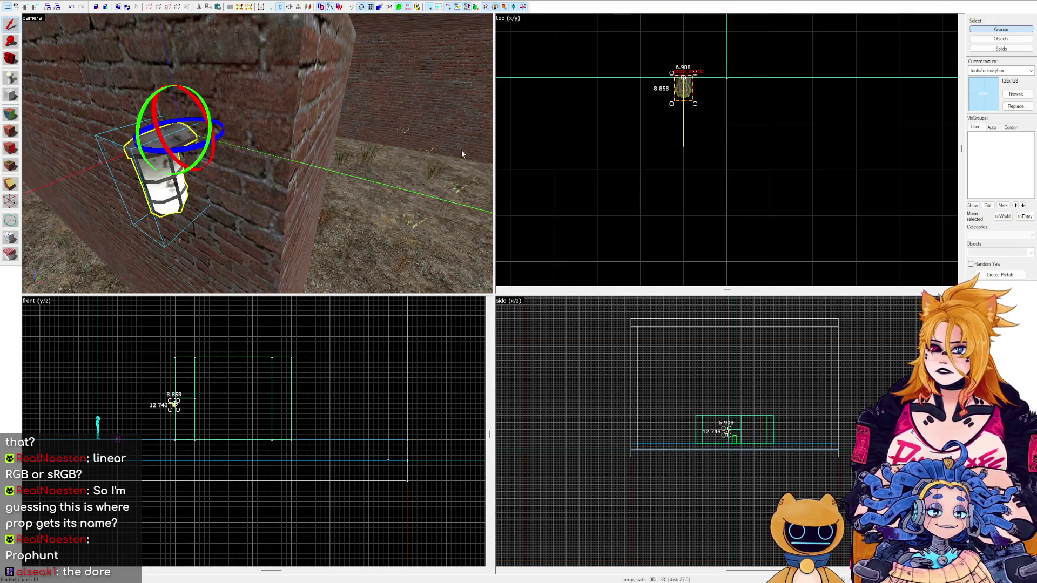
scroll(318, 169, "down", 5)
left_click(332, 144)
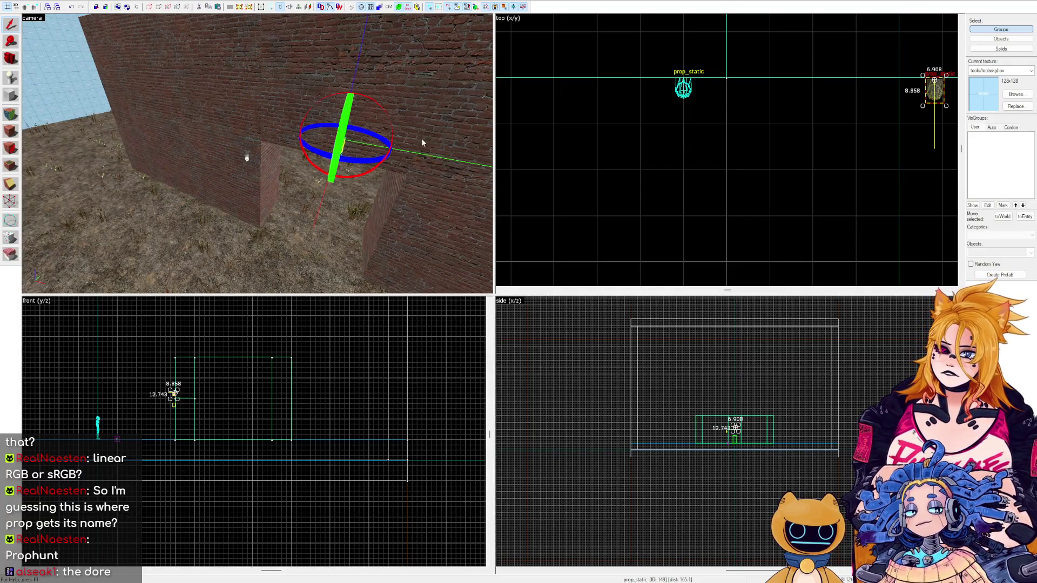
mouse_move(932, 89)
left_mouse_down()
mouse_move(686, 89)
mouse_move(871, 97)
mouse_move(702, 108)
mouse_move(809, 112)
left_mouse_up()
Lower the lamp copy to wall height in the side view.
scroll(617, 115, "down", 3)
scroll(703, 108, "down", 2)
scroll(799, 103, "up", 3)
scroll(763, 385, "down", 3)
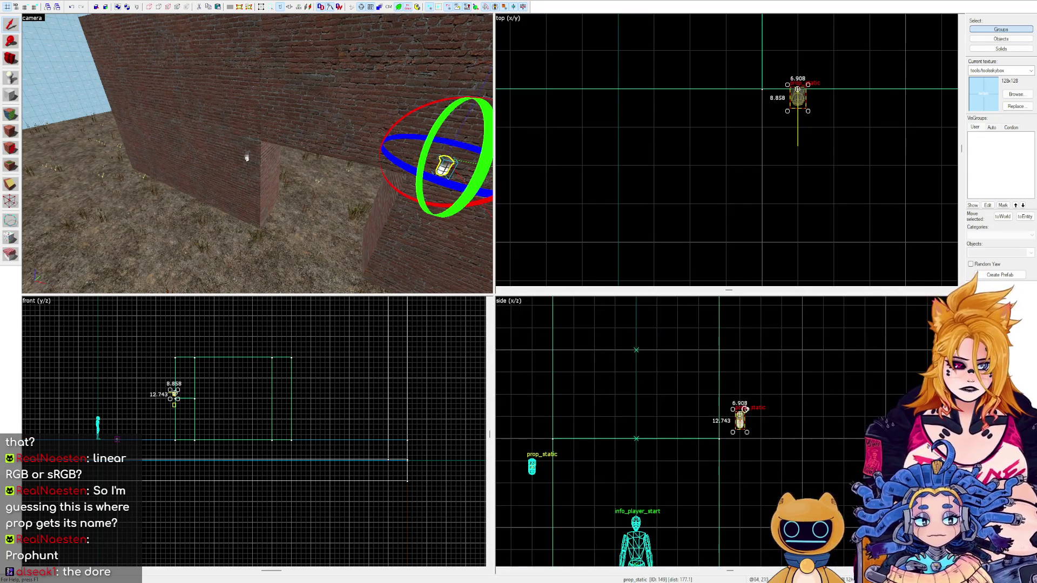
left_click_drag(741, 421, 740, 468)
Pull the 3D camera back to see both lamps and select the left wall lamp.
key("Escape")
key("w")
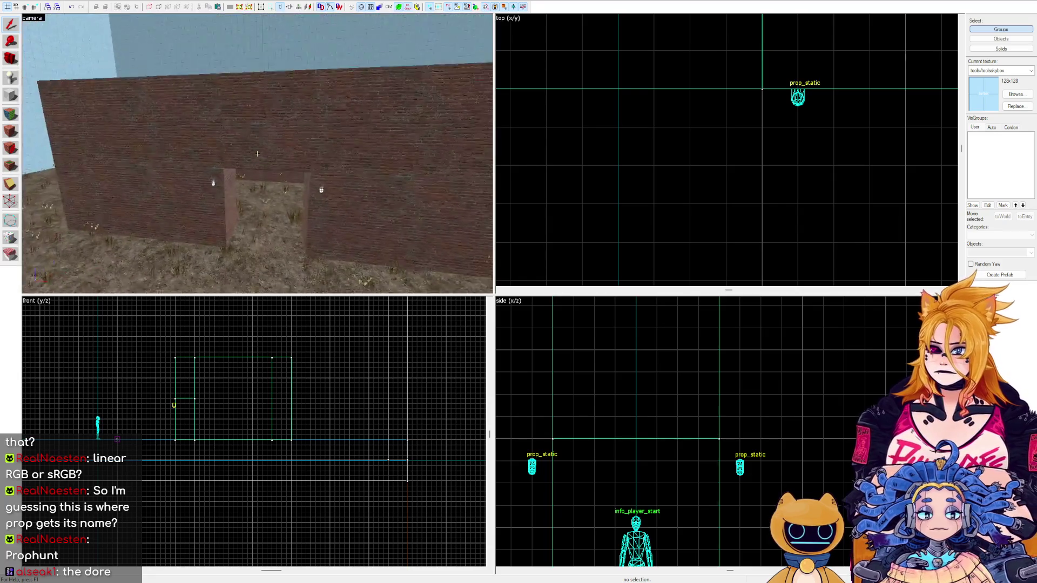
key("s")
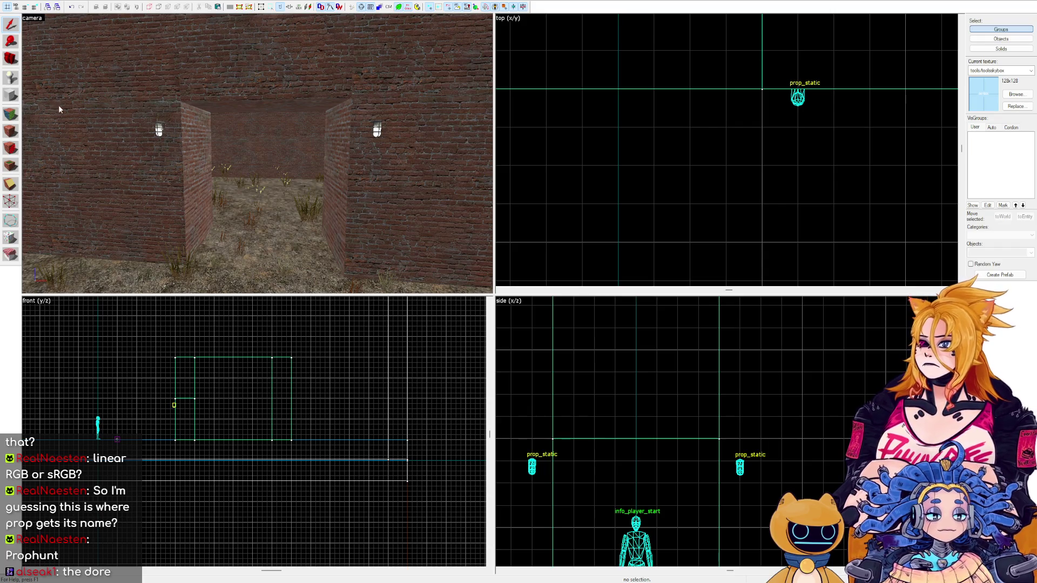
left_click(157, 137)
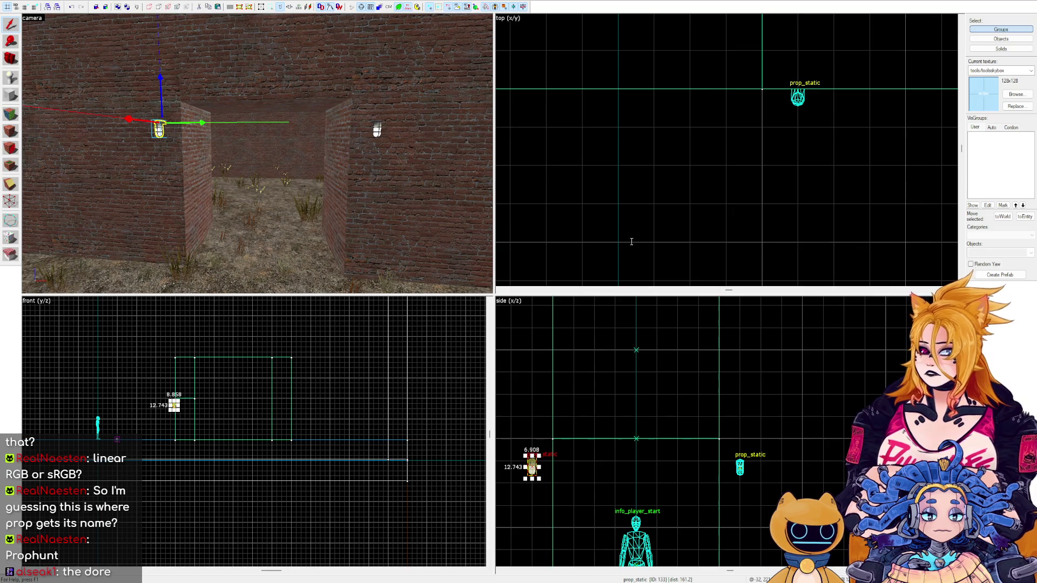
Place an info_player_start next to the left lamp with the Entity tool and open its properties.
key("shift+e")
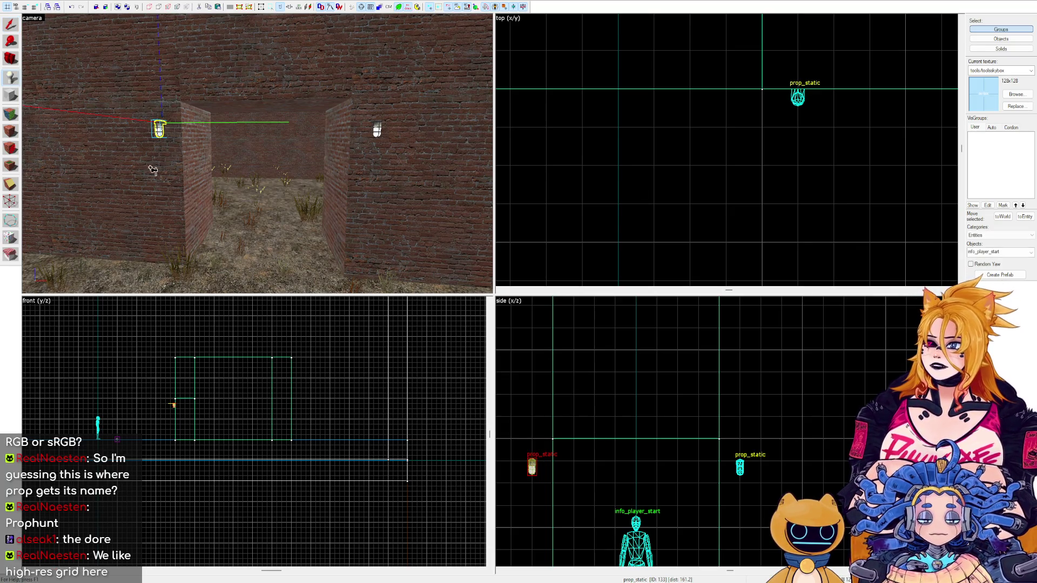
left_click(162, 158)
key("shift+s")
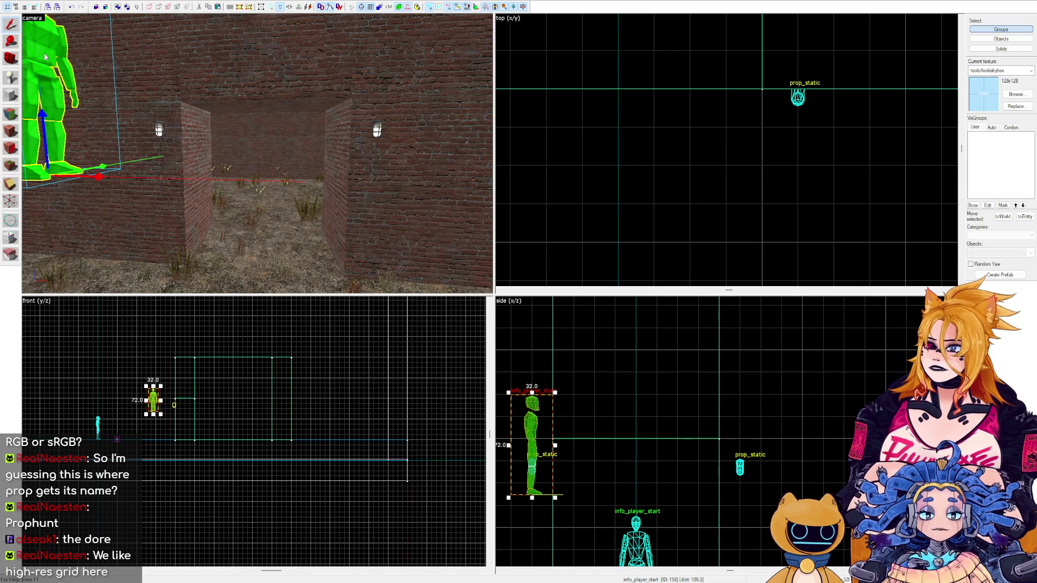
key("g")
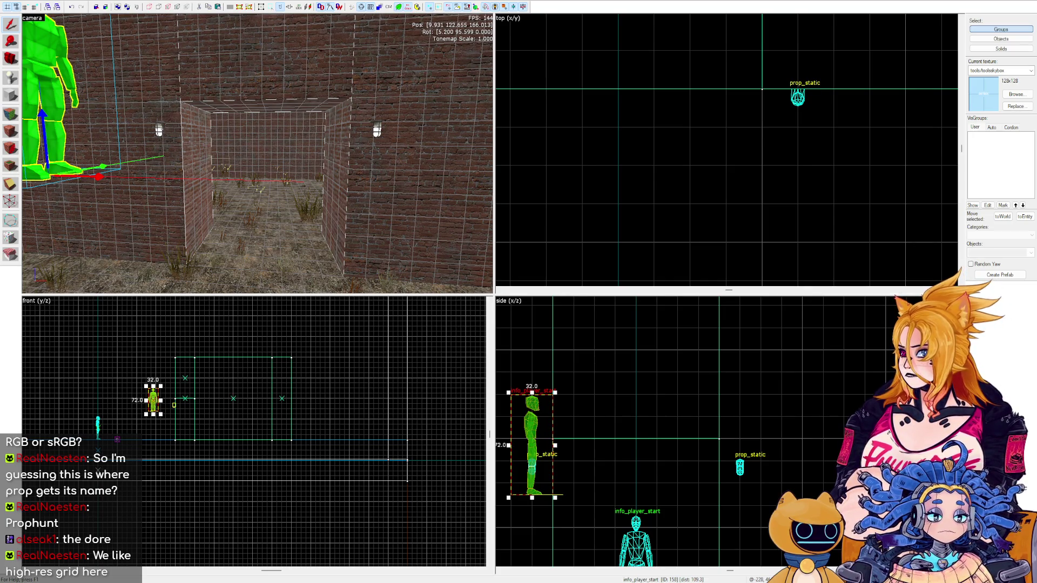
key("alt+Return")
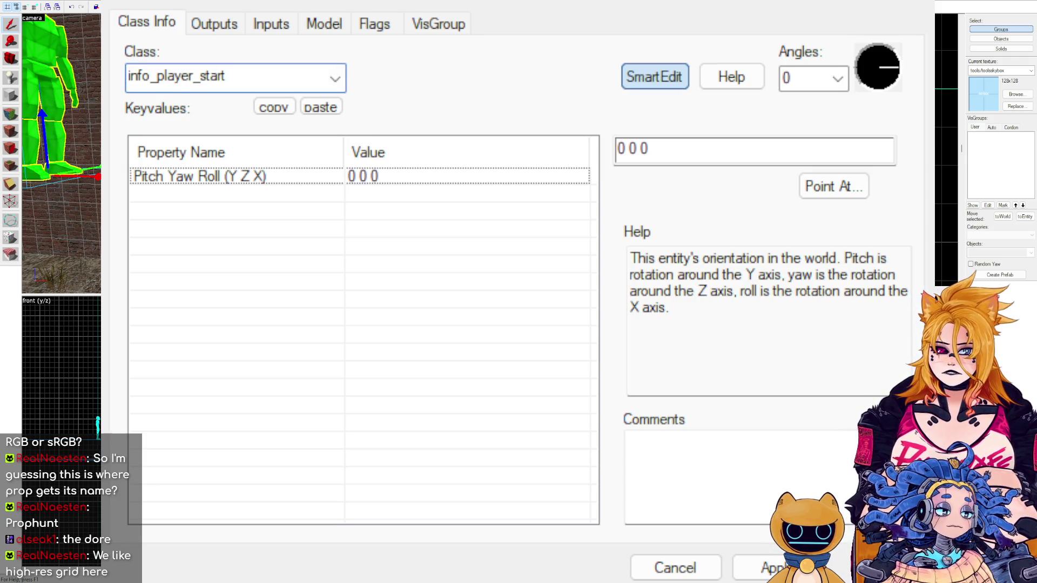
Change the entity class from info_player_start to light, after trying point_light and light_directional.
left_click(238, 76)
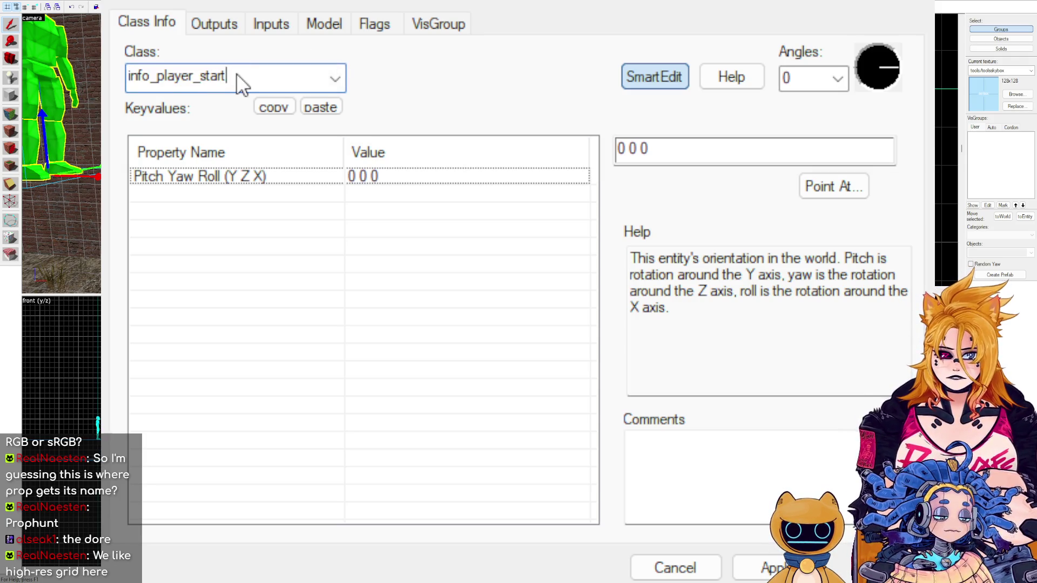
double_click(238, 77)
type("point")
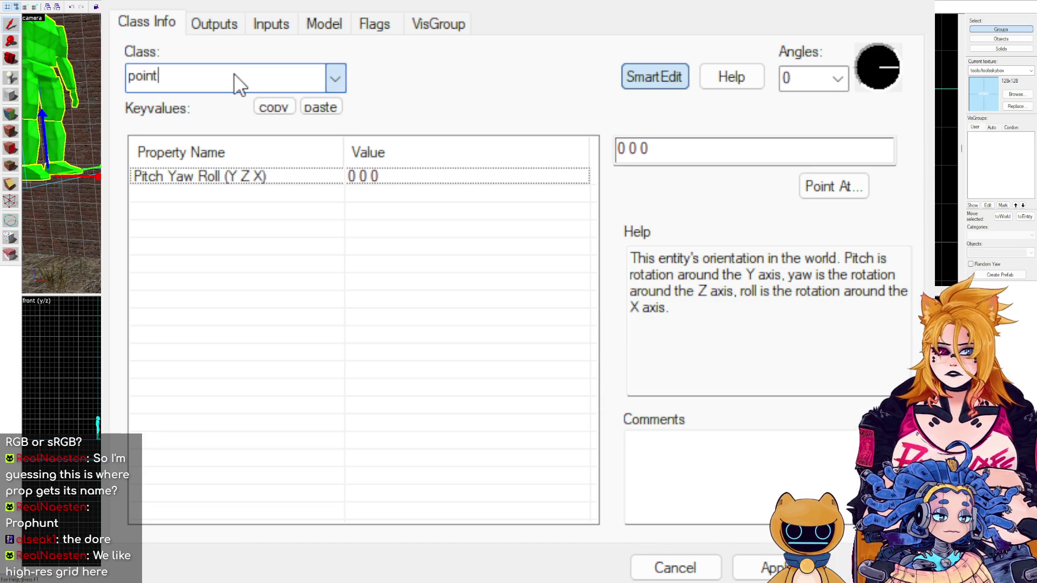
type("_ligh")
key("BackSpace")
key("BackSpace")
key("BackSpace")
type("light_poin")
key("BackSpace")
key("BackSpace")
key("BackSpace")
key("BackSpace")
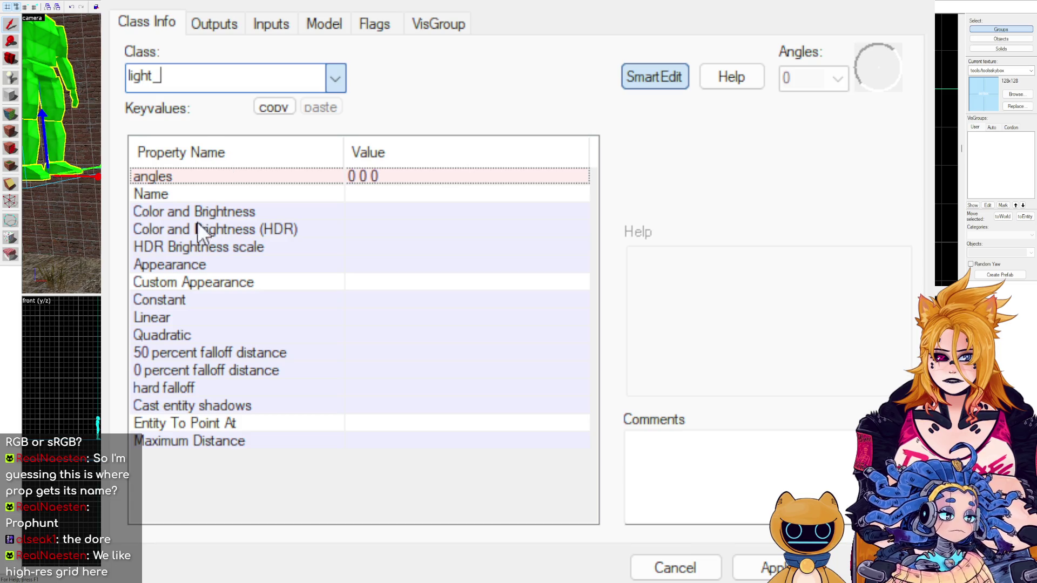
type("directional")
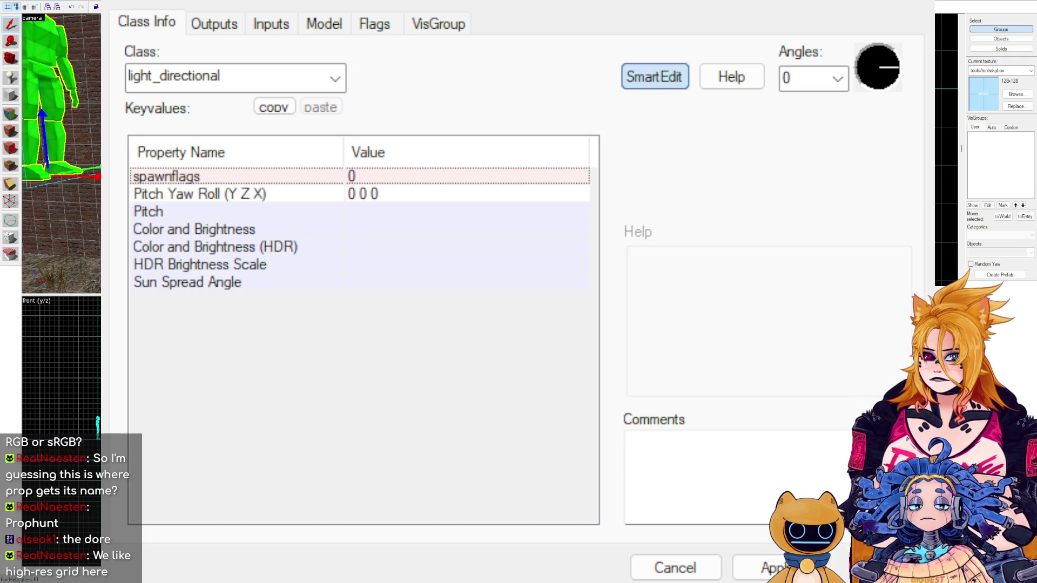
left_click(486, 28)
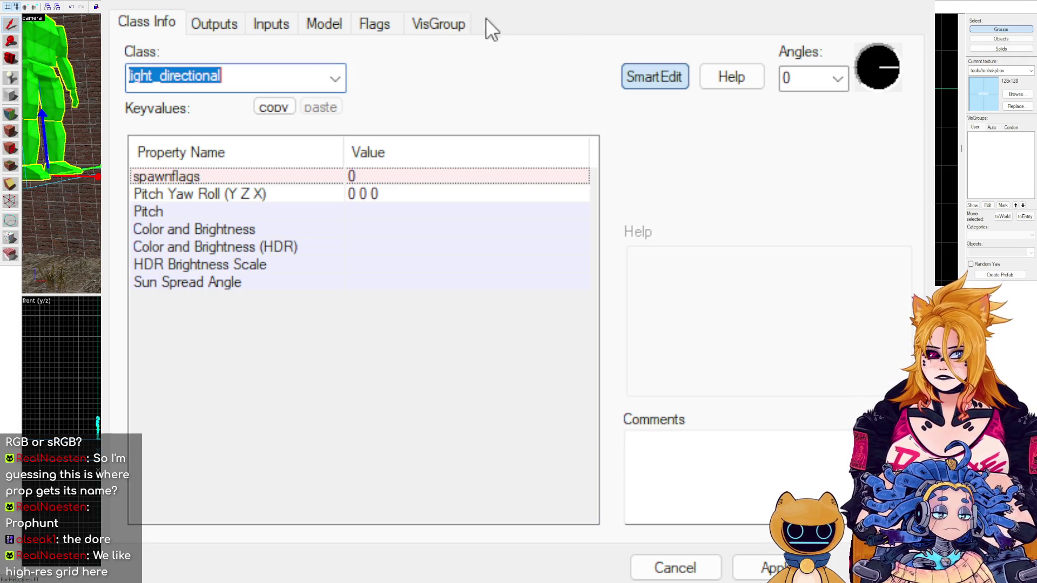
double_click(246, 76)
type("light")
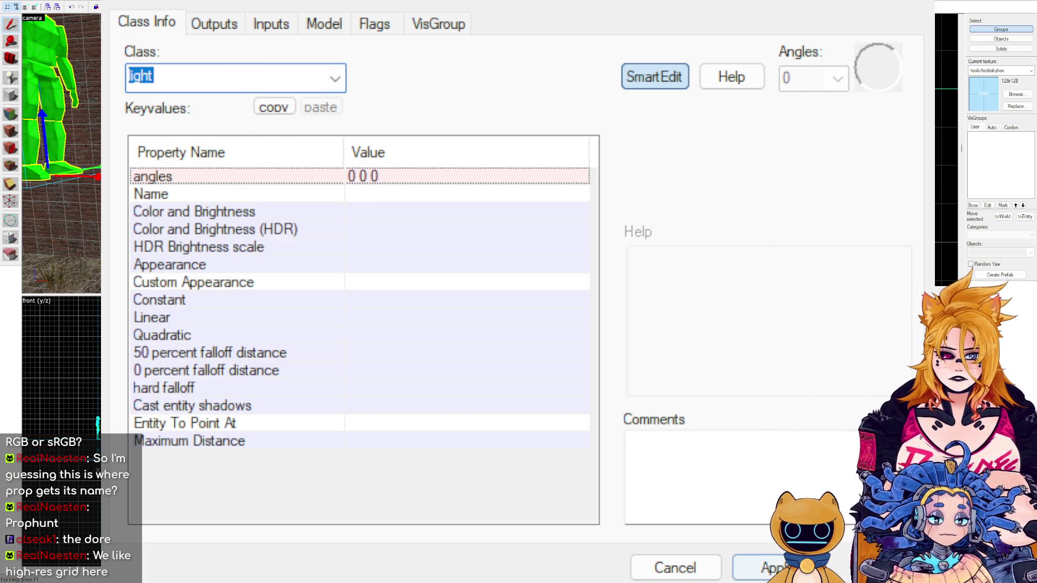
Apply the light class and move the 3D camera toward the brick wall to see it.
left_click(763, 567)
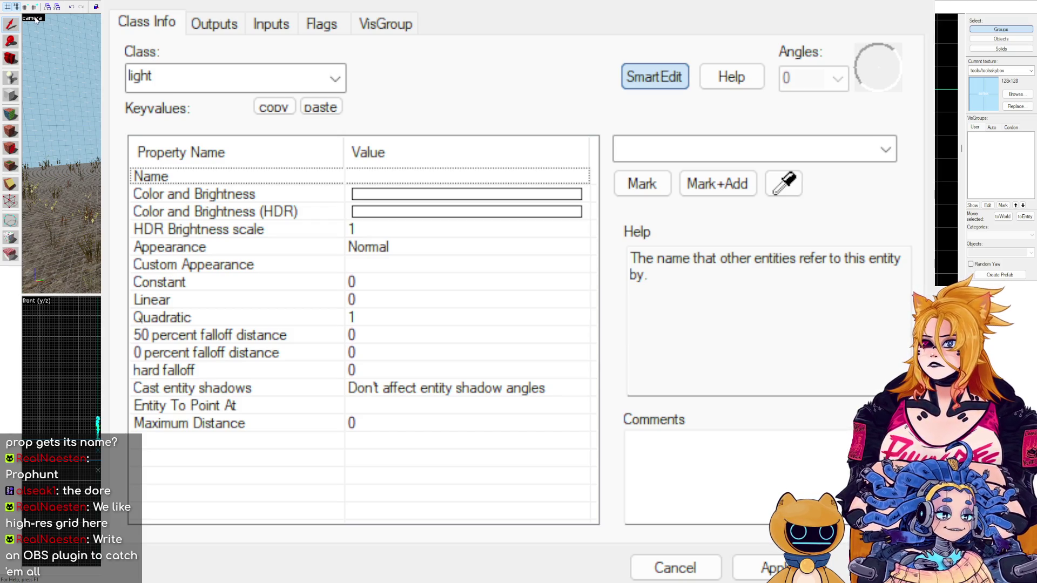
left_click(87, 108)
key("s")
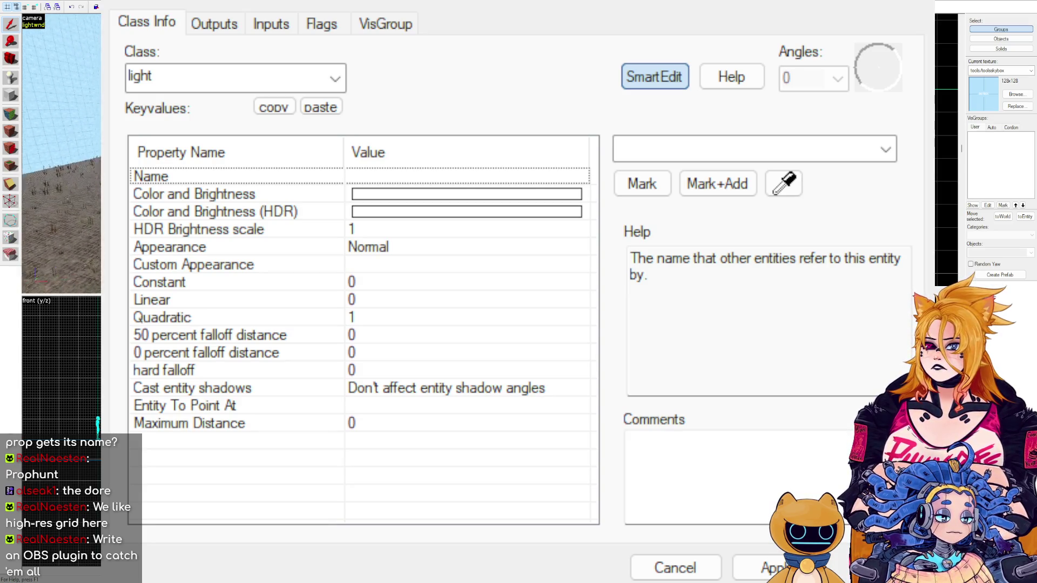
key("s")
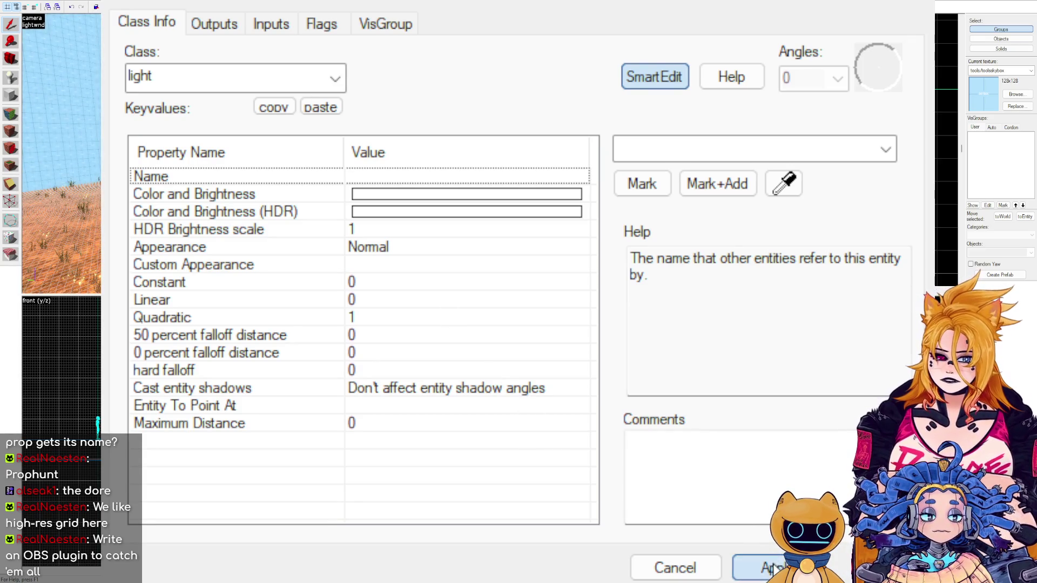
Close Object Properties and fly the 3D camera around the walled structure.
left_click(675, 568)
key("s")
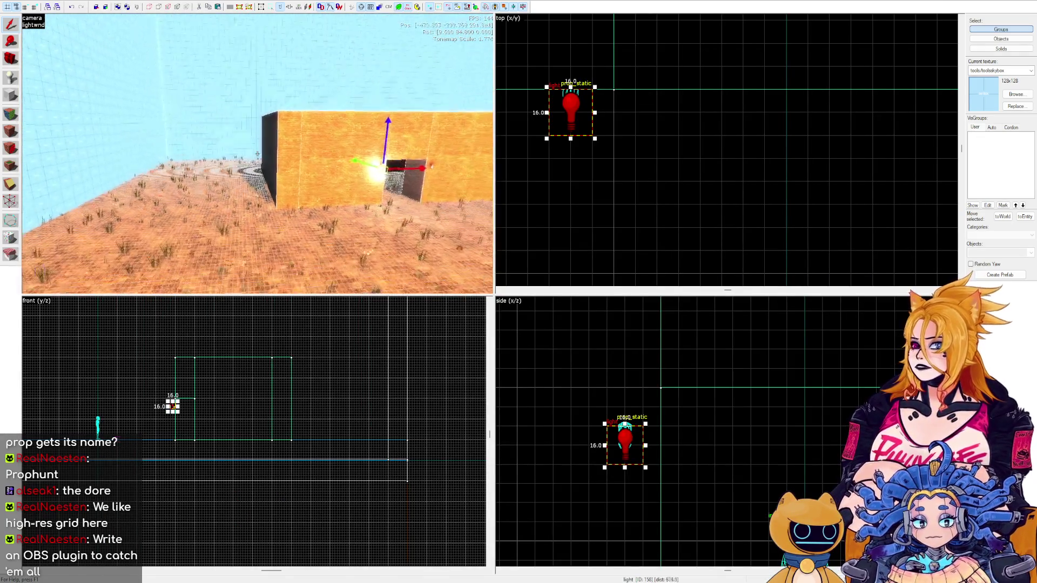
key("w")
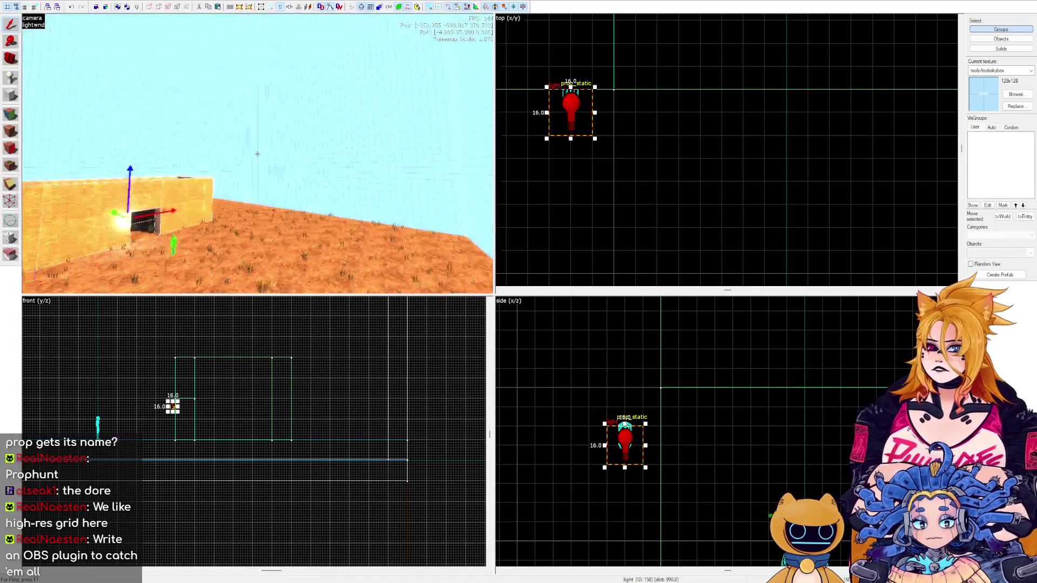
key("d")
key("z")
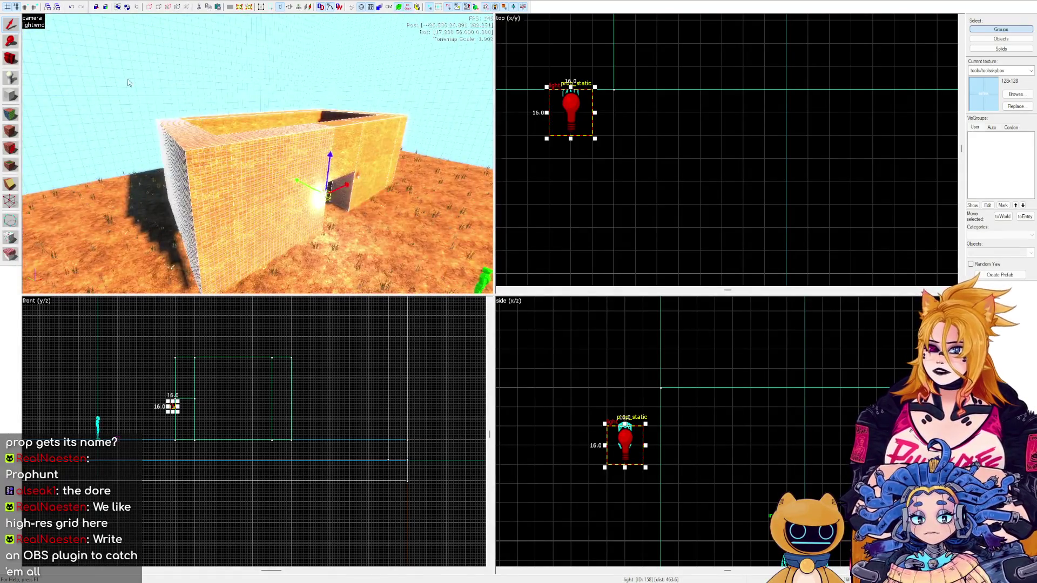
Fly the camera to the lit brick wall and switch the 3D view to flat polygon rendering.
key("s")
key("s")
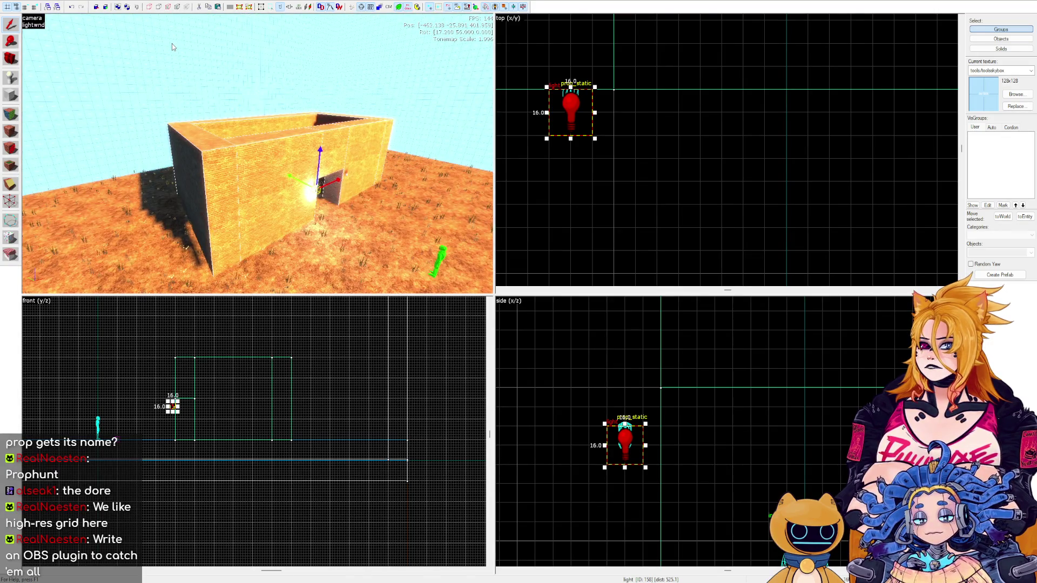
key("z")
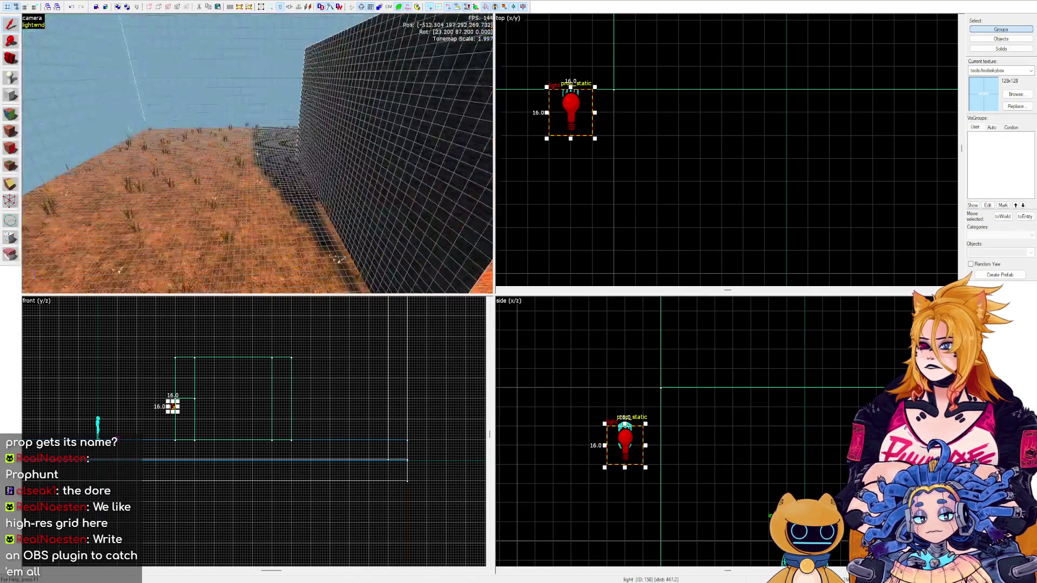
key("w")
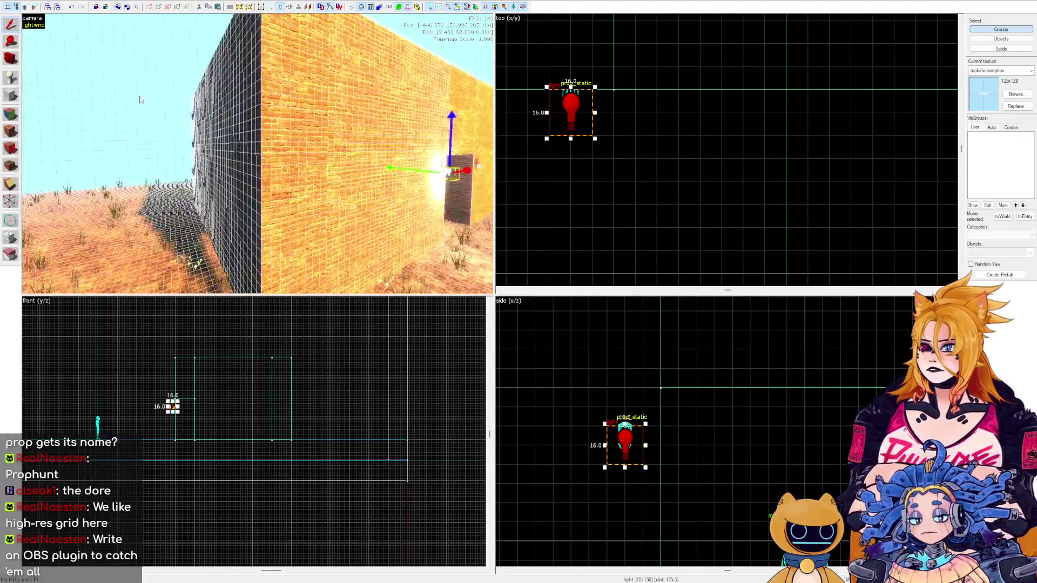
key("z")
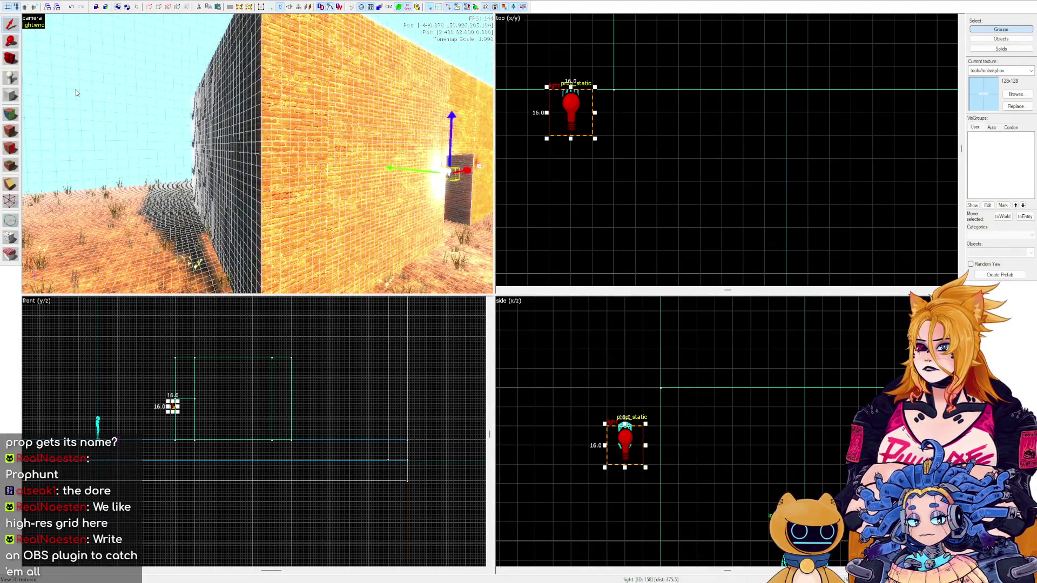
key("ctrl+shift+t")
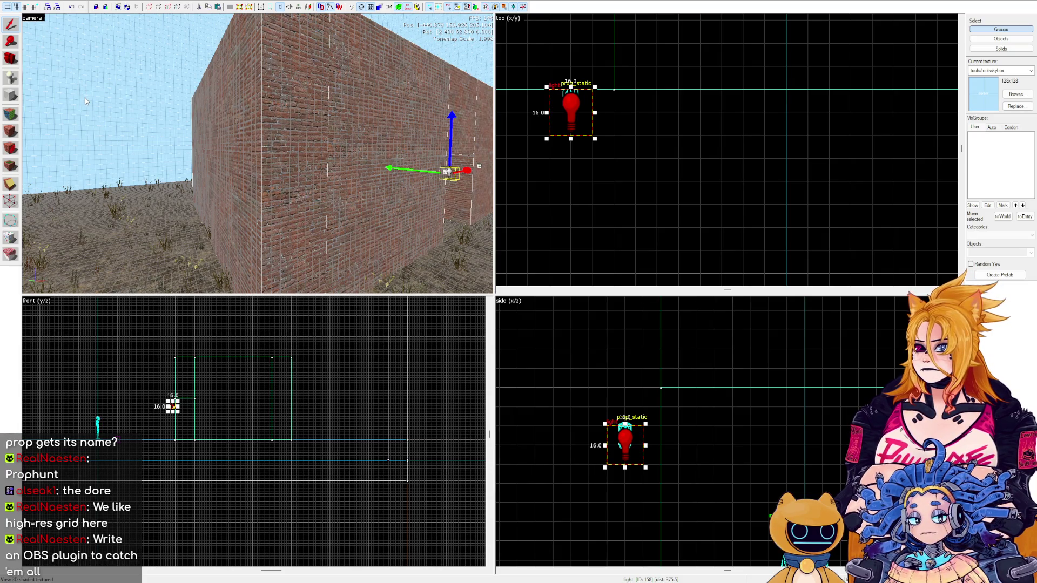
left_click(33, 22)
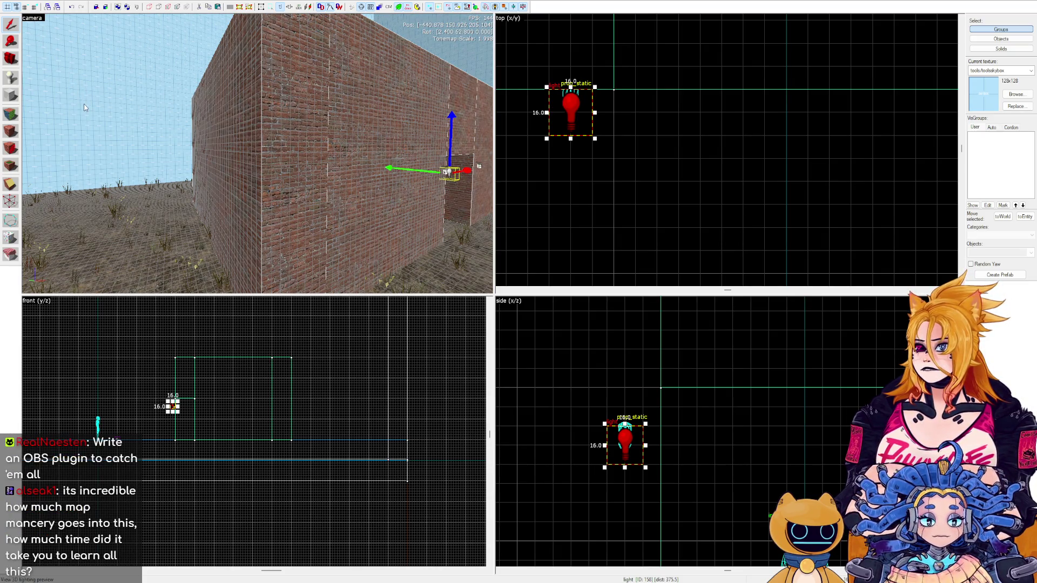
left_click(83, 110)
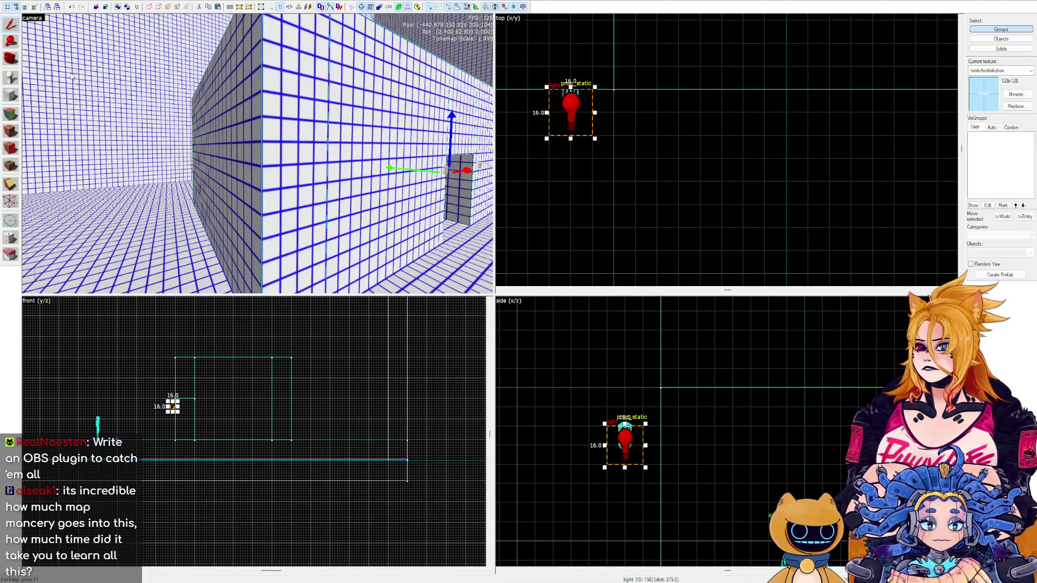
Return the 3D view to textured rendering and fly around the brick wall to the player start.
key("z")
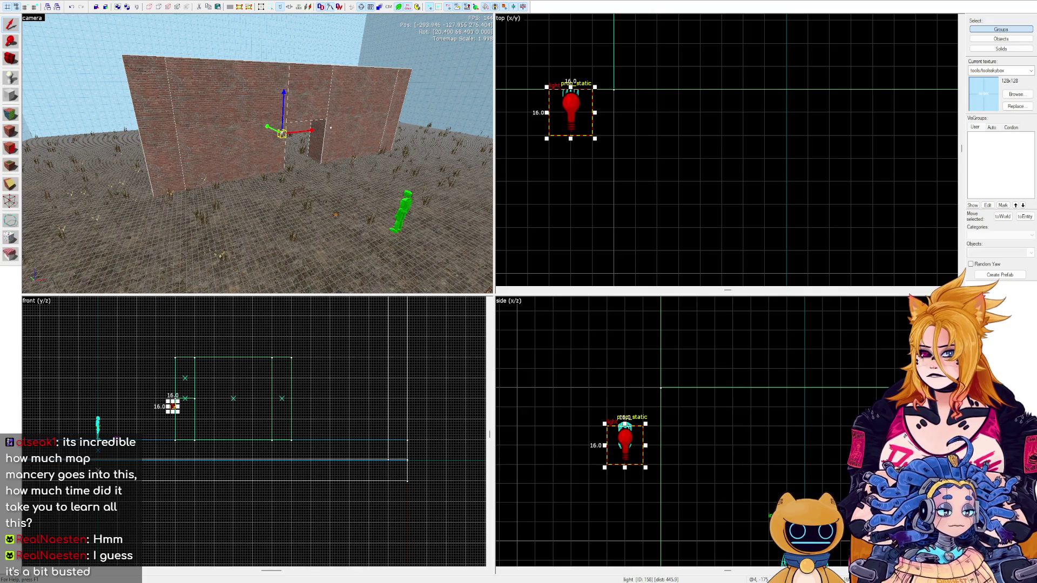
key("z")
key("w")
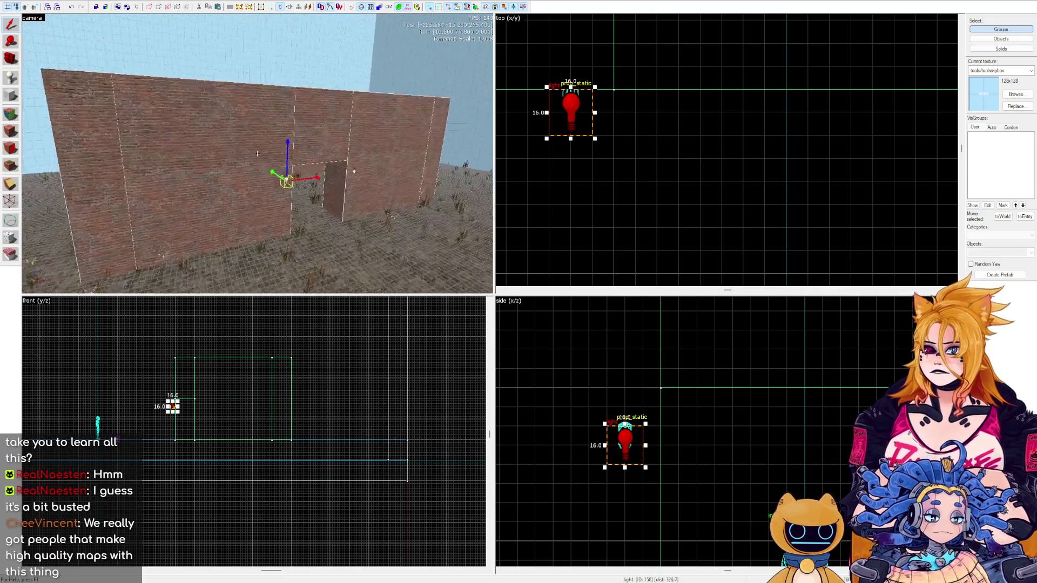
key("z")
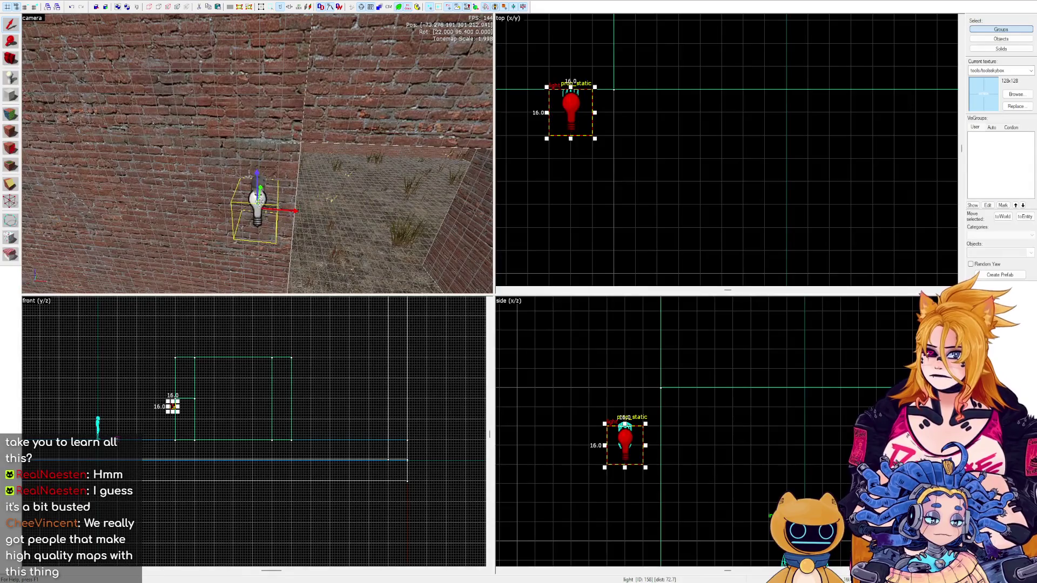
key("z")
key("s")
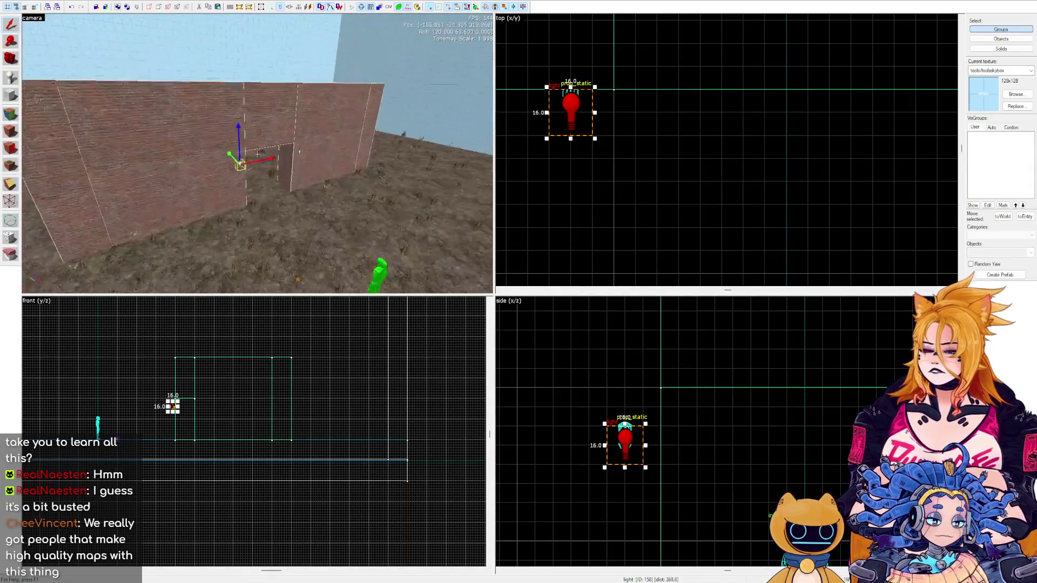
key("d")
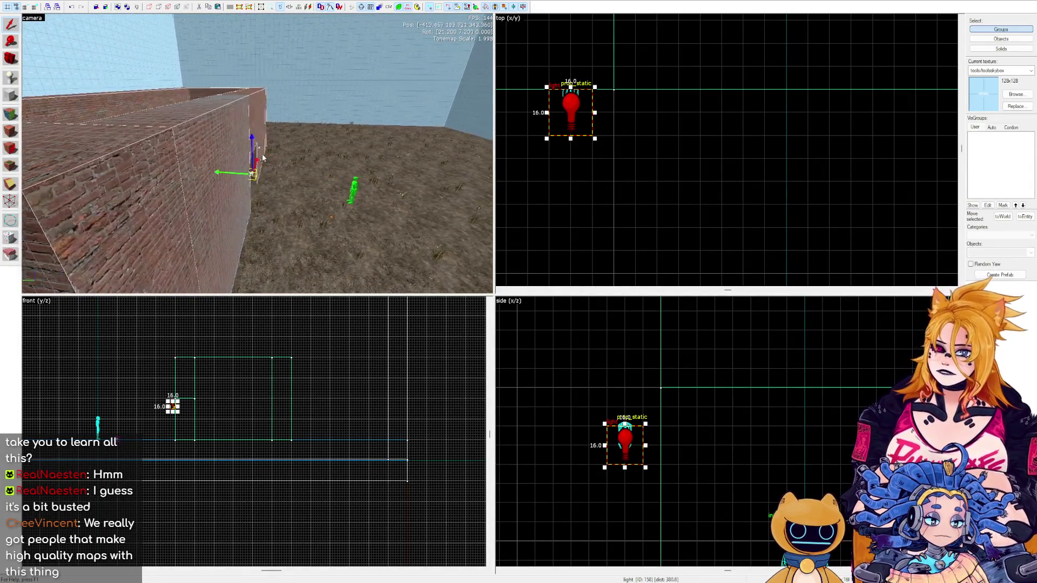
key("s")
key("w")
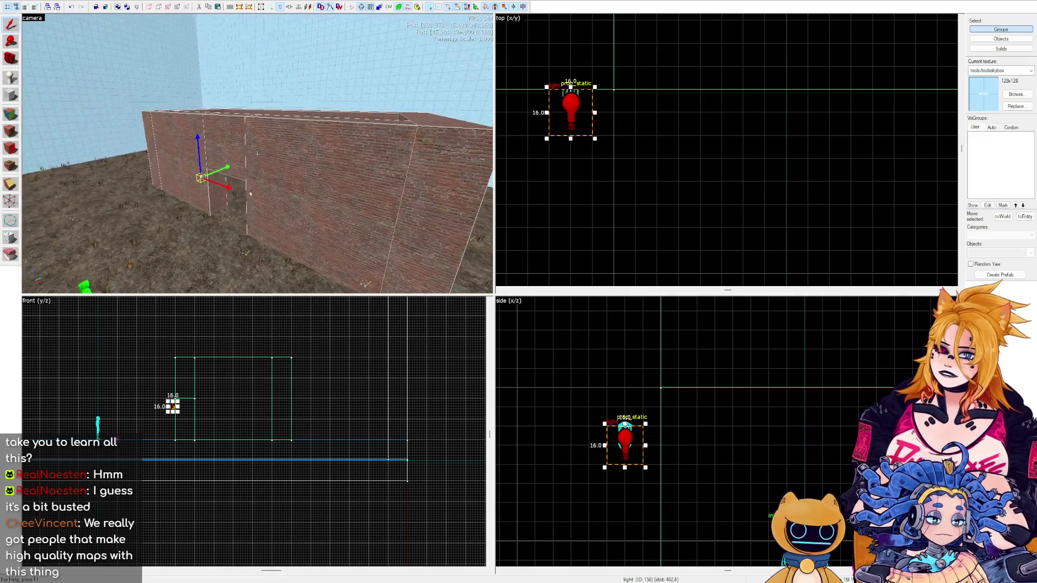
key("s")
key("z")
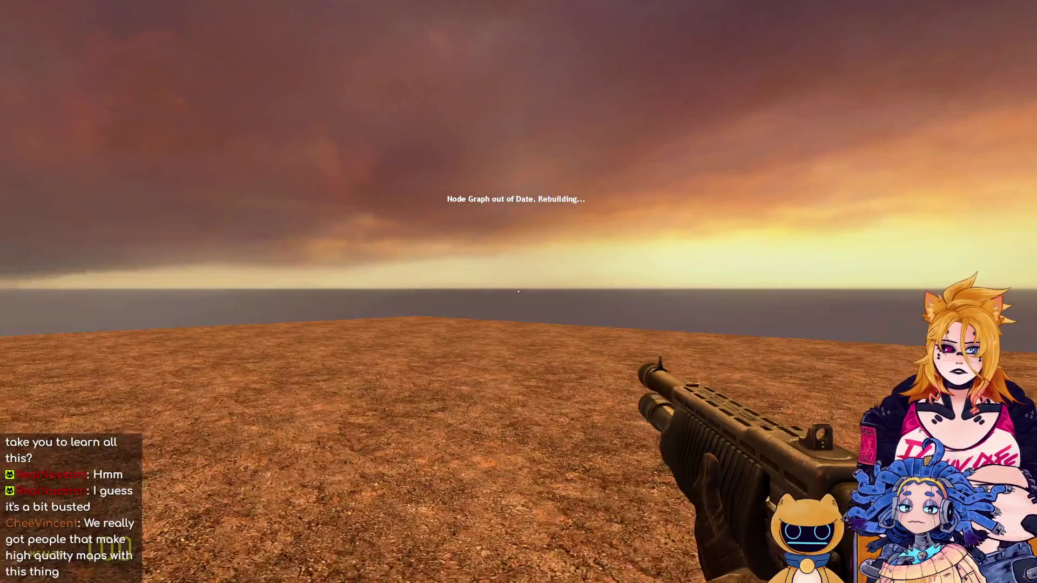
Switch to the crossbow and walk through the brick doorway, looking around inside, then back out.
scroll(518, 291, "down", 1)
left_click(518, 292)
key("w")
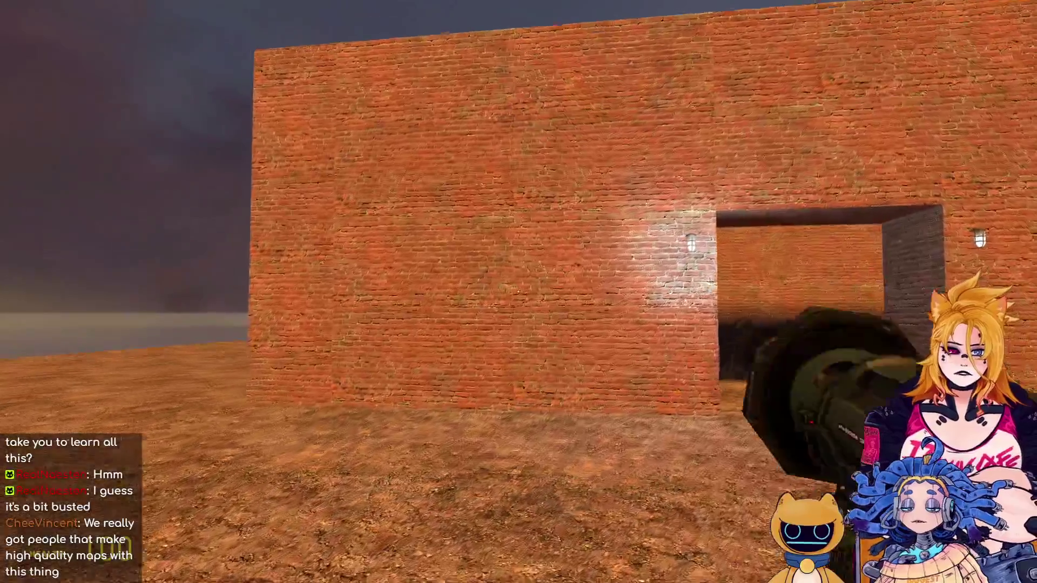
key("w")
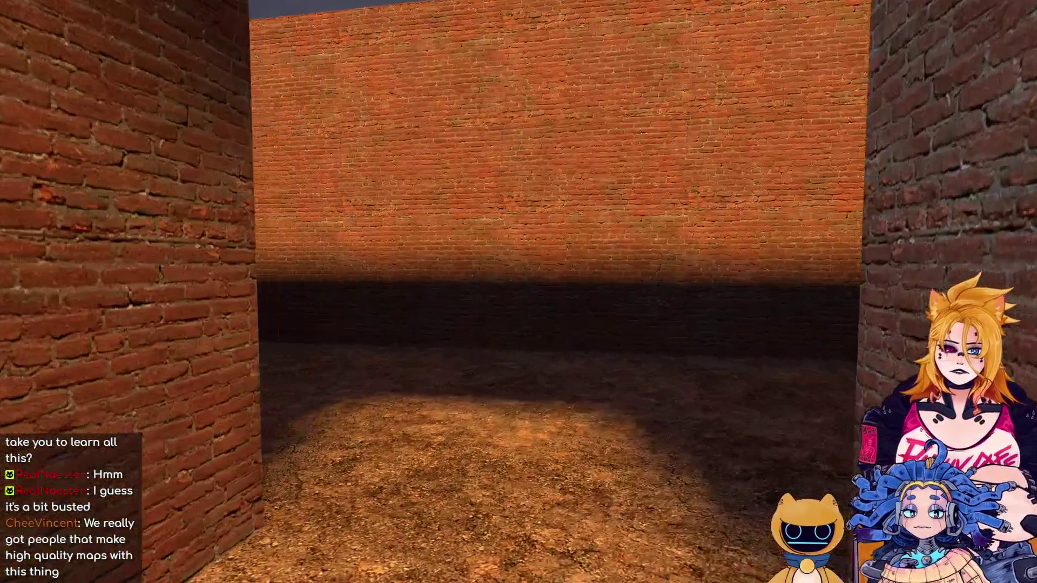
key("w")
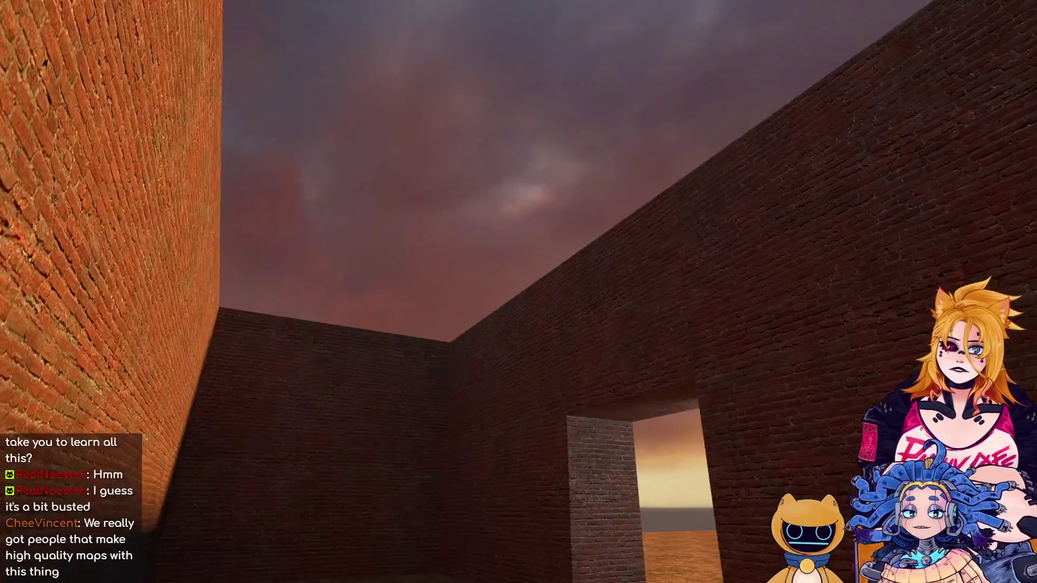
key("w")
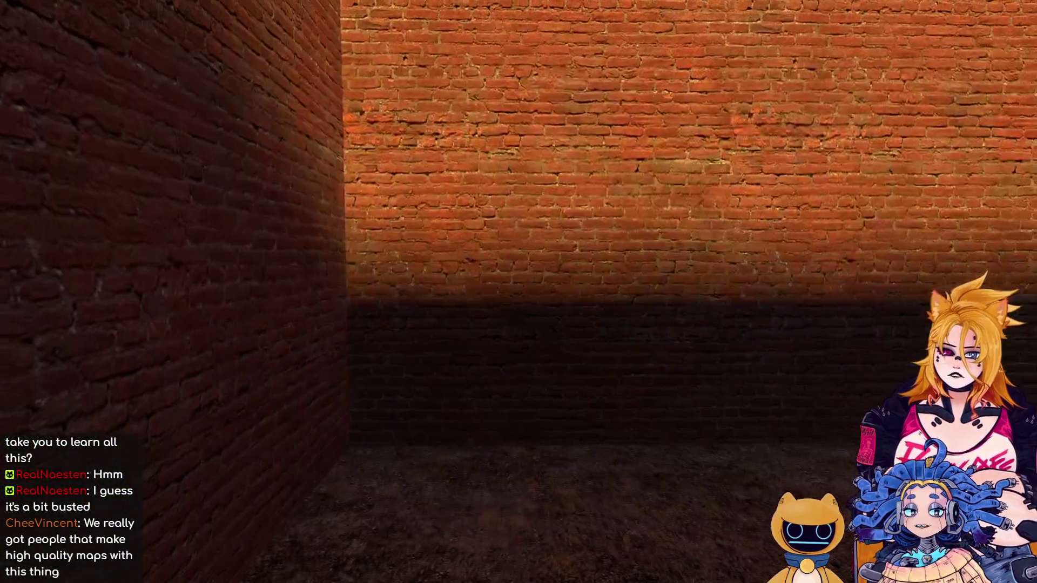
key("w")
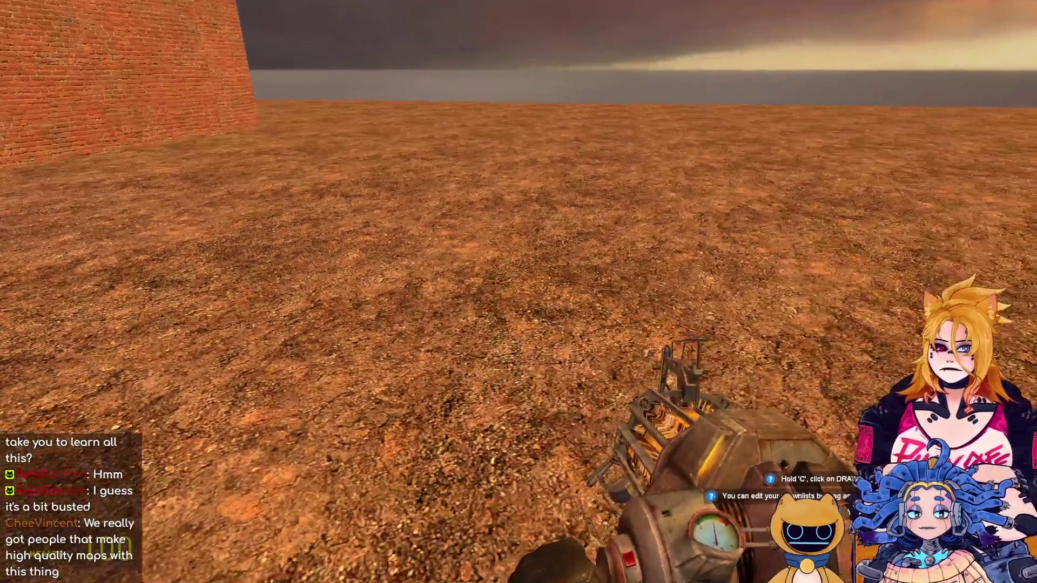
Spawn a propane tank from Construction Props and turn it upright with the Physics Gun.
key("q")
left_click(108, 72)
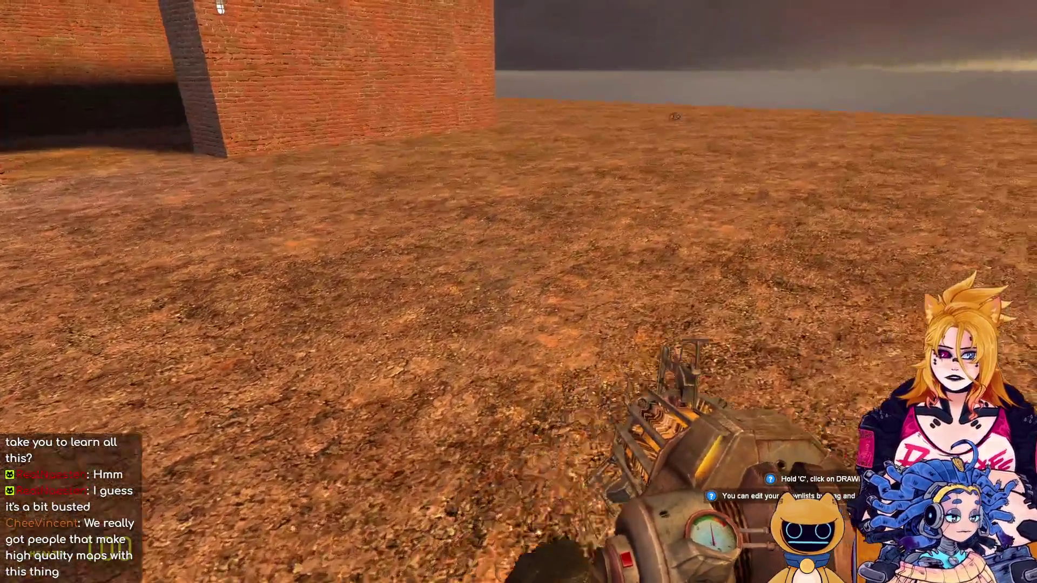
key("q")
left_click(392, 63)
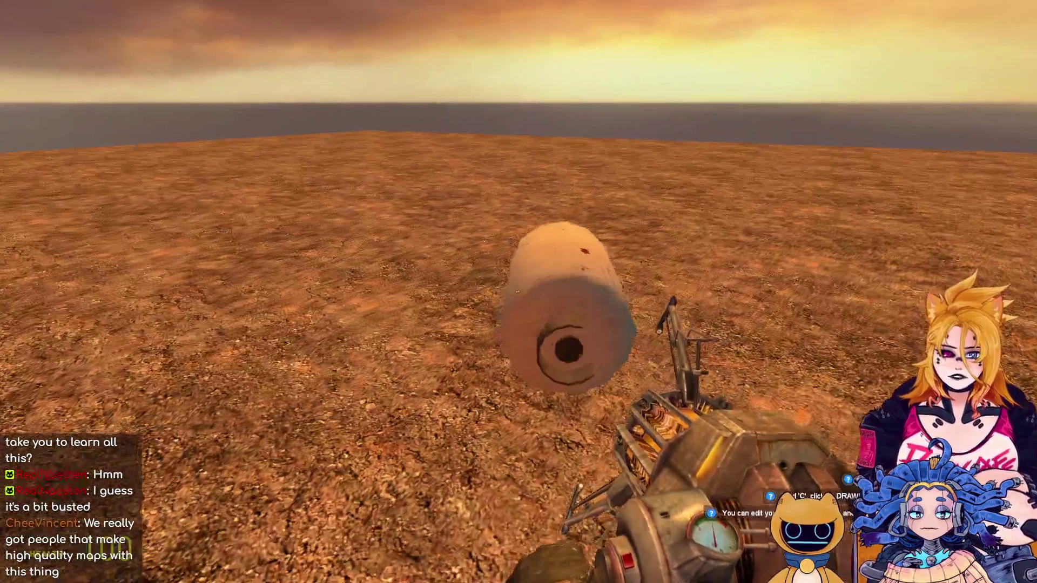
scroll(519, 291, "down", 1)
scroll(519, 291, "down", 1)
left_click(519, 292)
left_click(519, 291)
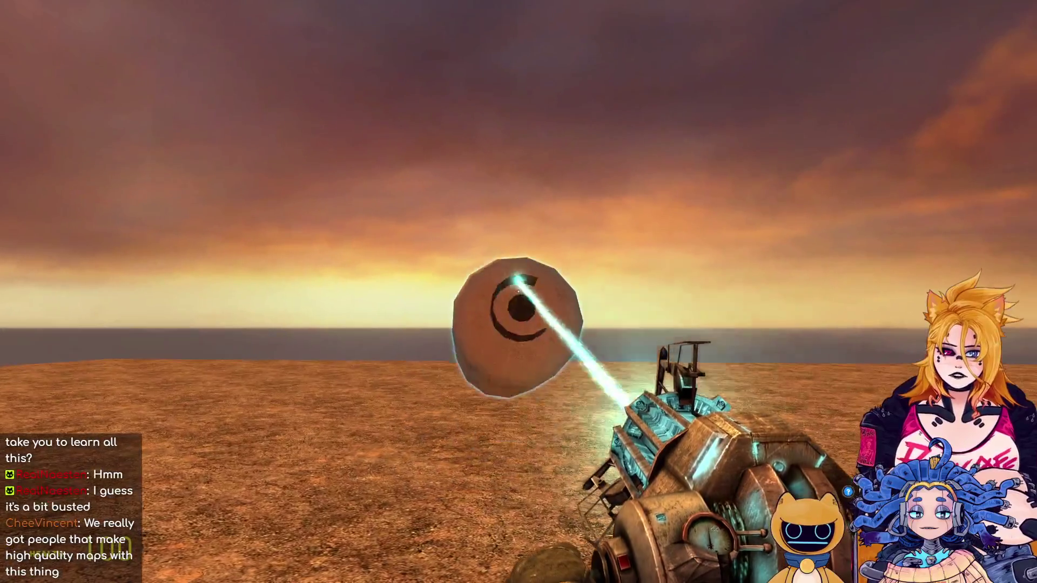
left_click_drag(519, 292, 519, 291)
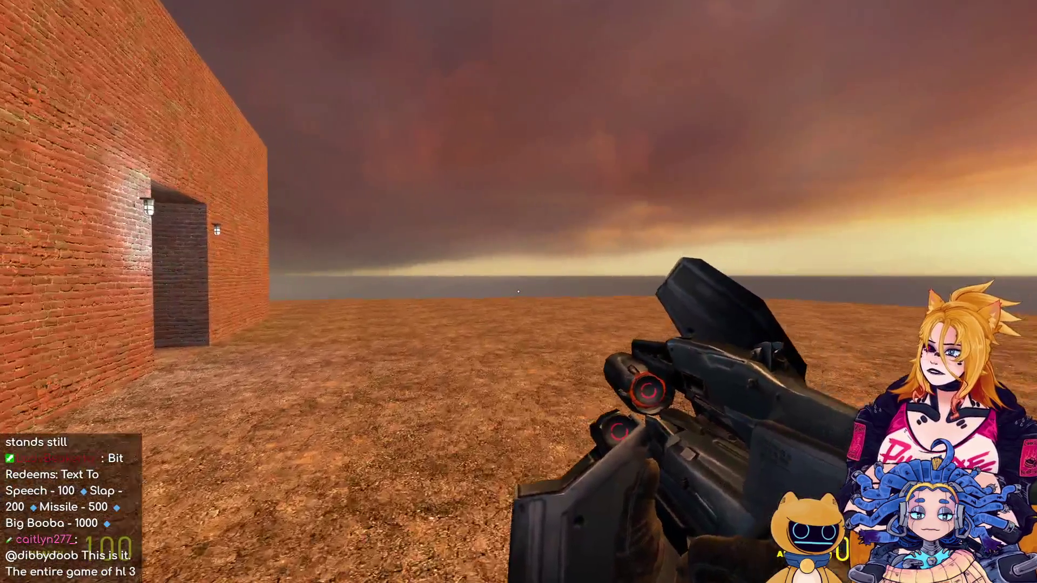
key("Escape")
key("Escape")
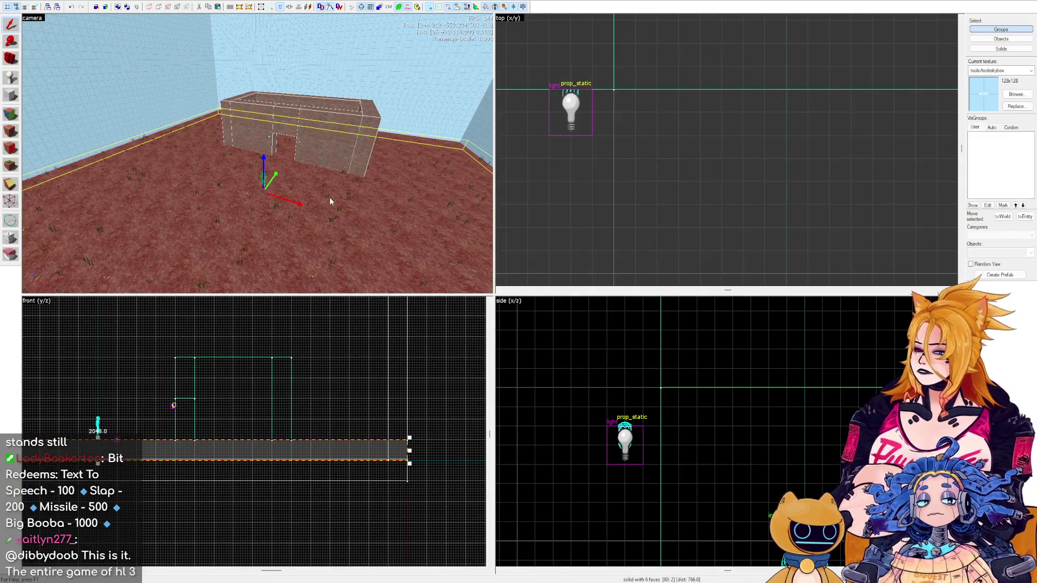
Fly the camera over the brick box to the player start and place a second one beside it.
key("z")
key("w")
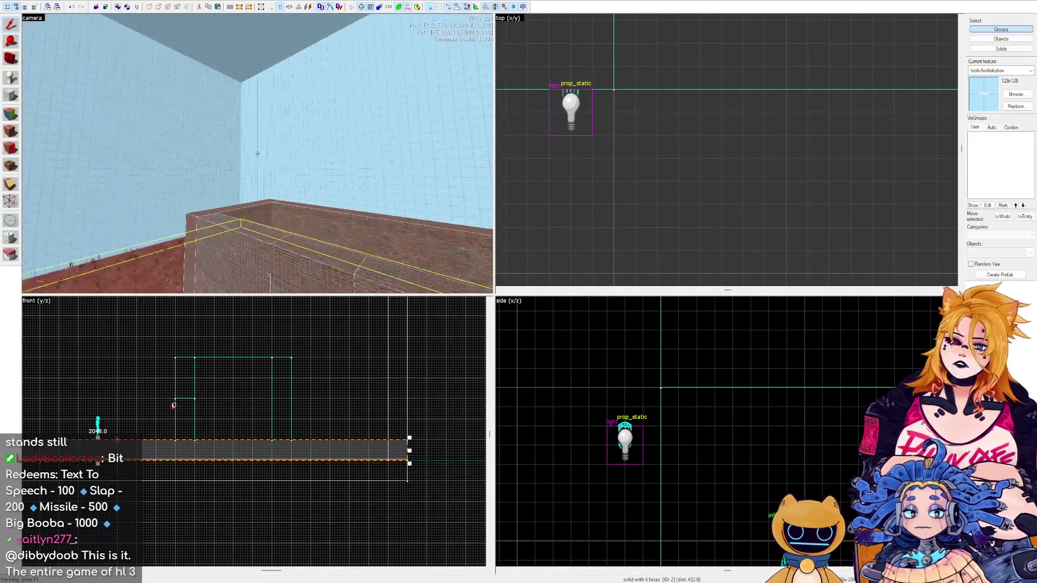
key("w")
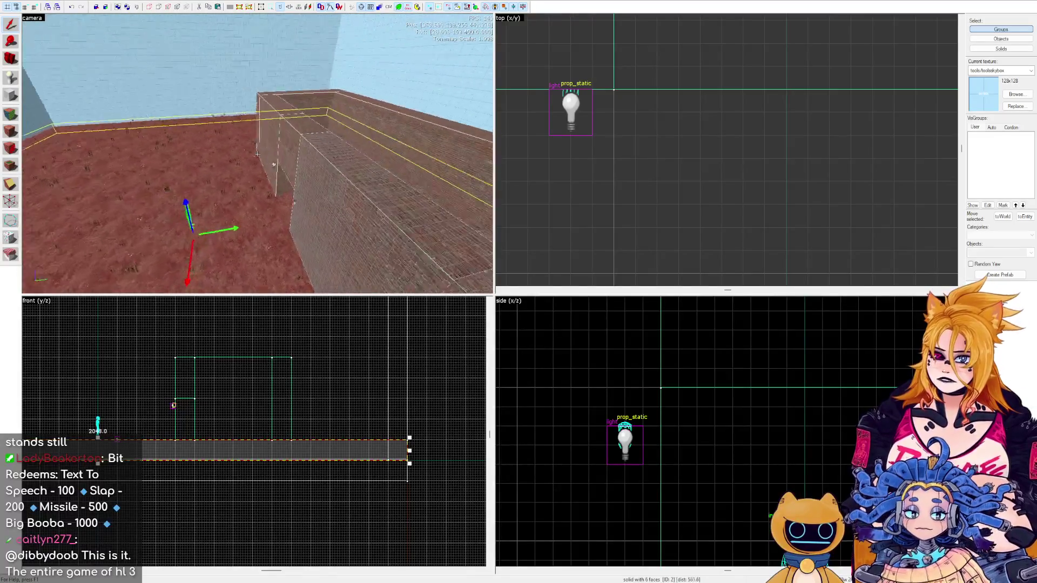
key("s")
key("z")
scroll(761, 132, "down", 3)
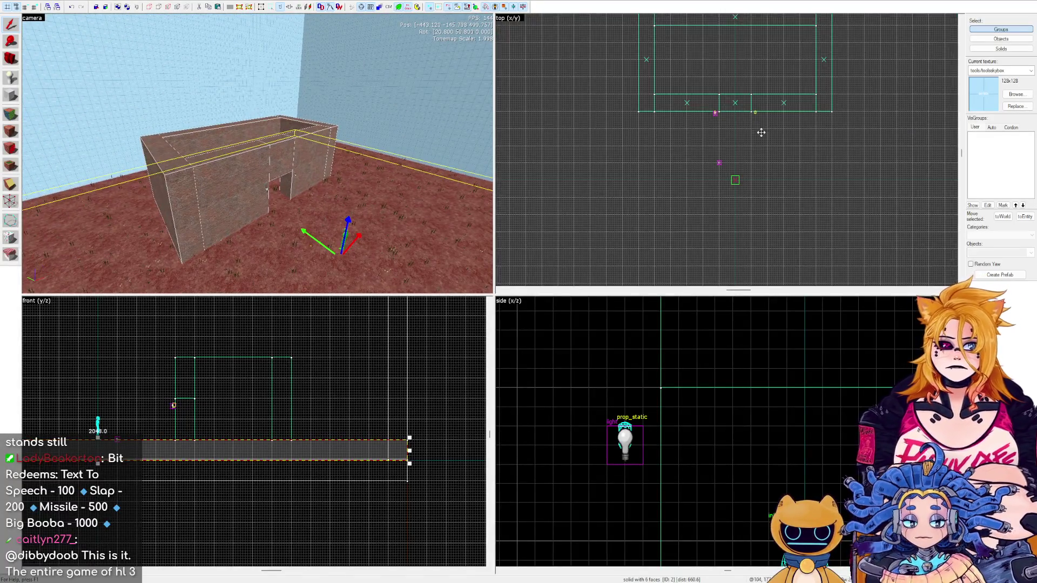
scroll(762, 132, "up", 2)
key("z")
key("w")
key("s")
key("z")
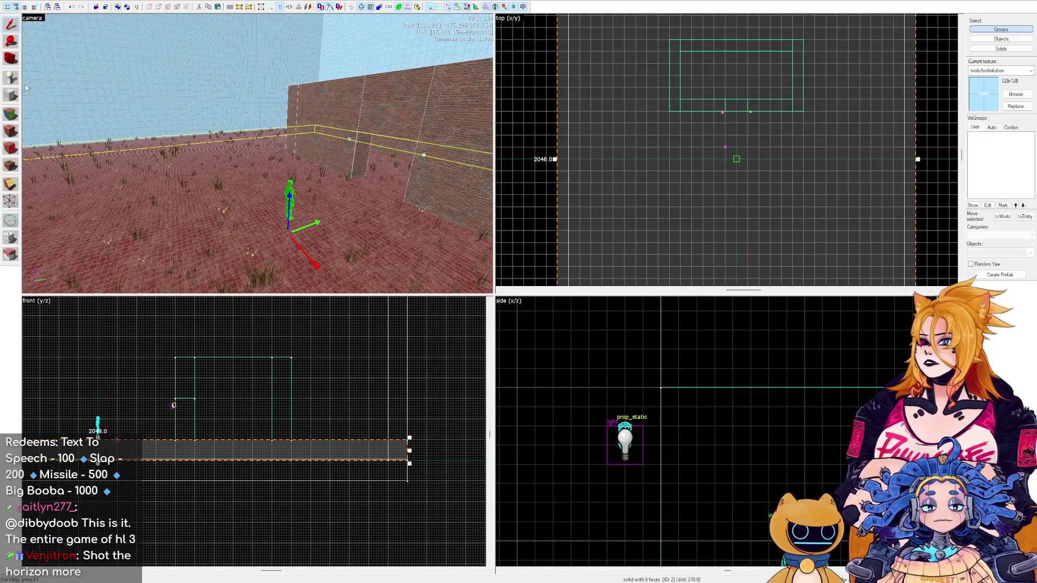
left_click(266, 216)
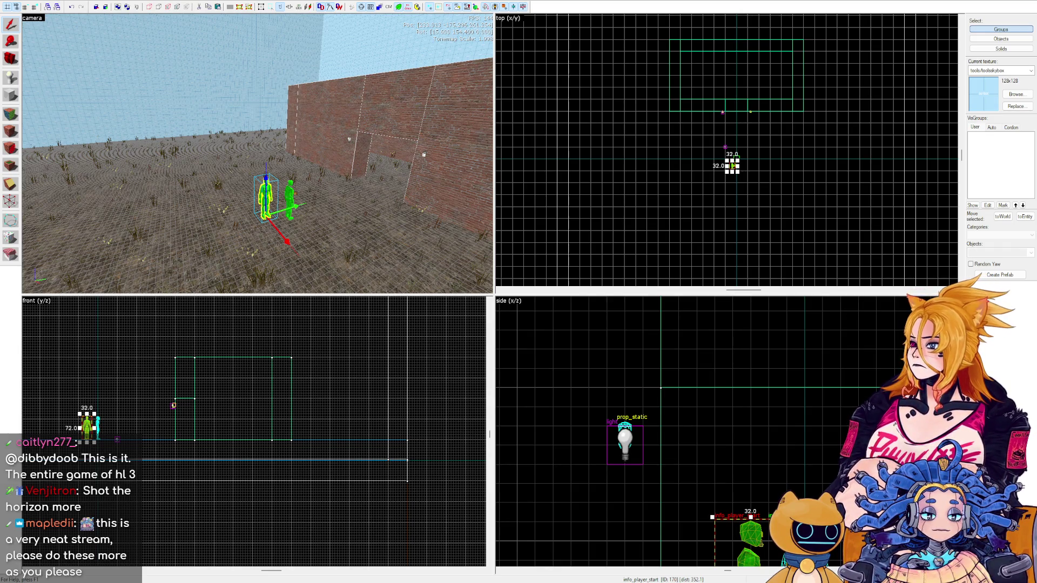
Change the new player start's class to env_soundscape and apply it.
key("alt+Return")
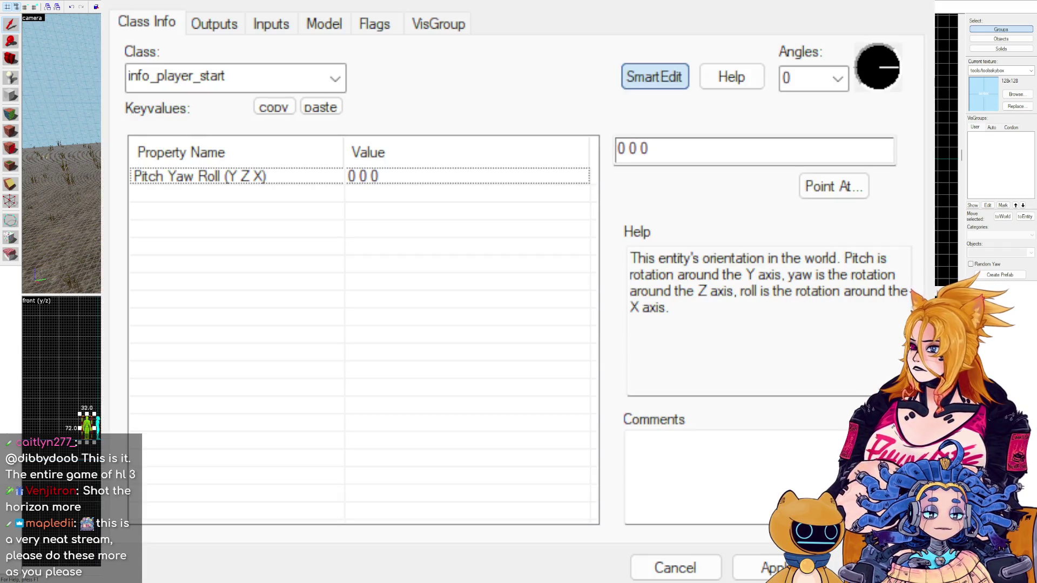
left_click(227, 76)
left_click_drag(228, 76, 166, 69)
key("BackSpace")
key("BackSpace")
key("BackSpace")
type("env")
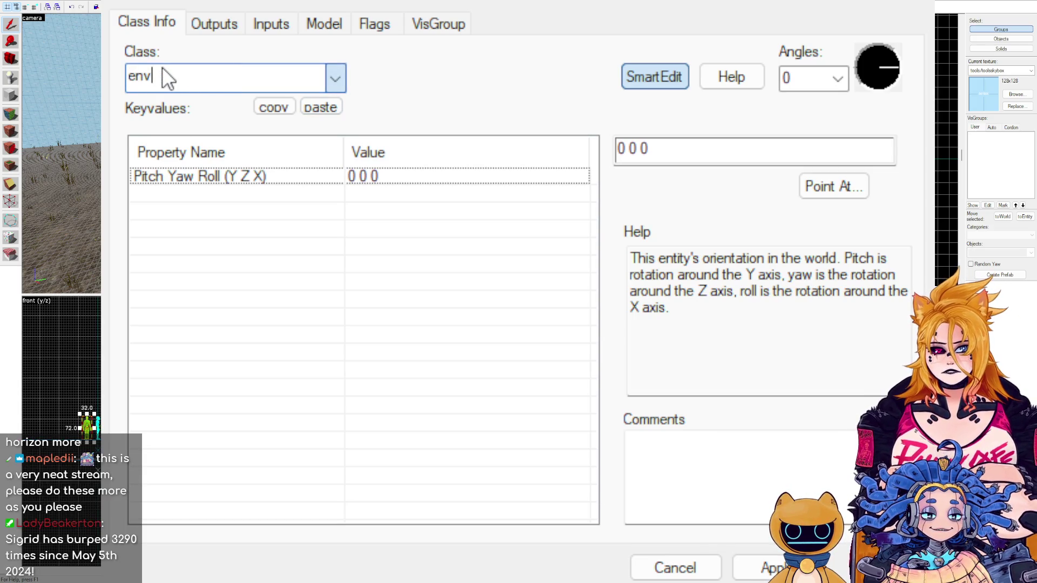
type("_sound")
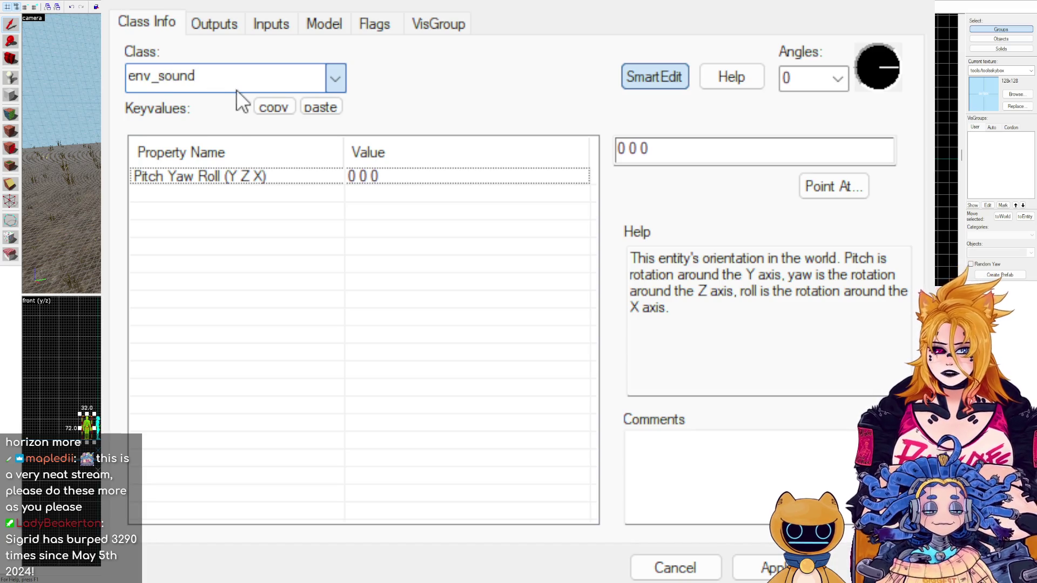
key("Return")
left_click(739, 564)
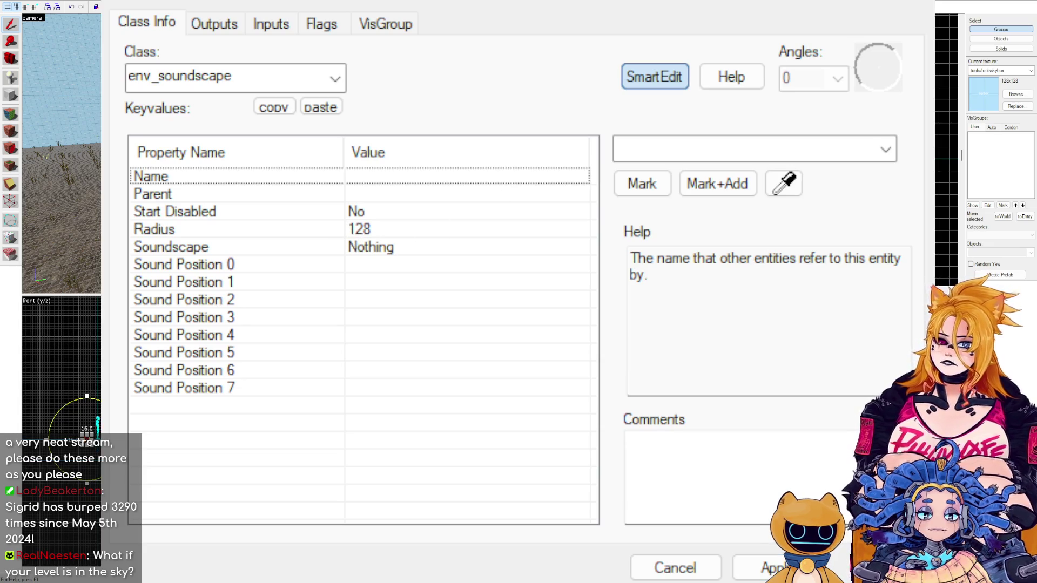
Set the soundscape radius to 1704 and the Soundscape value to Outdoor, then apply.
left_click_drag(949, 125, 953, 178)
left_click(293, 248)
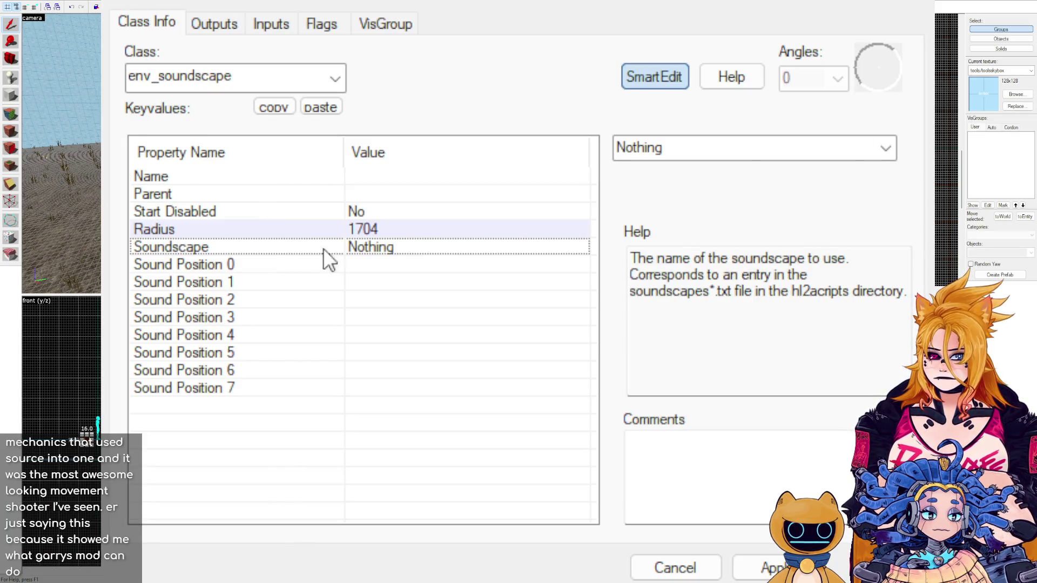
left_click(892, 152)
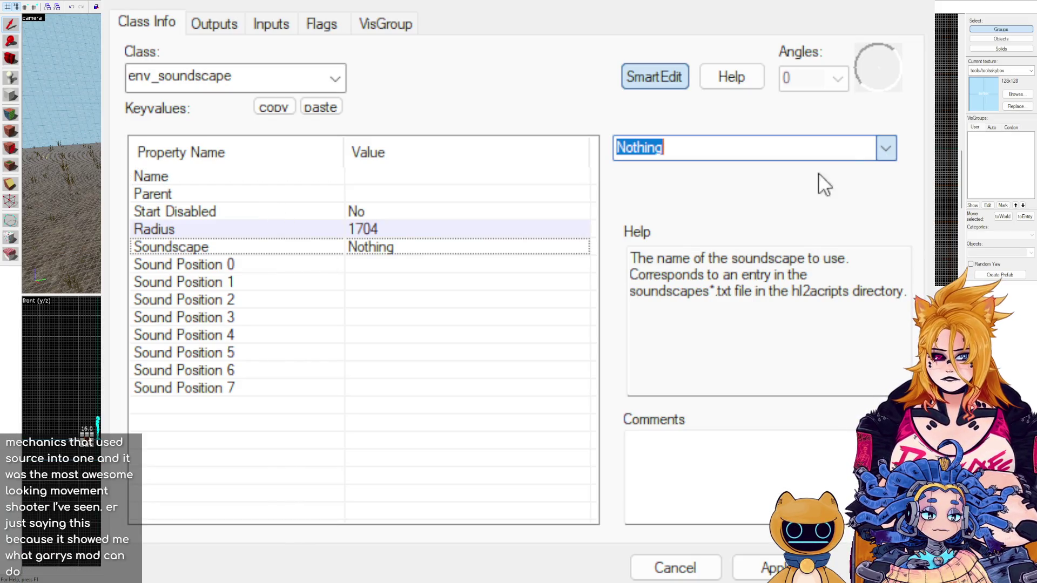
key("Down")
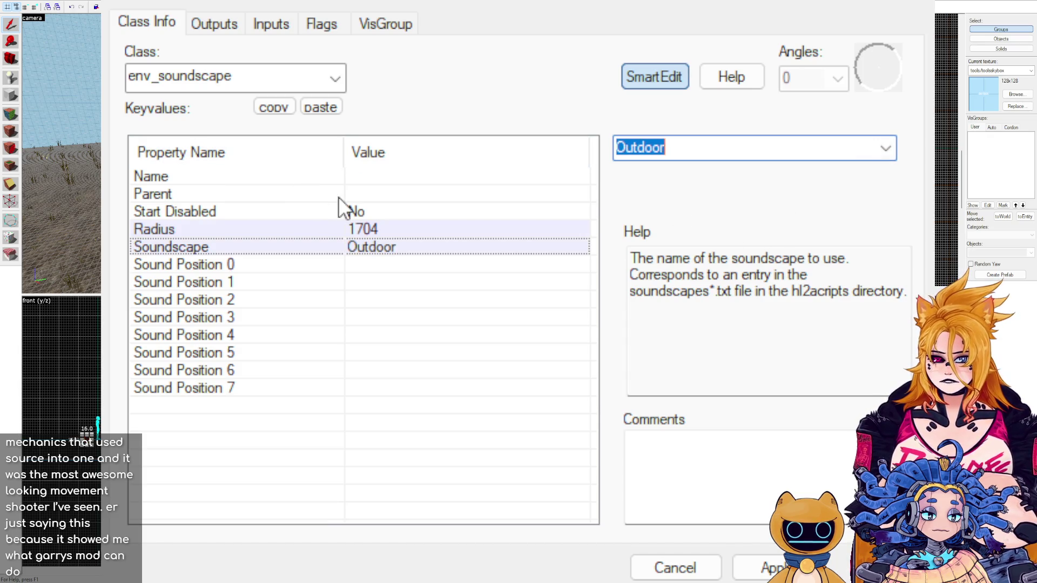
left_click(348, 192)
left_click(368, 177)
key("Down")
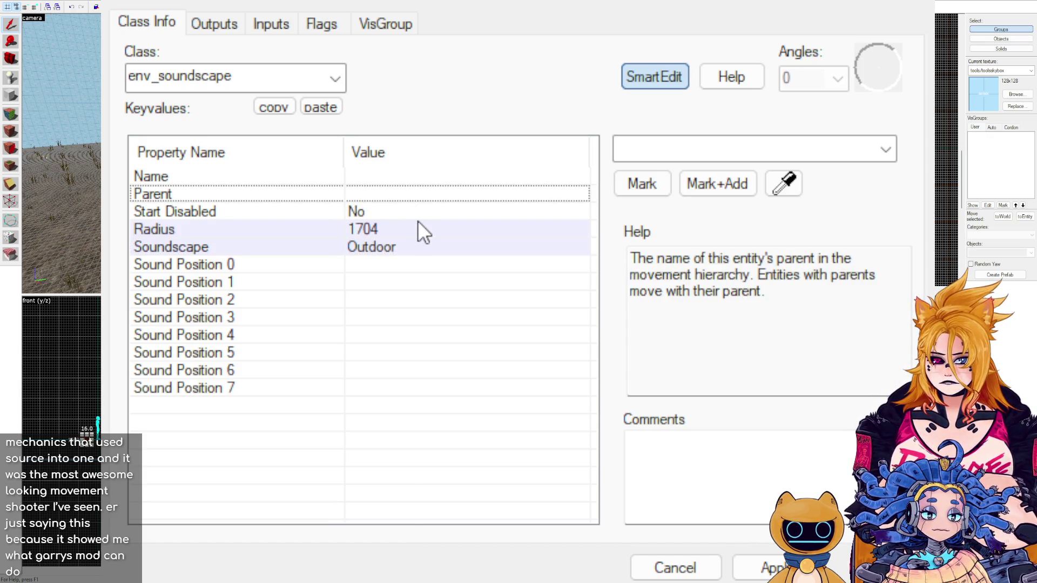
left_click(835, 562)
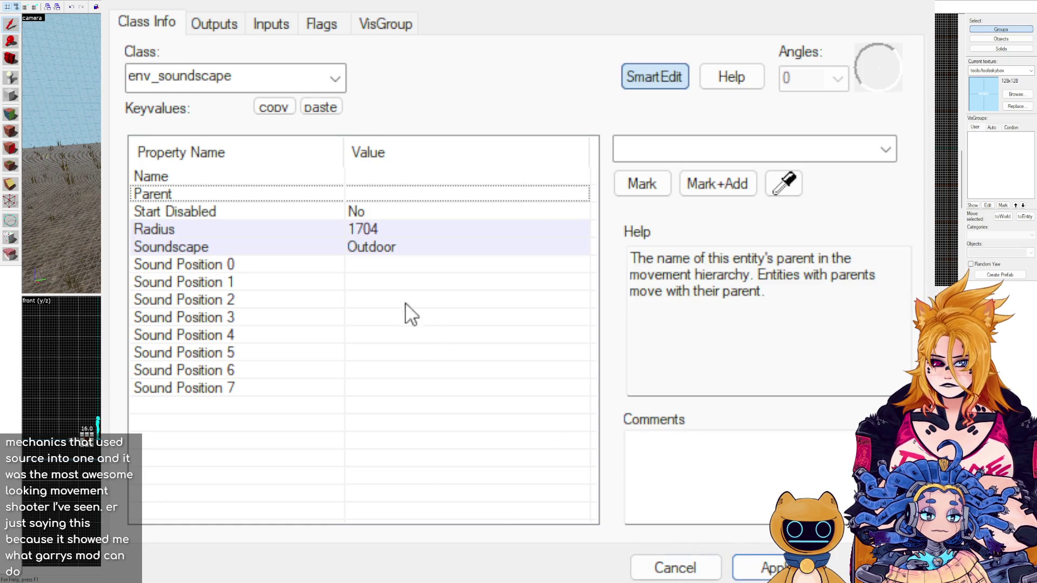
left_click(370, 264)
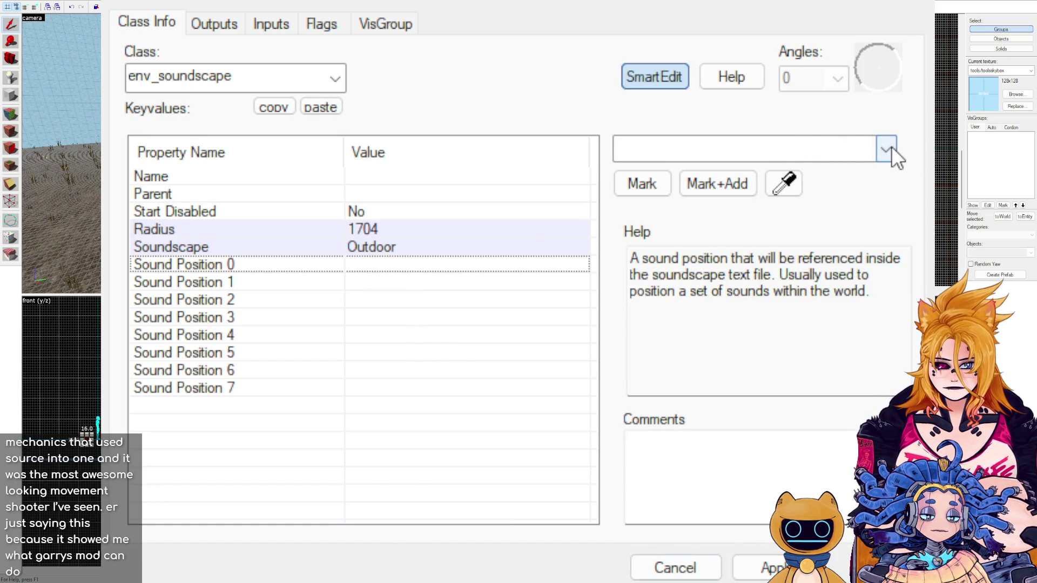
left_click(372, 244)
left_click(349, 227)
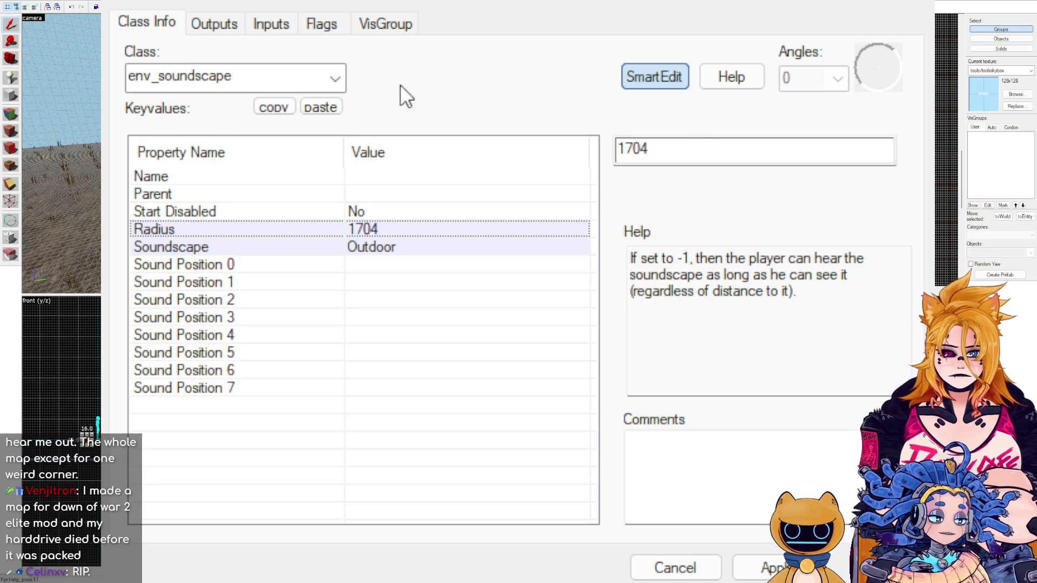
left_click(146, 78)
Set the entity class to ambient_generic and select its Sound Name property.
type("amvie")
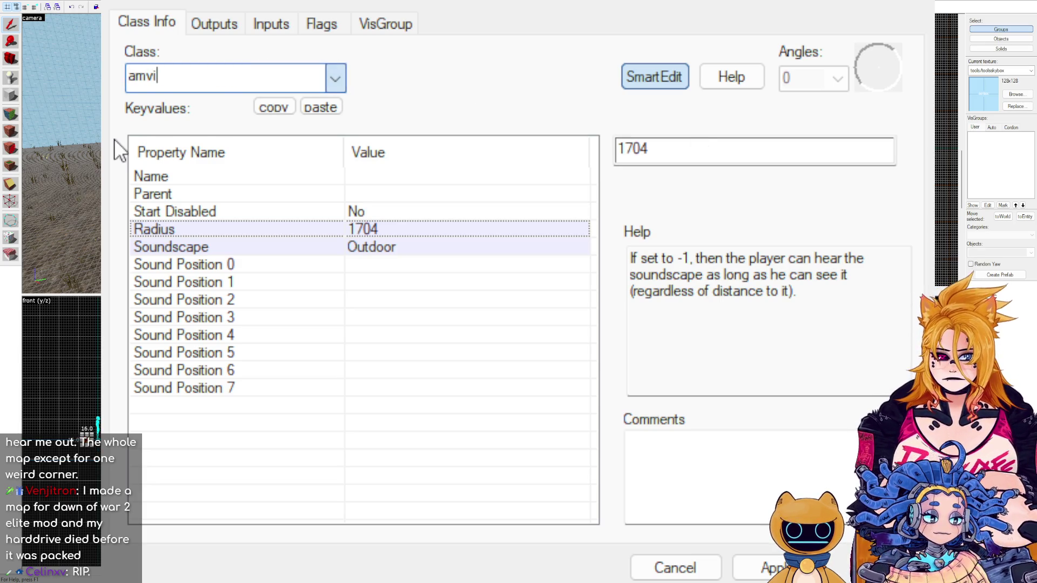
key("BackSpace")
key("BackSpace")
key("BackSpace")
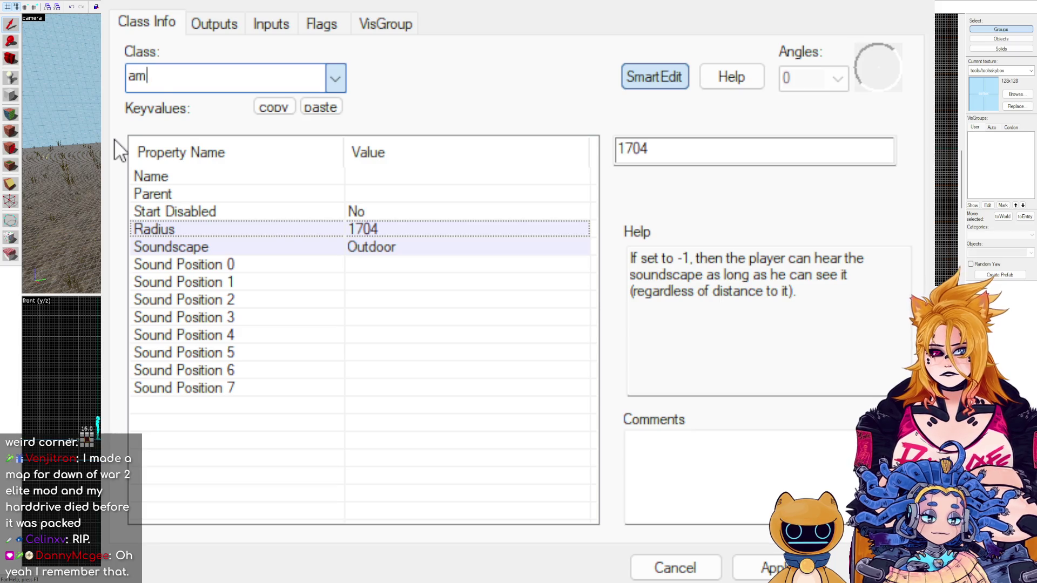
type("bient_generic")
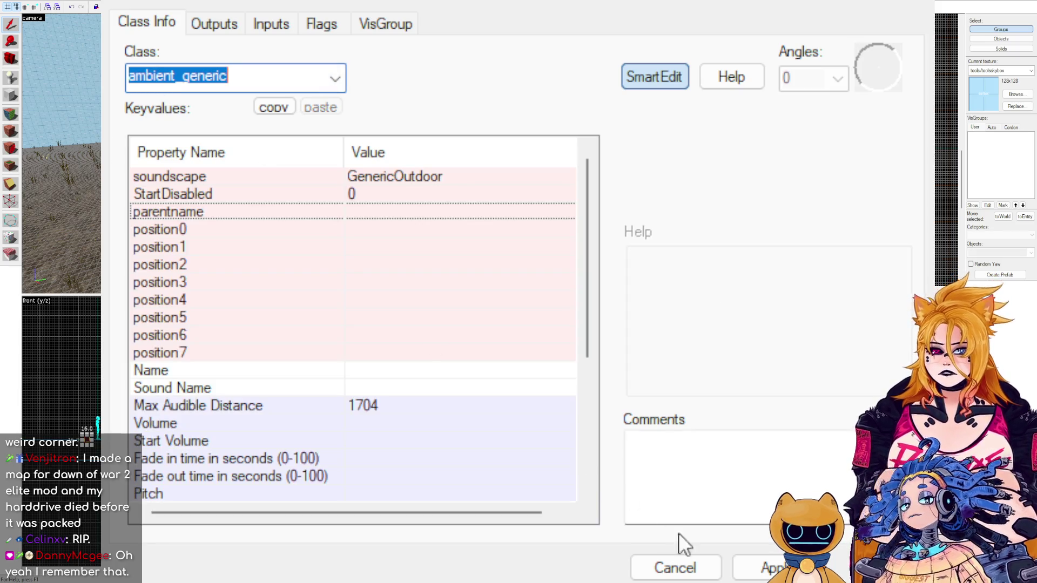
key("Return")
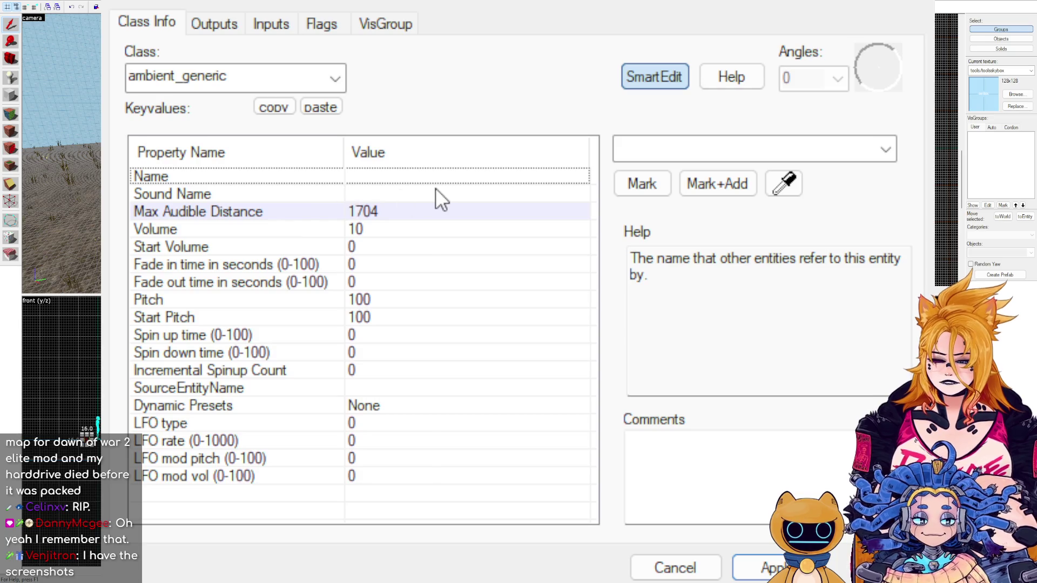
left_click(436, 190)
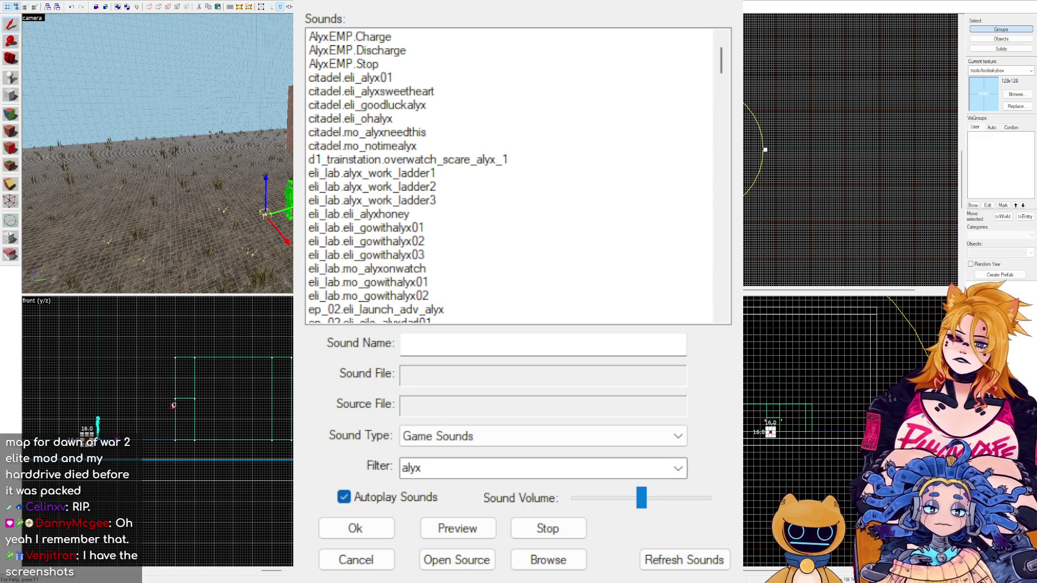
Filter the sound list to 'ambience' and lower the Sound Volume slider.
scroll(511, 176, "down", 20)
scroll(511, 175, "down", 10)
left_click(481, 344)
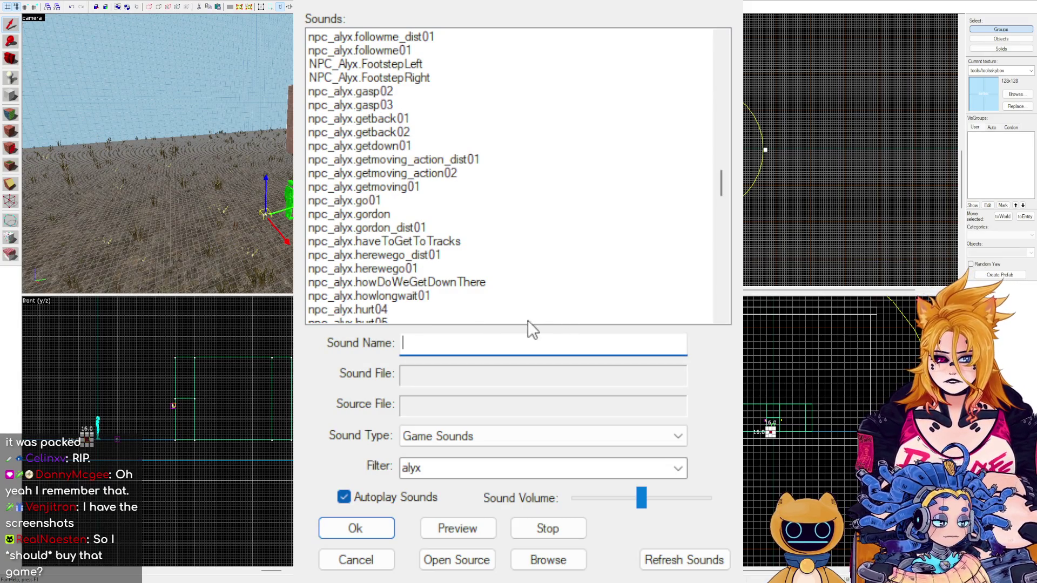
left_click(486, 468)
type("amvi")
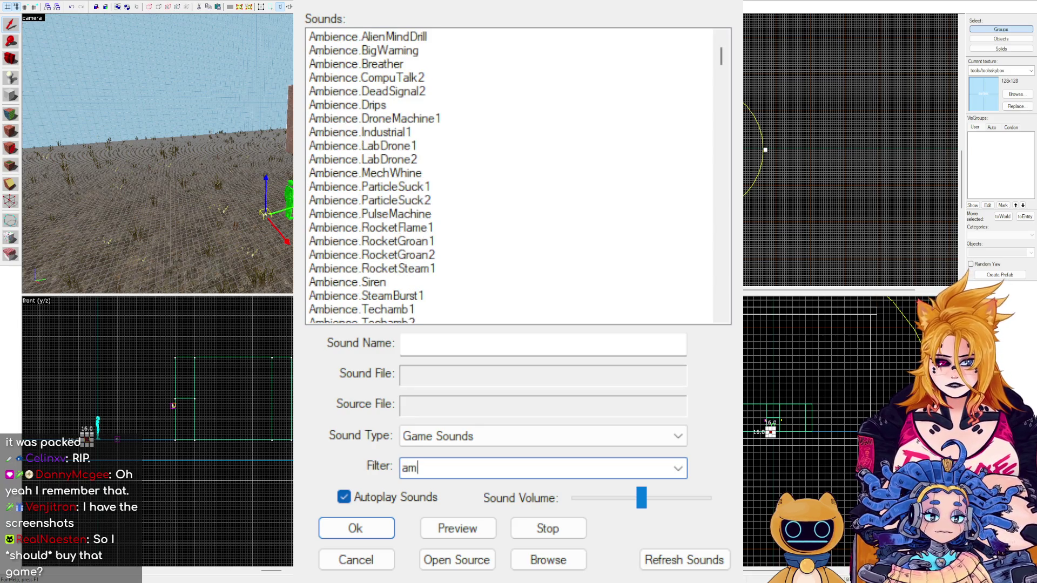
key("BackSpace")
key("BackSpace")
type("b")
key("BackSpace")
key("BackSpace")
type("ience")
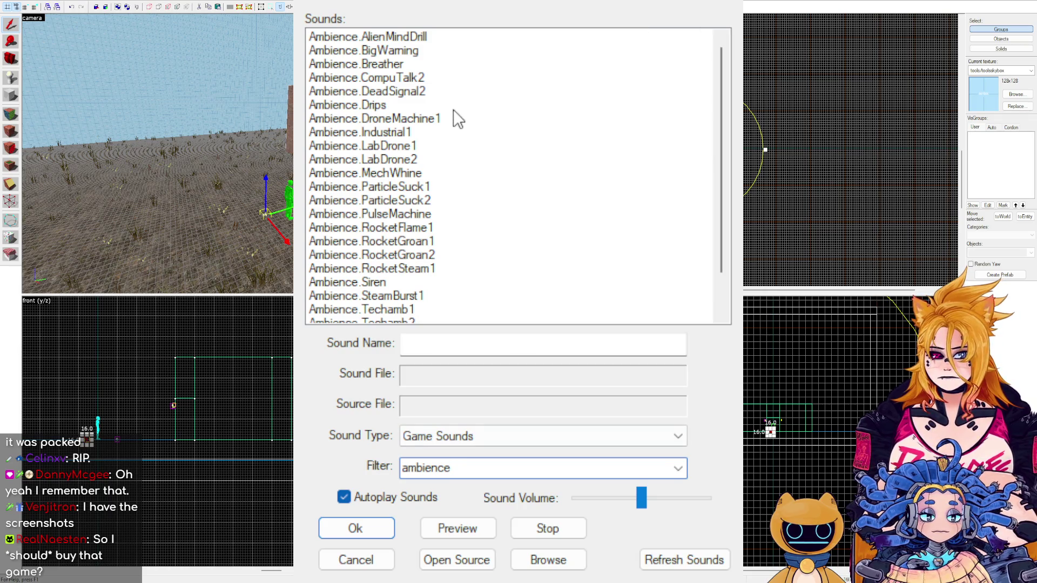
left_click_drag(642, 498, 589, 498)
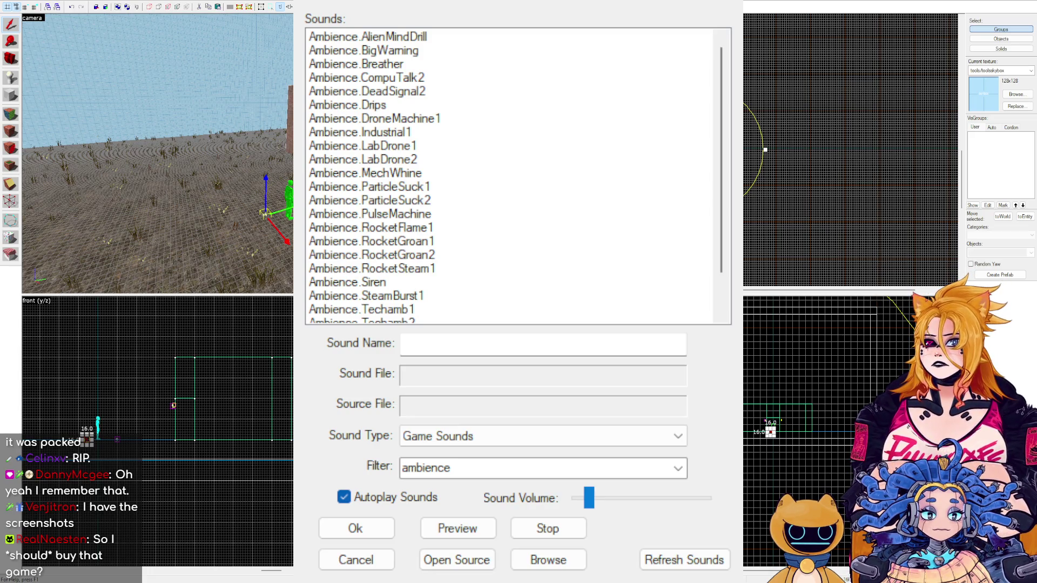
Preview Ambience.Wind1, briefly try Ambience.Drips, then settle on Ambience.Wind1.
scroll(587, 191, "down", 1)
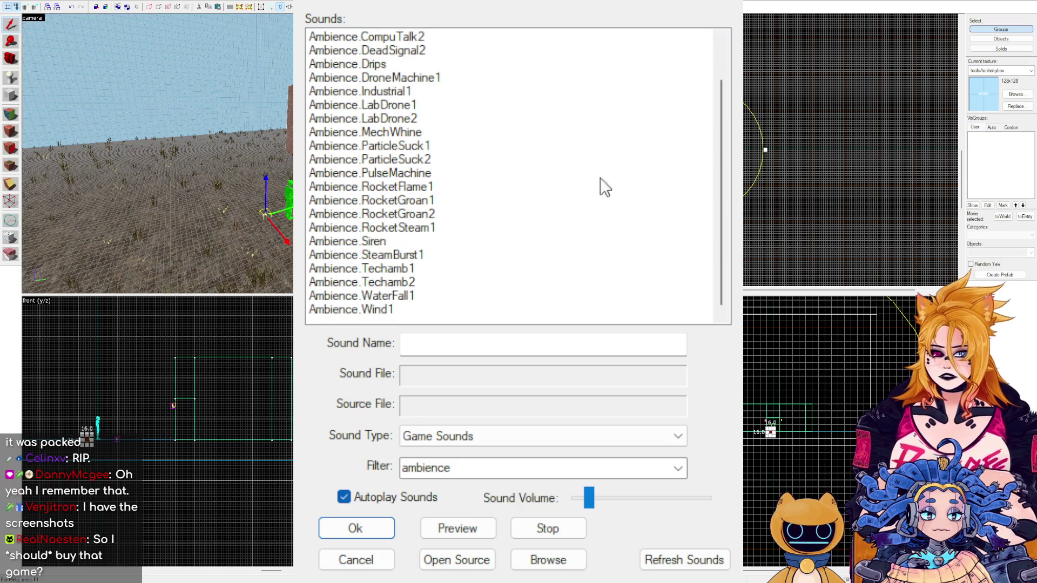
scroll(601, 228, "down", 1)
left_click(393, 309)
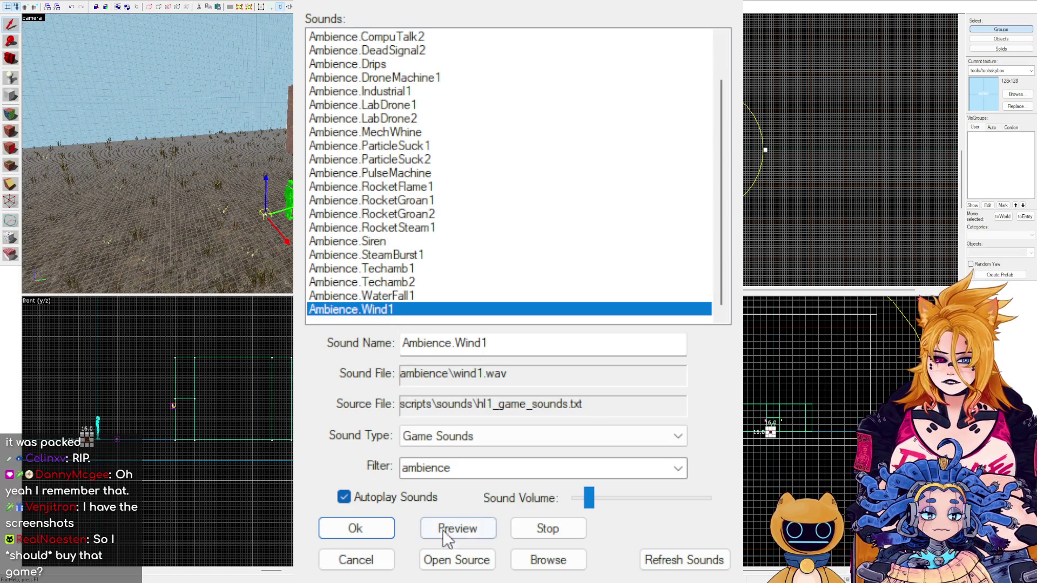
left_click_drag(620, 504, 620, 500)
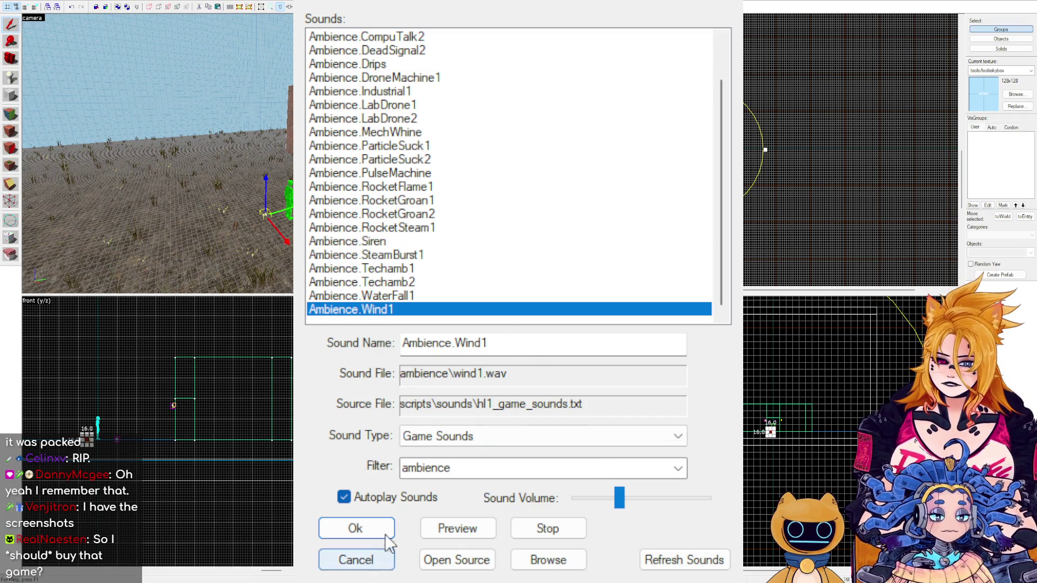
left_click(458, 529)
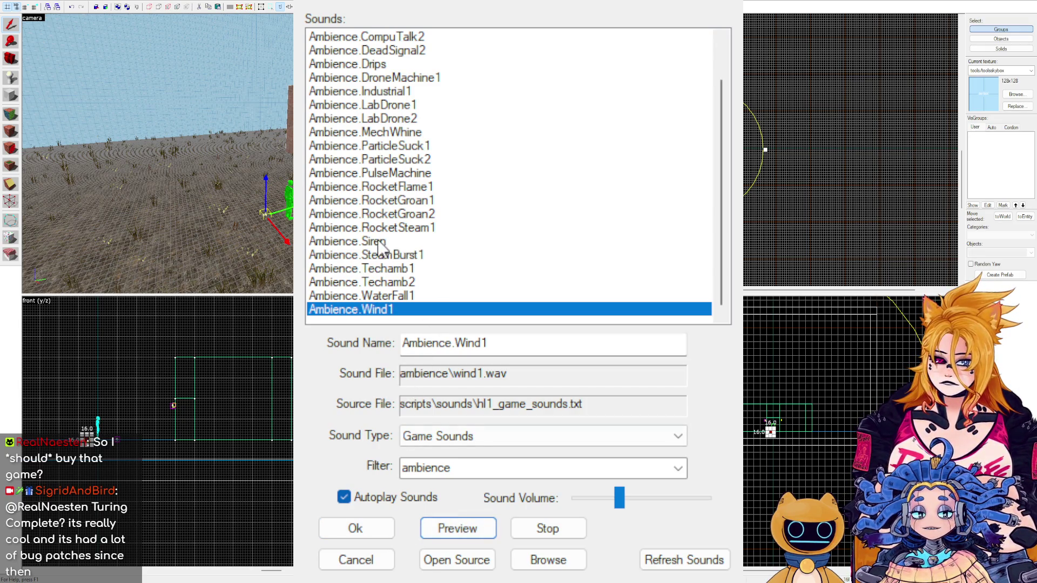
left_click(394, 65)
left_click(373, 310)
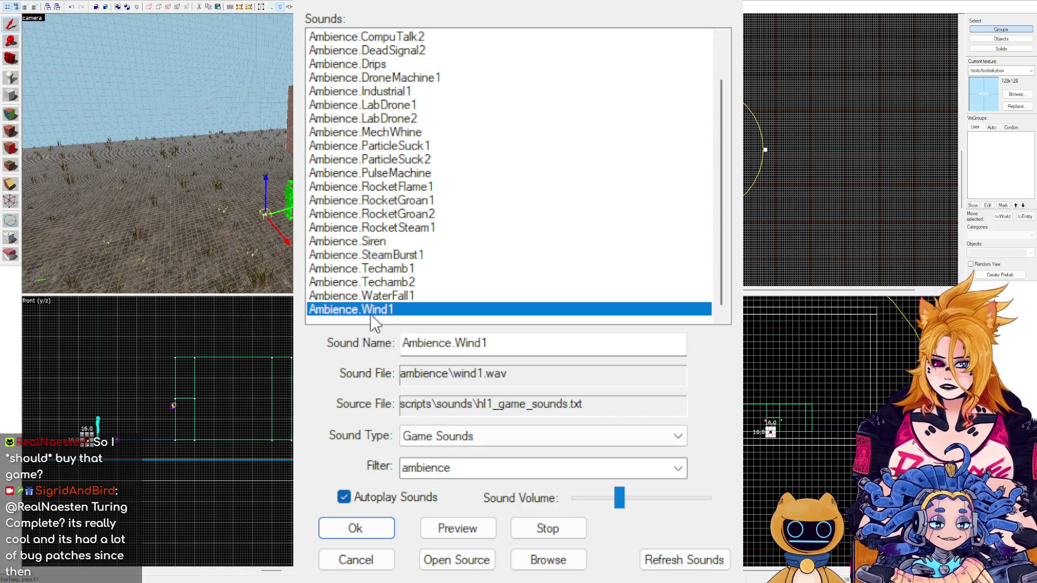
left_click(357, 529)
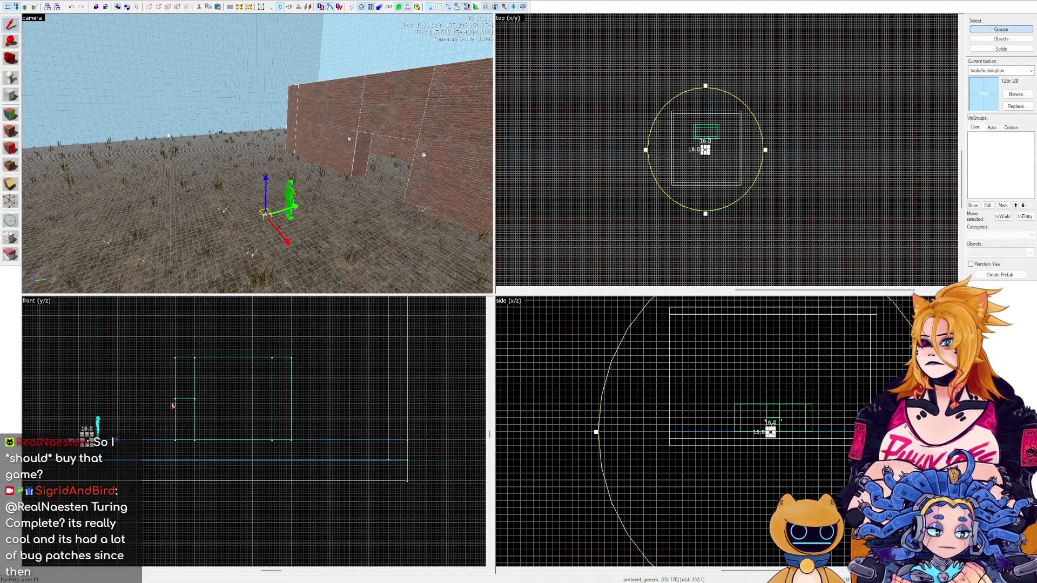
Try the Block and Vertex tools, then return to the Selection tool.
left_click(16, 102)
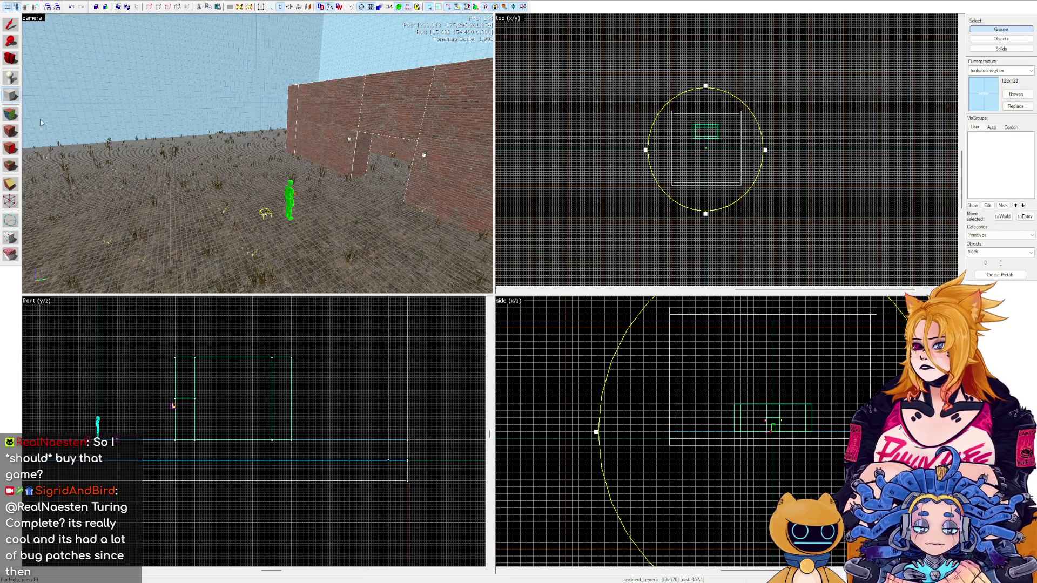
left_click(10, 205)
scroll(767, 143, "up", 3)
scroll(637, 183, "up", 2)
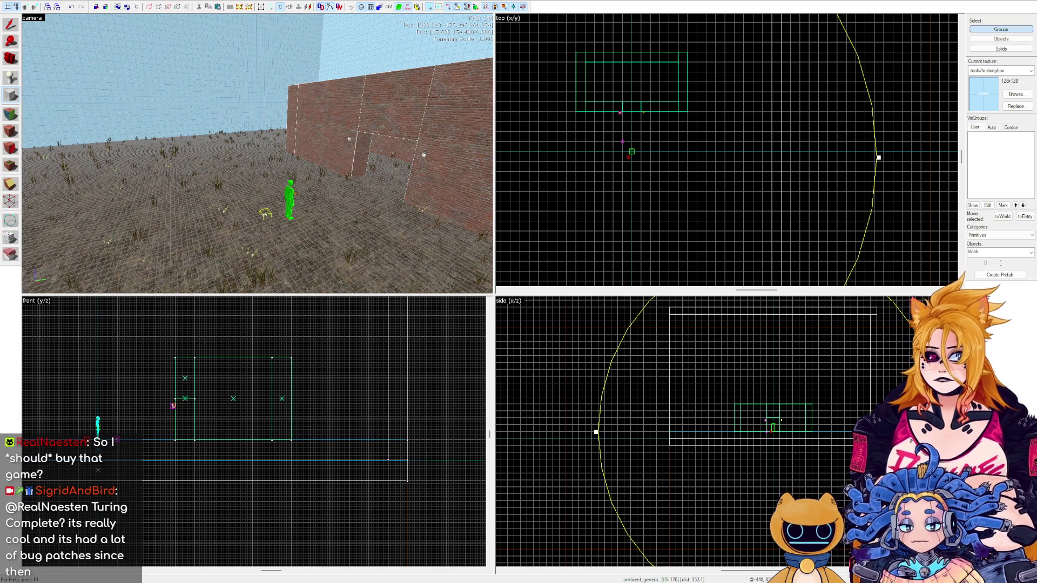
left_click(10, 25)
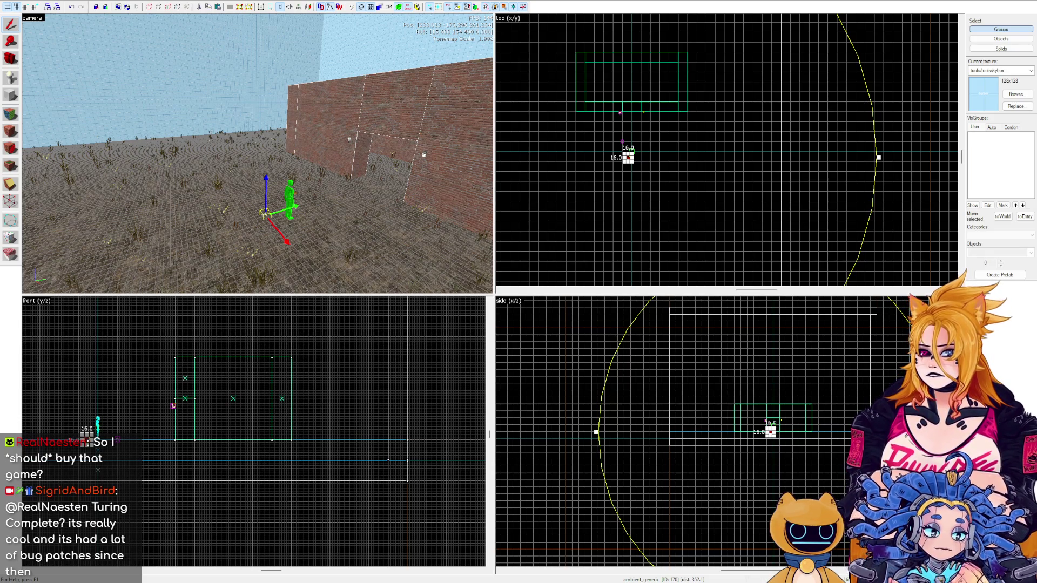
Activate the Block tool and choose the arch primitive from the Objects list.
left_click(12, 95)
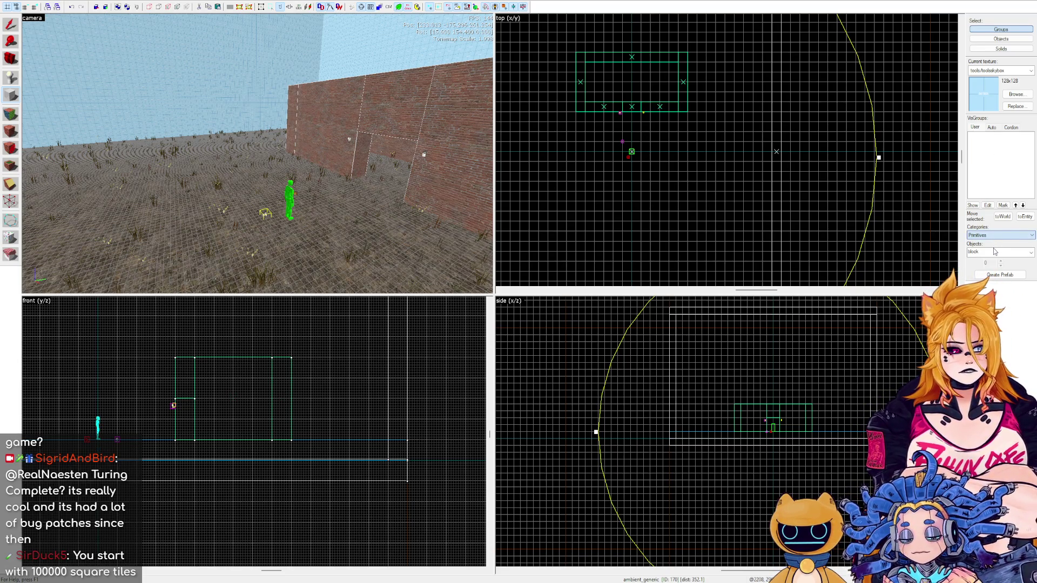
left_click(995, 252)
left_click(983, 259)
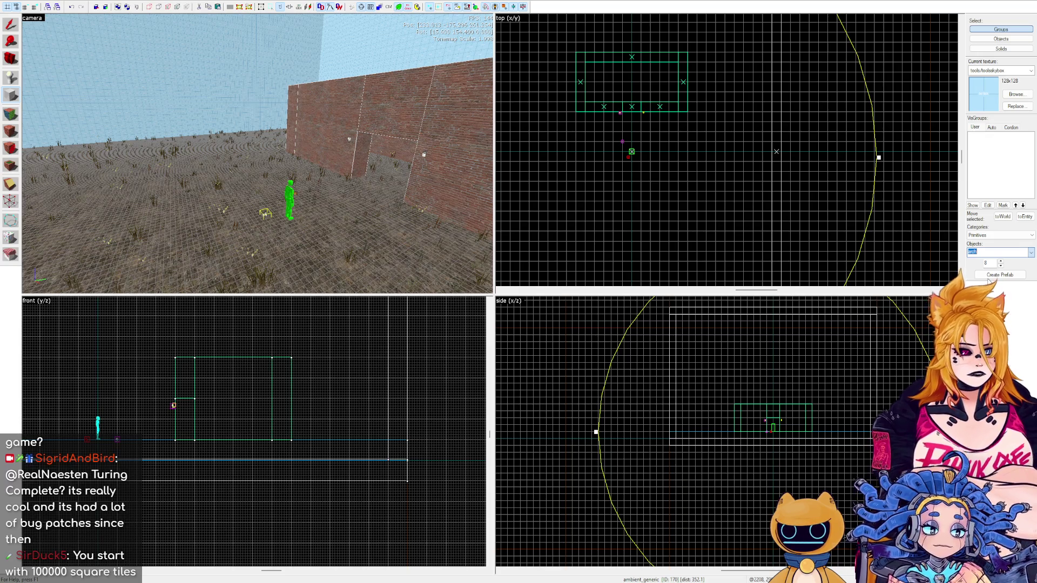
Set the primitive to sphere, adjust the grid size, and outline a 76 by 57 box near the prop_static entities.
type("sphere")
mouse_move(592, 142)
left_mouse_down()
mouse_move(636, 195)
mouse_move(657, 201)
mouse_move(640, 190)
left_mouse_up()
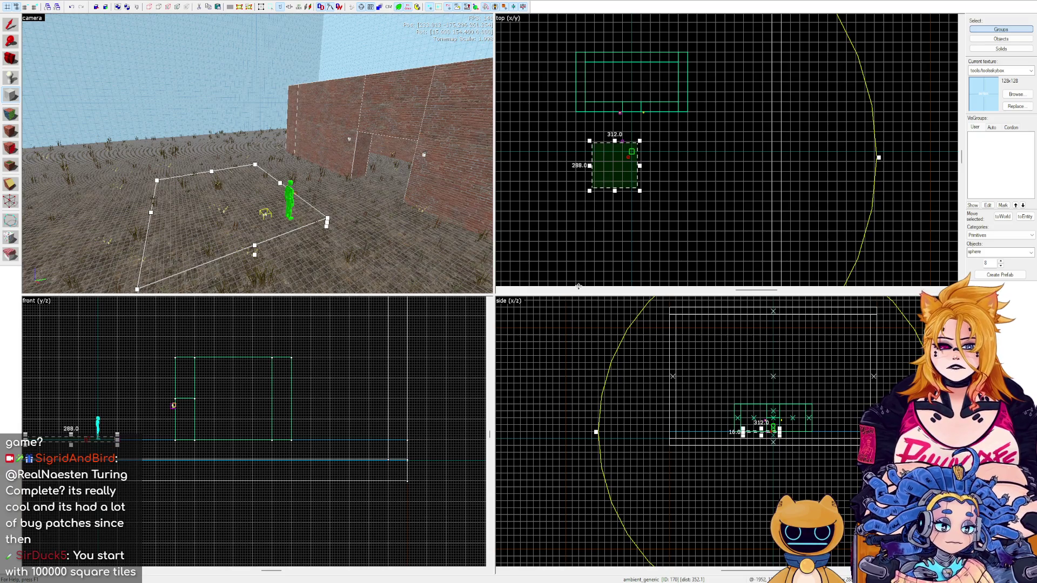
left_click(39, 7)
left_click(29, 7)
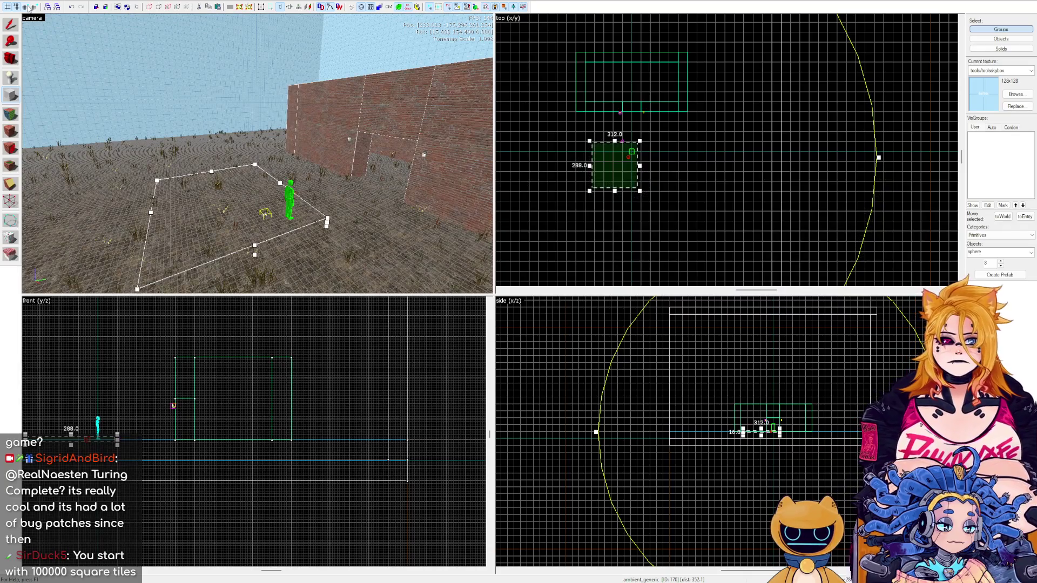
scroll(667, 136, "up", 6)
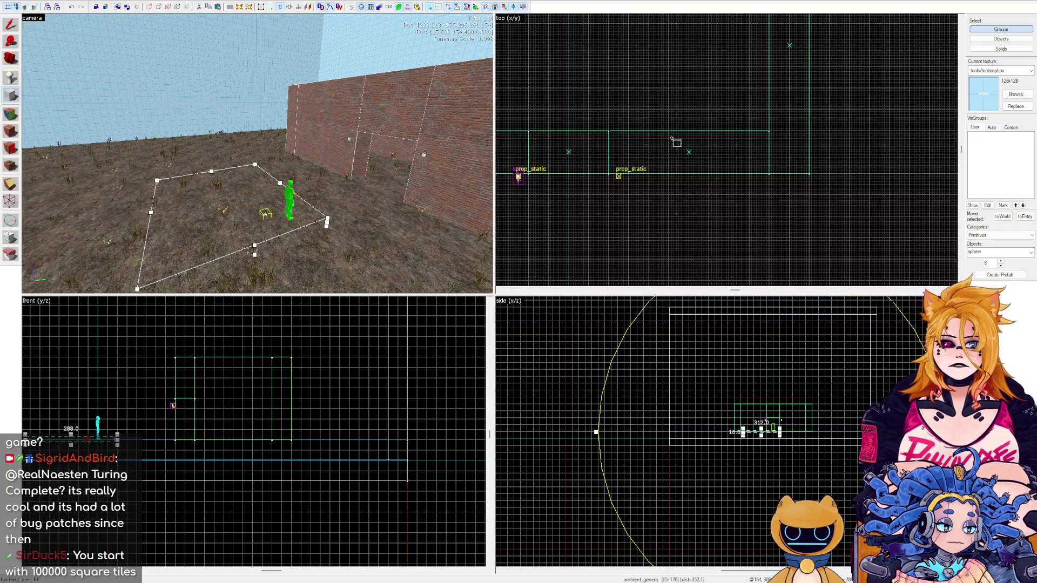
left_click(30, 7)
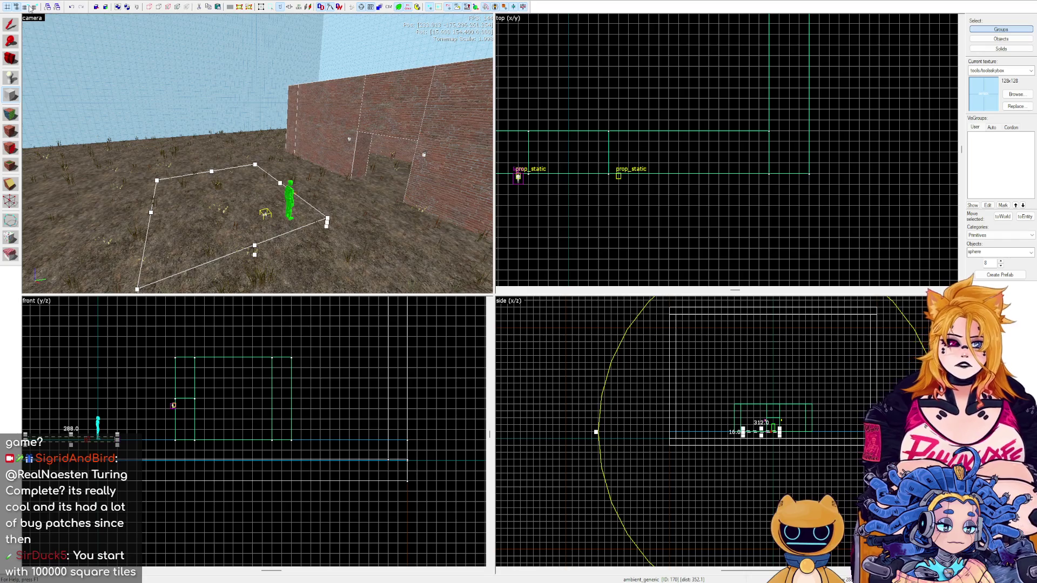
mouse_move(672, 181)
left_mouse_down()
mouse_move(711, 218)
mouse_move(723, 203)
left_mouse_up()
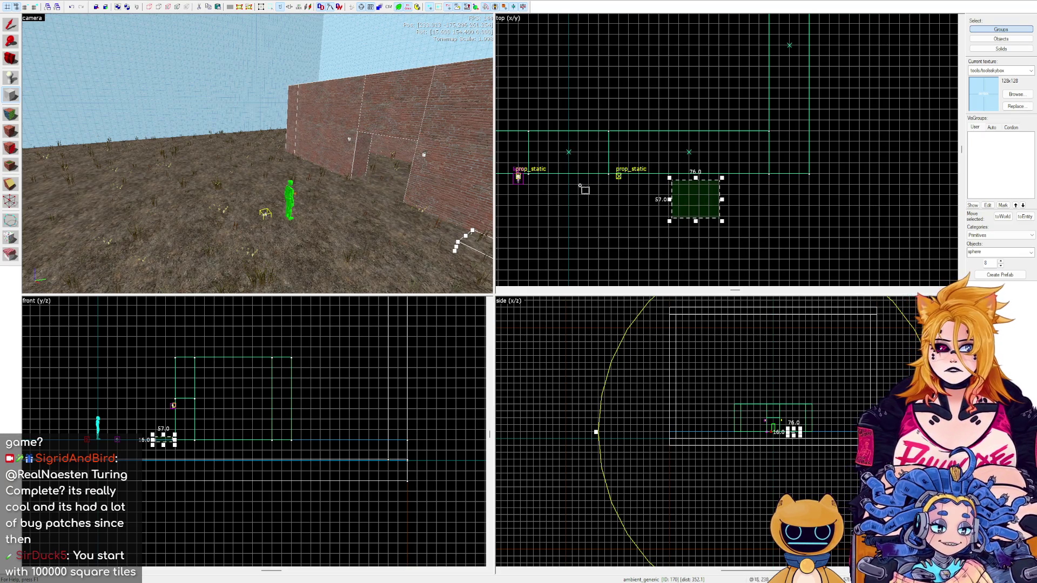
left_click(186, 145)
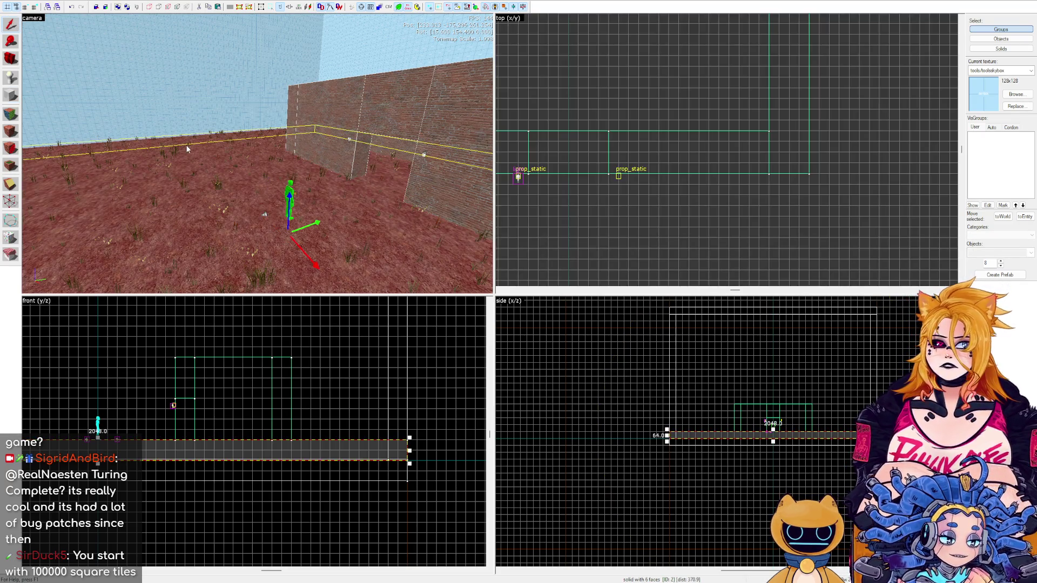
Clear the selection and drag out a new block near the player start.
left_click(180, 99)
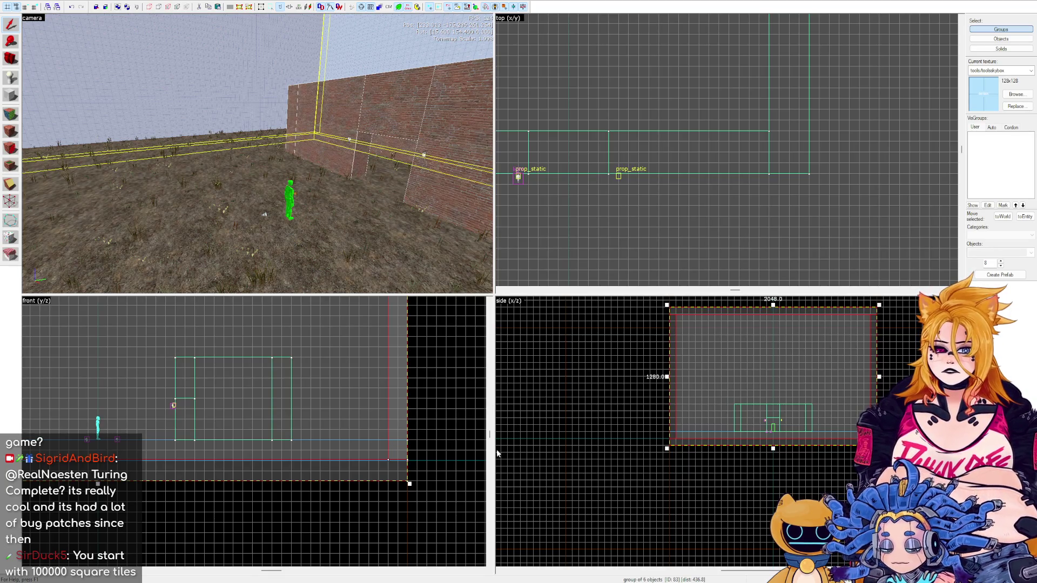
left_click(590, 380)
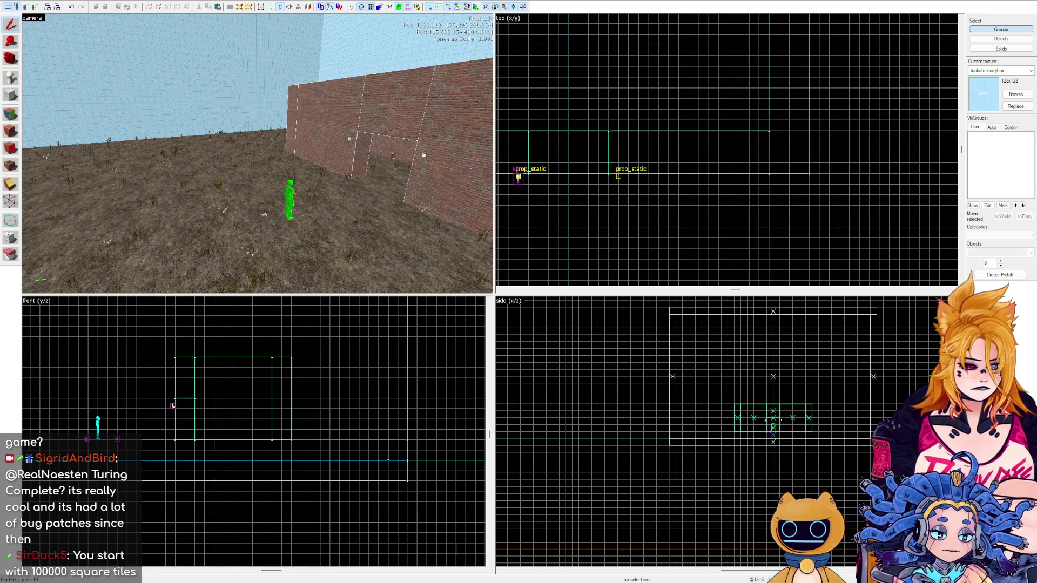
left_click(10, 96)
mouse_move(646, 193)
left_mouse_down()
mouse_move(724, 266)
mouse_move(742, 258)
left_mouse_up()
Resize the block outline to 200 units in width, depth and height.
scroll(781, 358, "down", 2)
scroll(789, 339, "up", 1)
left_click_drag(789, 338, 796, 438)
scroll(794, 432, "up", 3)
mouse_move(808, 386)
left_mouse_down()
mouse_move(698, 370)
mouse_move(739, 370)
mouse_move(720, 372)
left_mouse_up()
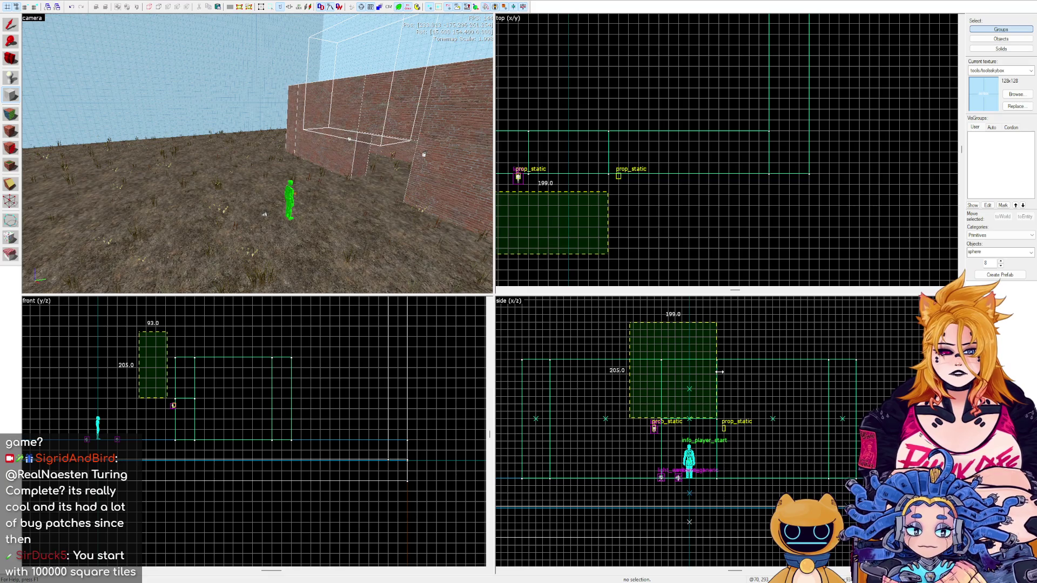
left_click_drag(720, 372, 720, 371)
left_click_drag(673, 322, 675, 324)
left_click_drag(721, 370, 721, 370)
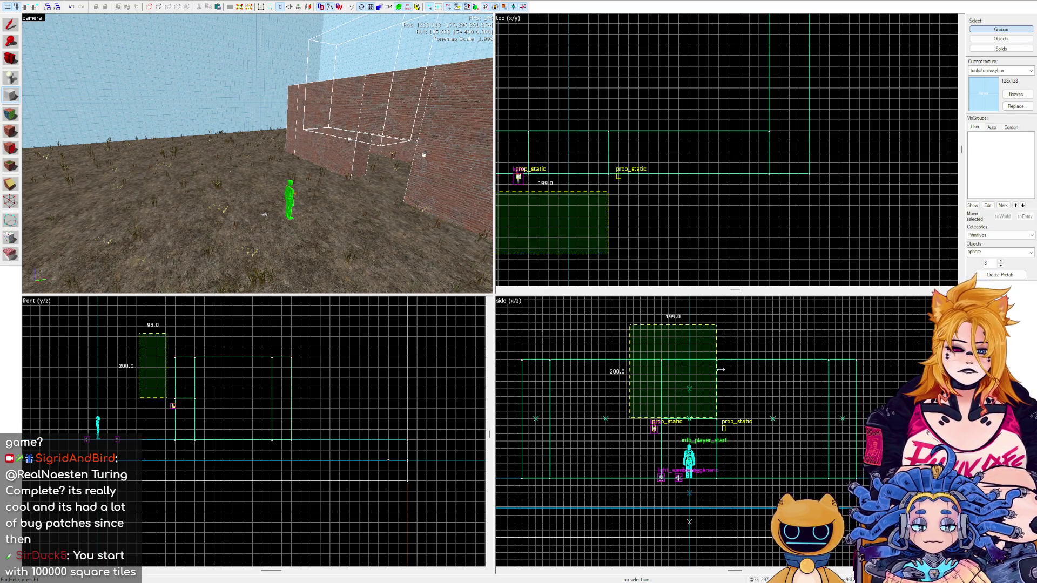
left_click_drag(721, 370, 721, 370)
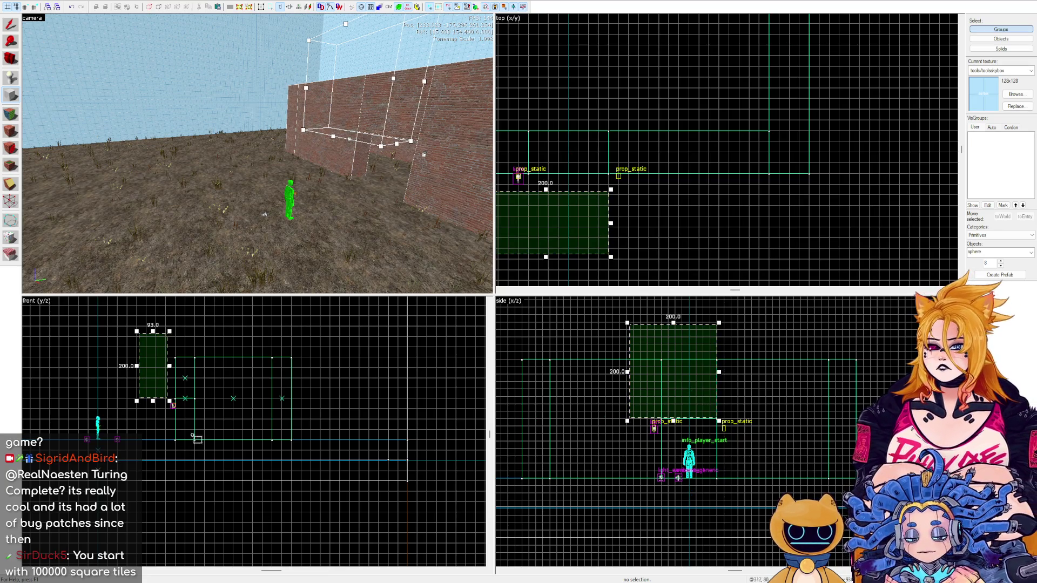
mouse_move(169, 366)
left_mouse_down()
mouse_move(215, 367)
mouse_move(202, 369)
left_mouse_up()
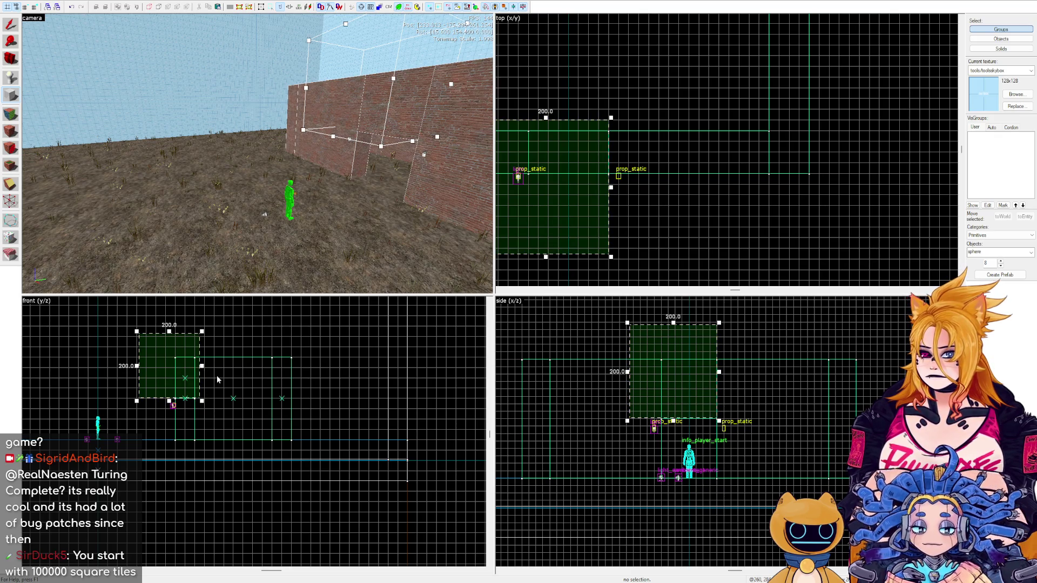
Create the sphere from the outline and move it across the top view.
key("Return")
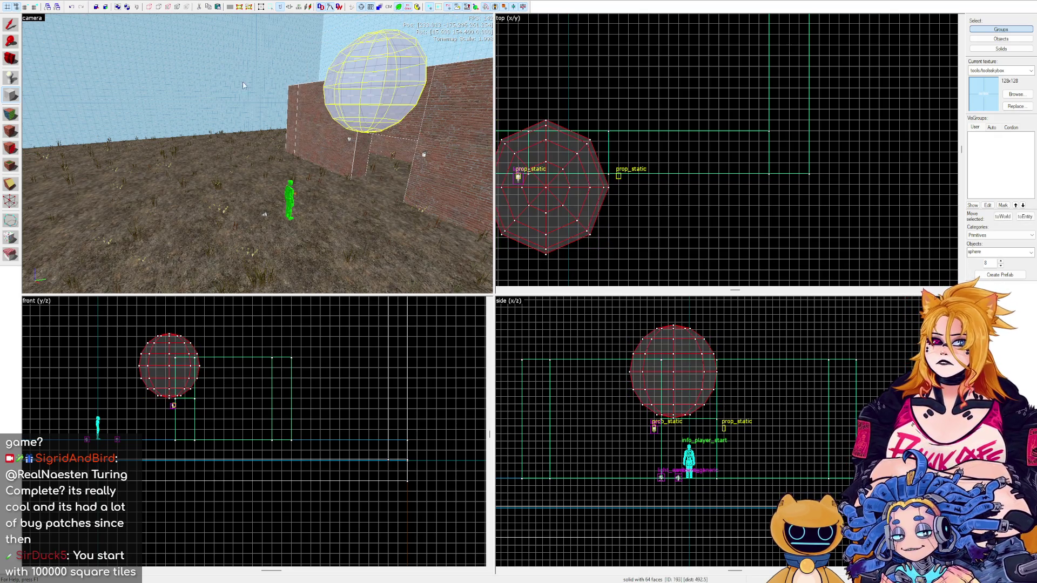
left_click(11, 24)
mouse_move(546, 200)
left_mouse_down()
mouse_move(639, 200)
mouse_move(643, 184)
mouse_move(653, 227)
mouse_move(660, 197)
mouse_move(707, 192)
mouse_move(586, 175)
left_mouse_up()
scroll(643, 184, "down", 3)
scroll(749, 192, "up", 3)
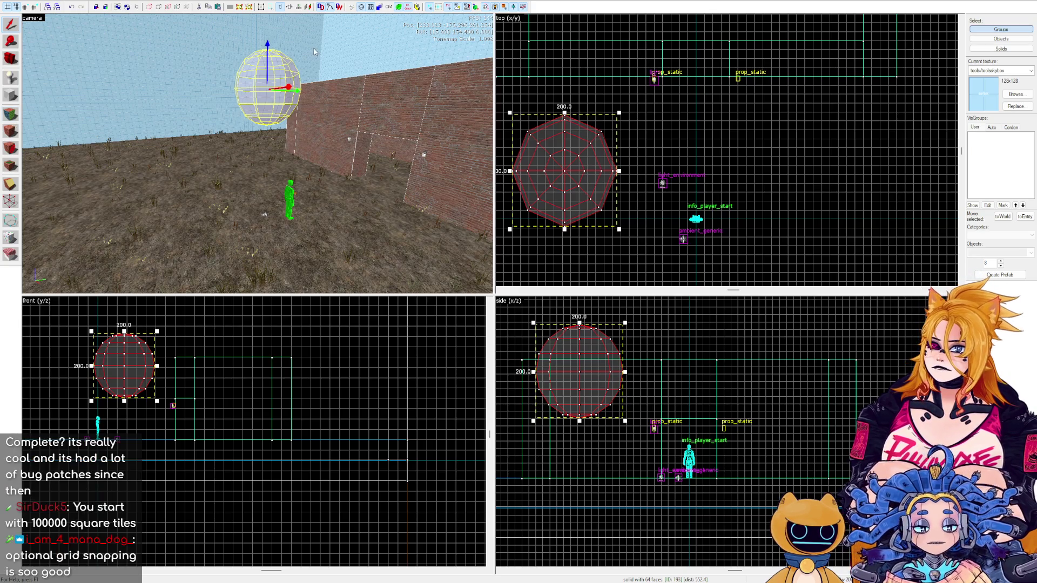
Fly the 3D camera around the sphere and select all its faces for texturing.
key("z")
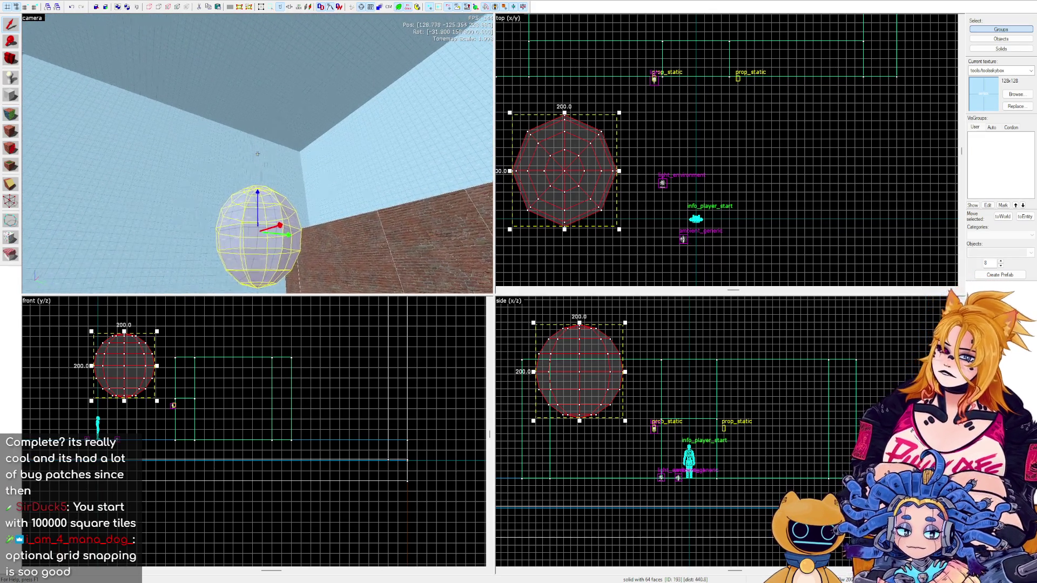
key("w")
key("s")
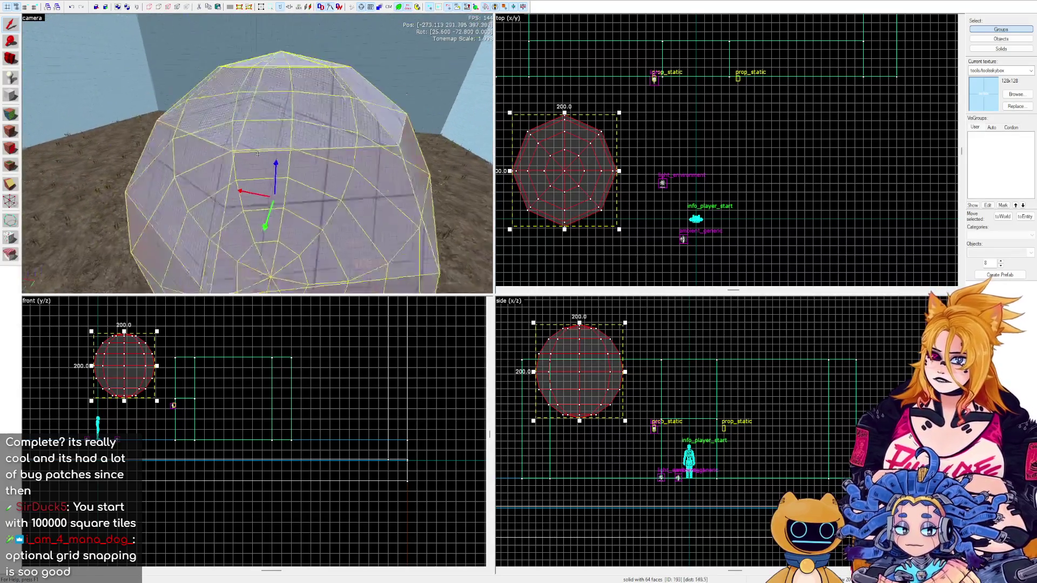
key("w")
key("d")
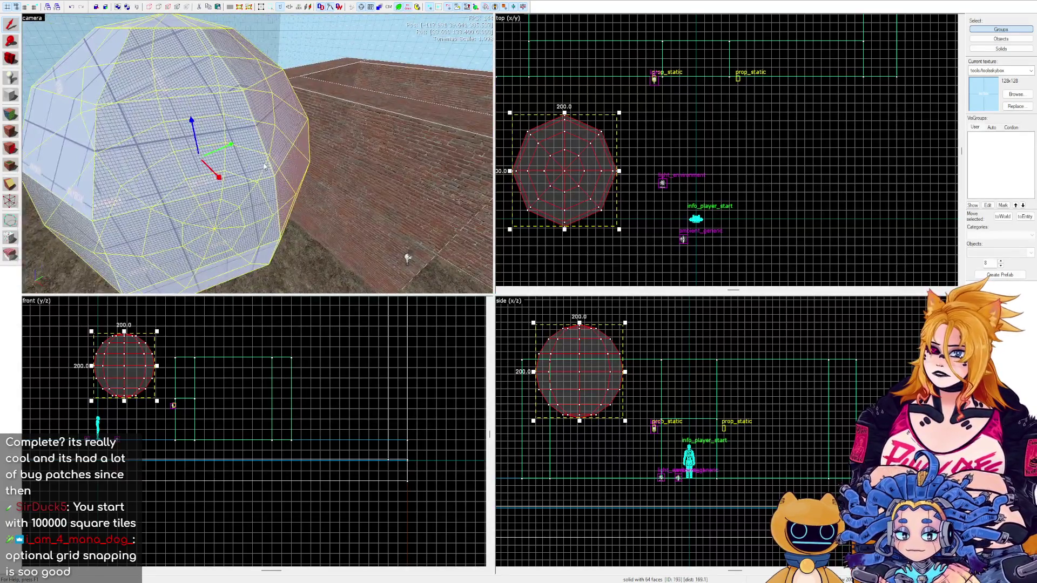
key("s")
key("shift+a")
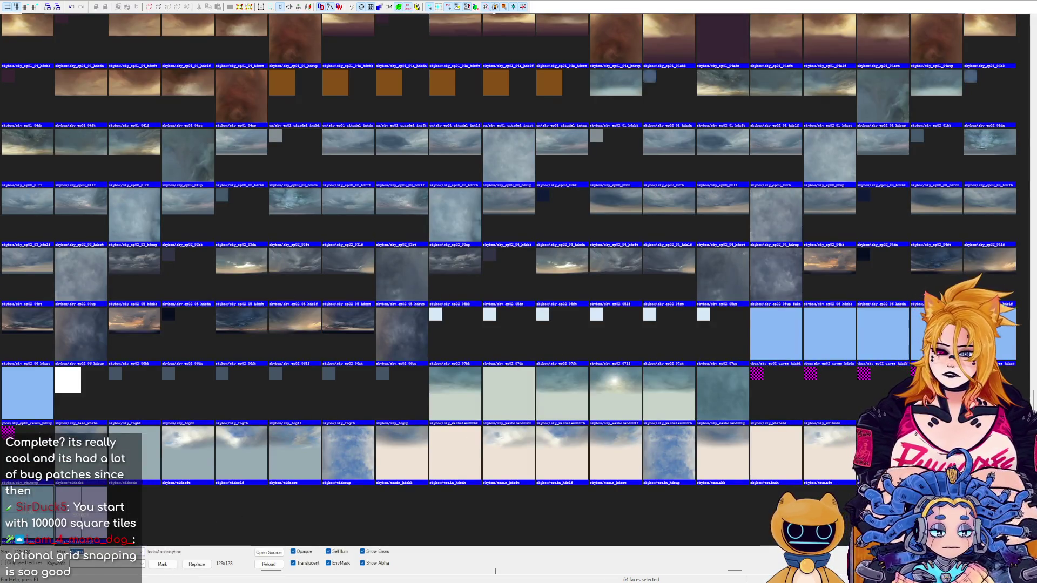
Clear the sky filter and pick the gman_face2 texture from the browser.
key("BackSpace")
key("BackSpace")
key("BackSpace")
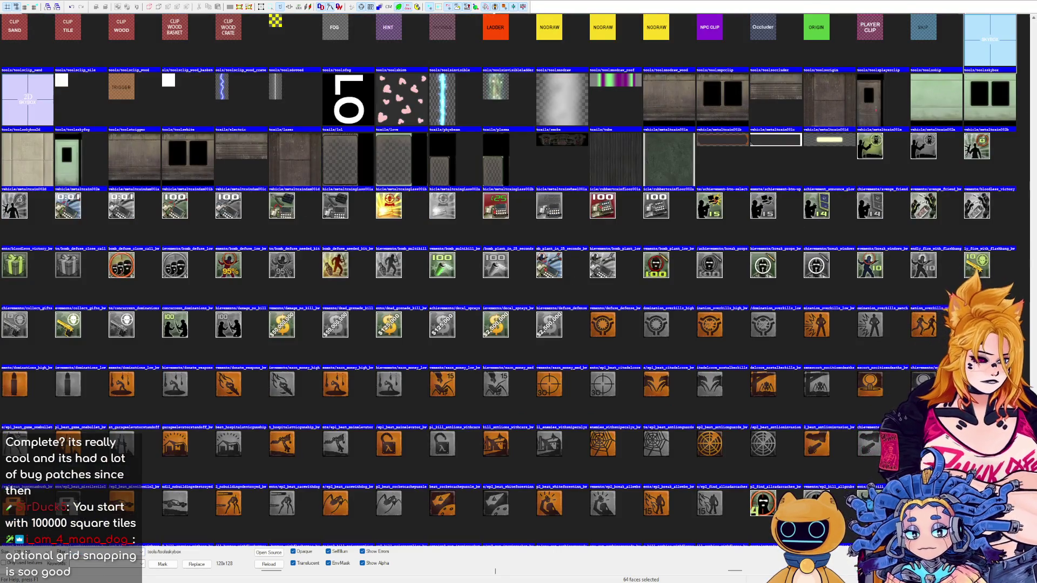
scroll(1028, 379, "down", 20)
scroll(1028, 378, "down", 10)
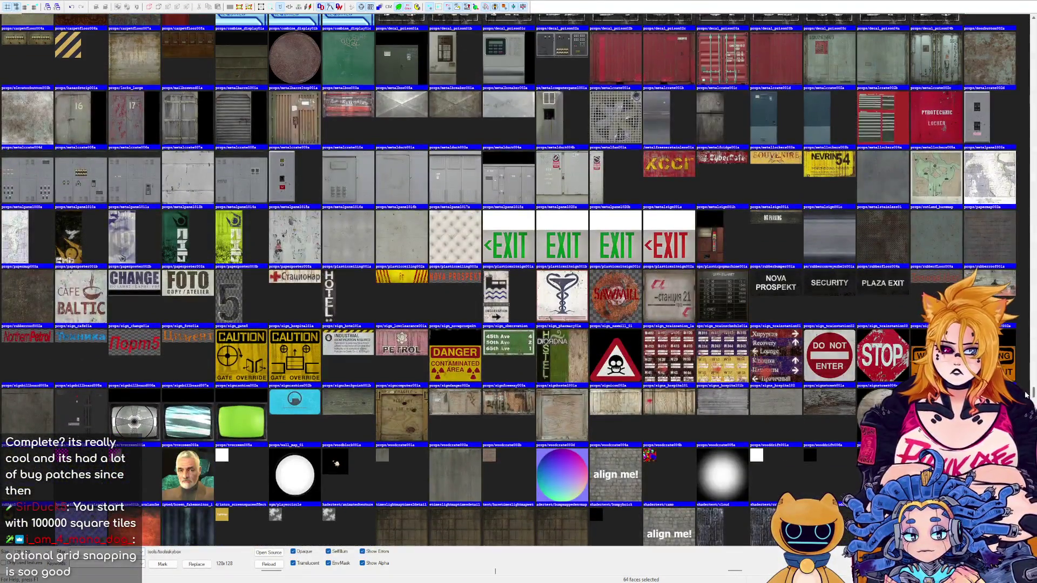
scroll(1028, 394, "up", 2)
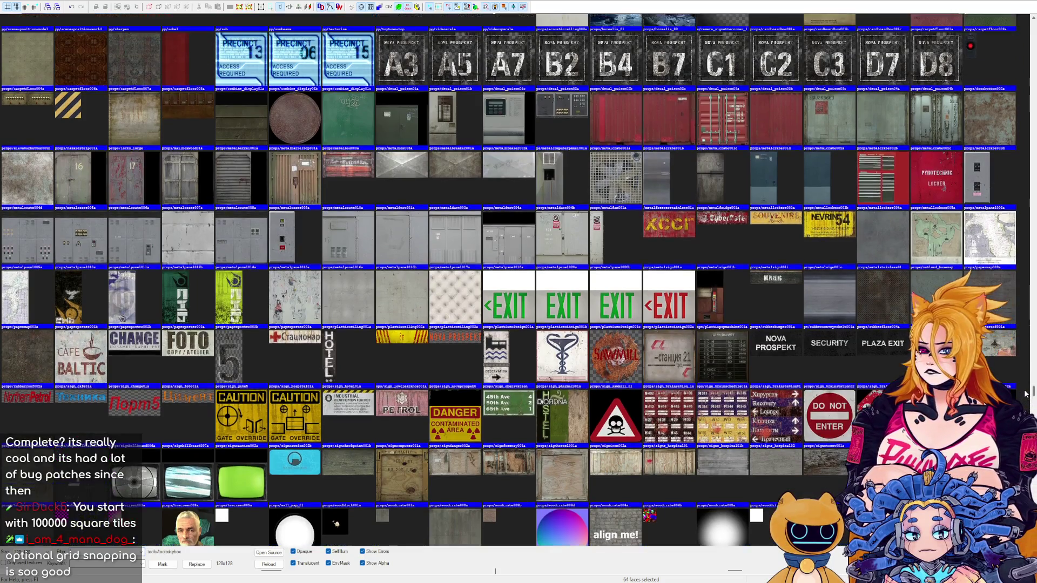
scroll(1026, 396, "down", 4)
left_click_drag(1023, 396, 1018, 360)
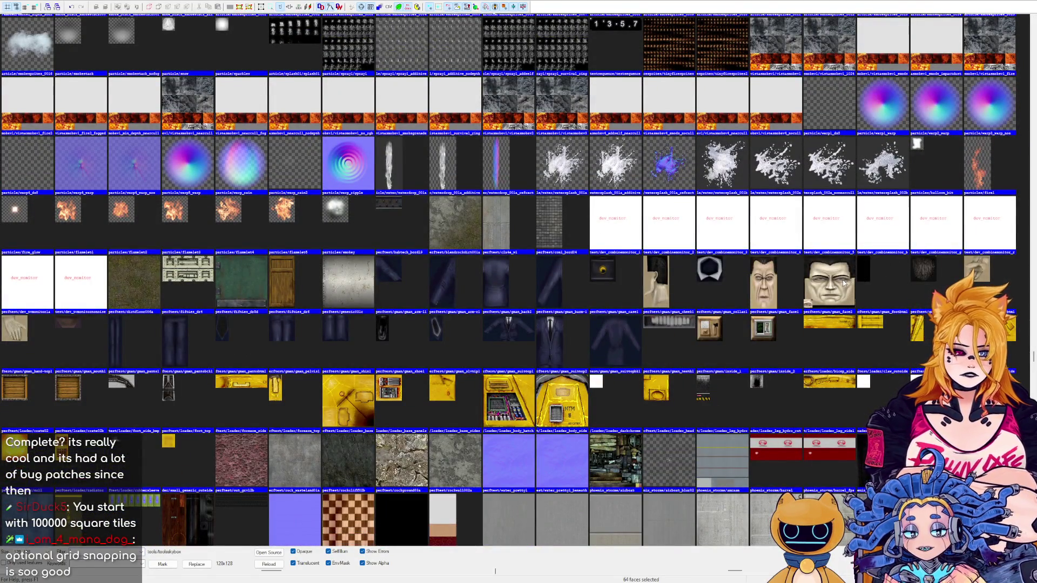
double_click(829, 282)
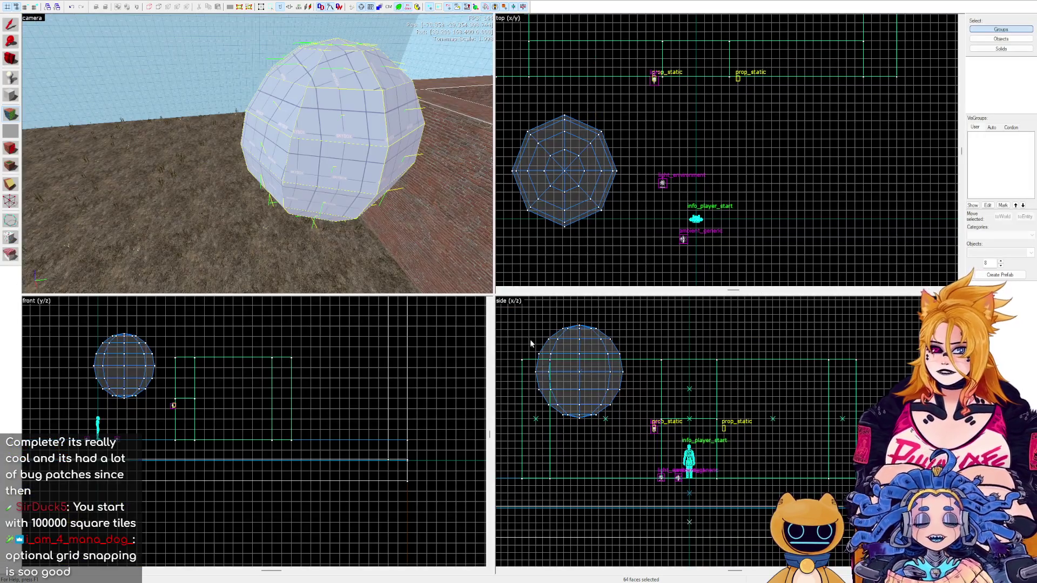
Apply gman_face2 to every sphere face, experiment with its tiling, and finish face editing.
key("shift+t")
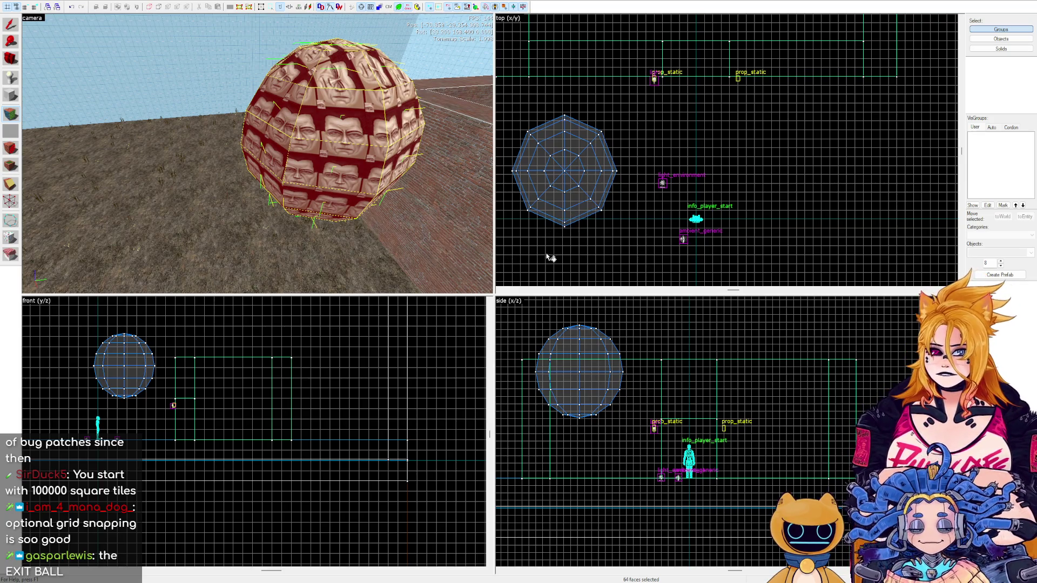
key("shift+t")
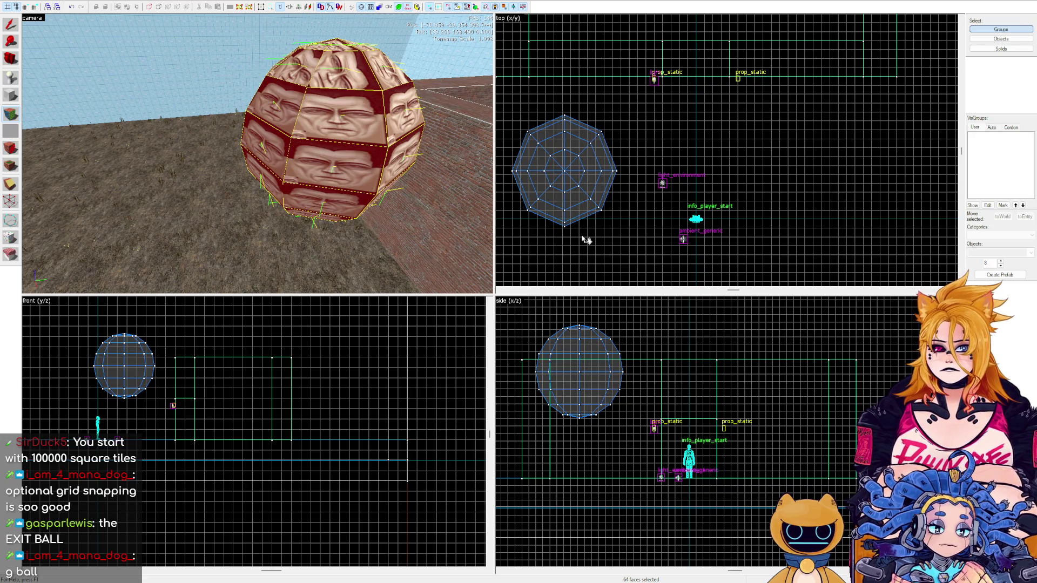
key("ctrl+z")
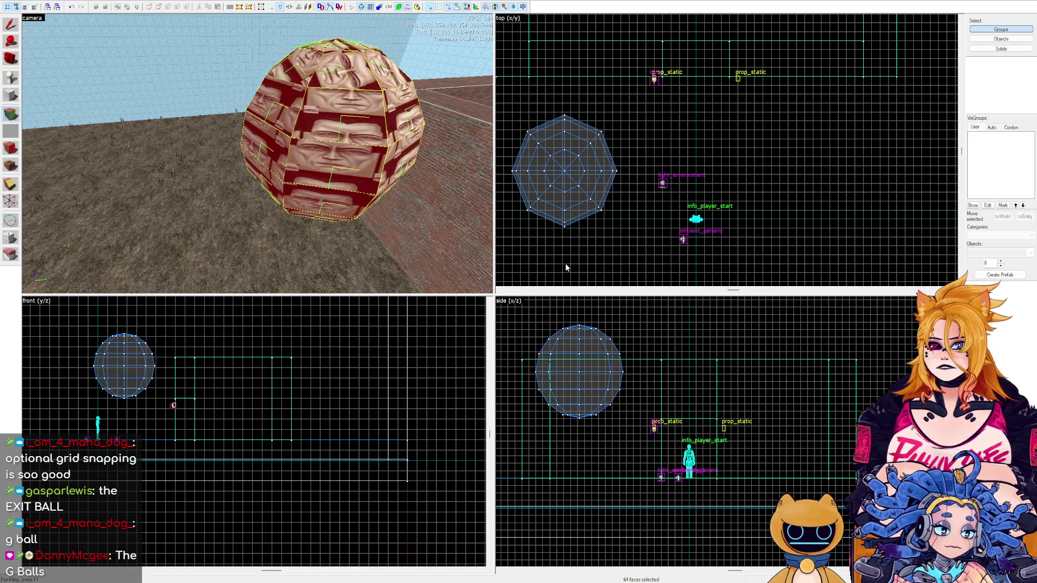
key("ctrl+z")
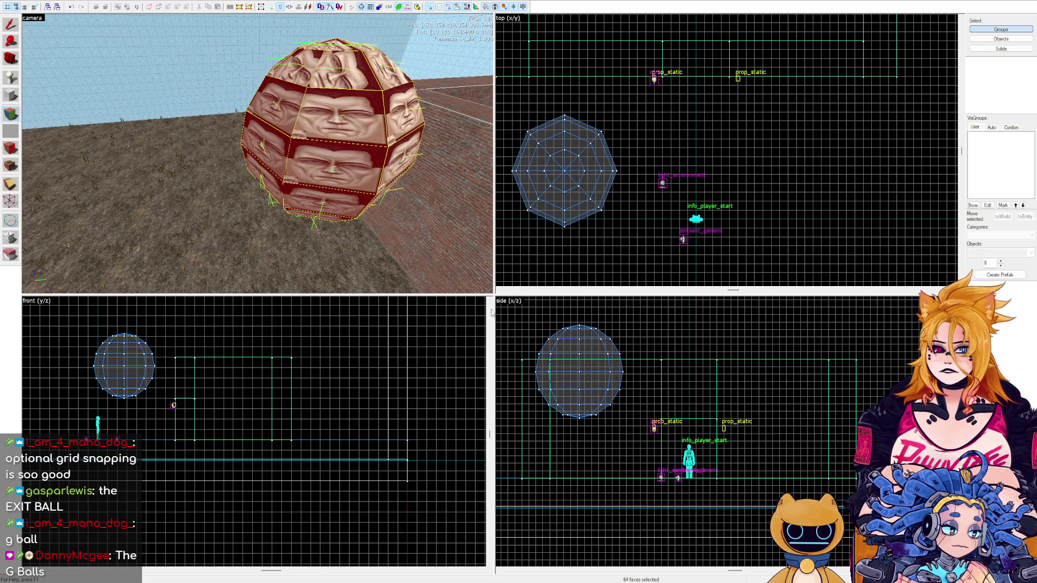
key("shift+s")
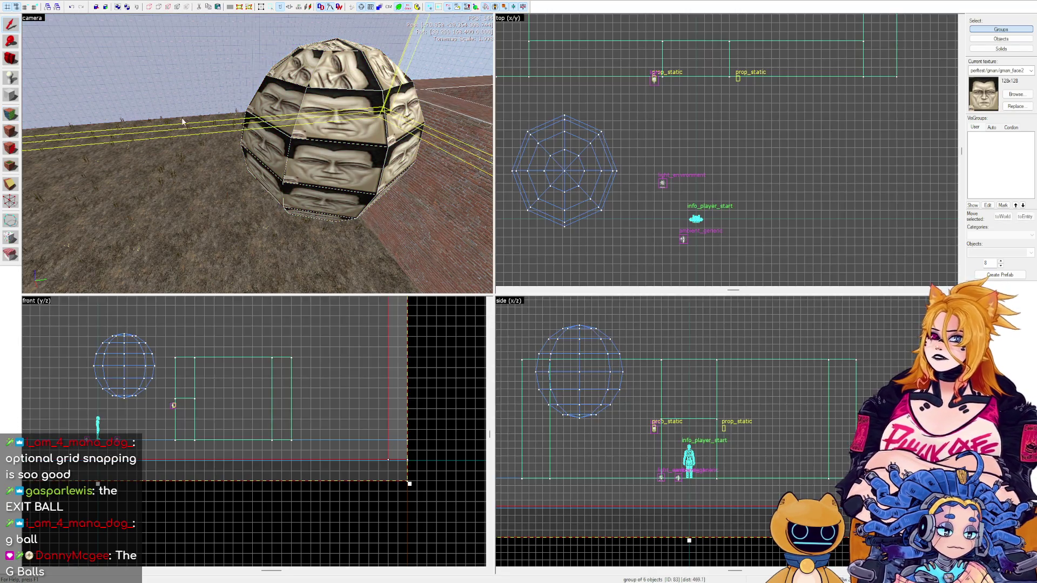
left_click(162, 243)
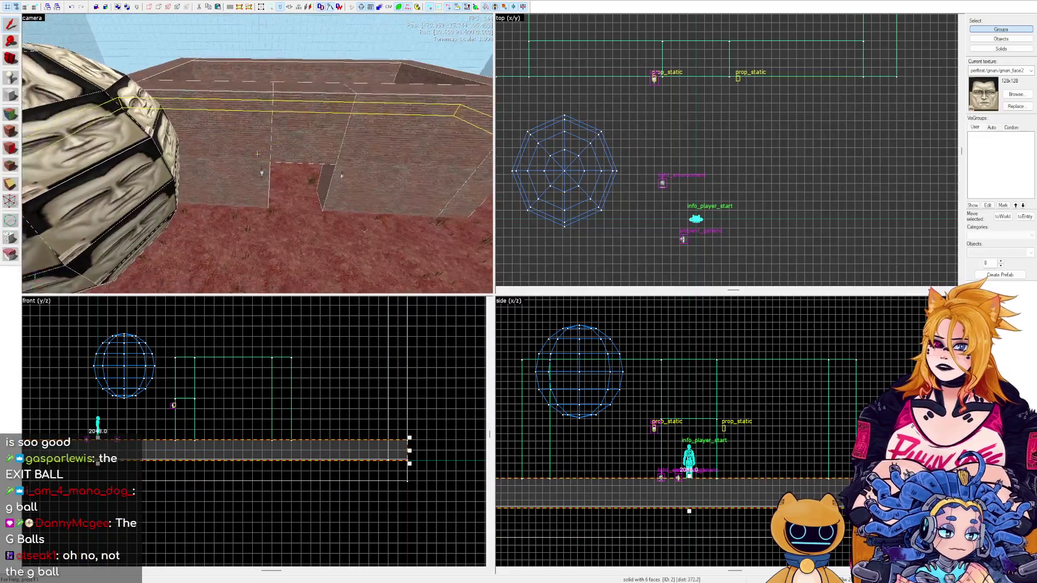
Move the textured sphere left in the top view and raise it above the ground.
left_click(259, 156)
left_click_drag(581, 373, 618, 413)
key("Page_Down")
key("Page_Down")
key("Page_Down")
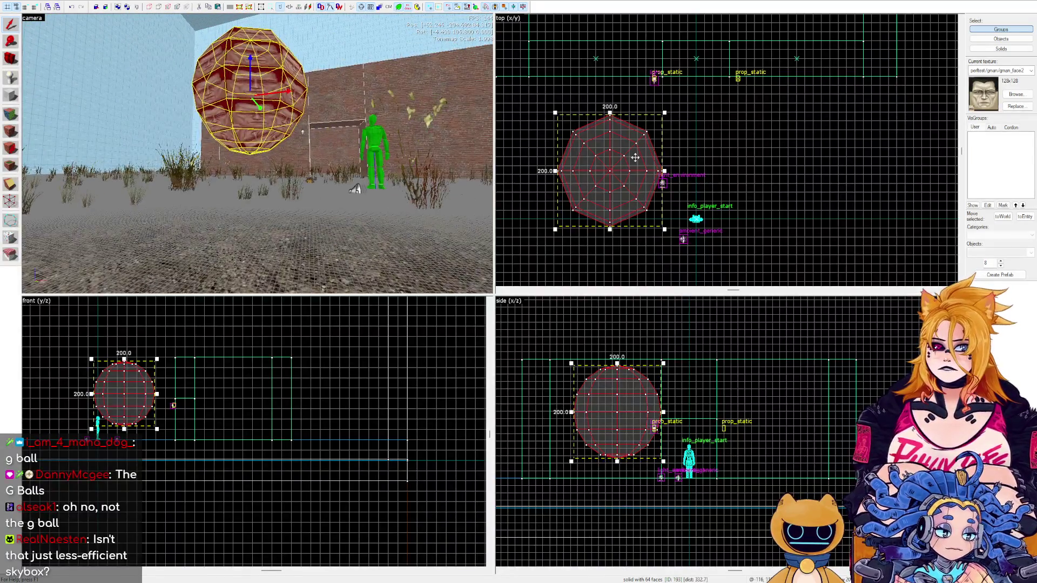
left_click_drag(635, 158, 565, 160)
left_click_drag(568, 406, 567, 375)
key("Left")
key("Page_Up")
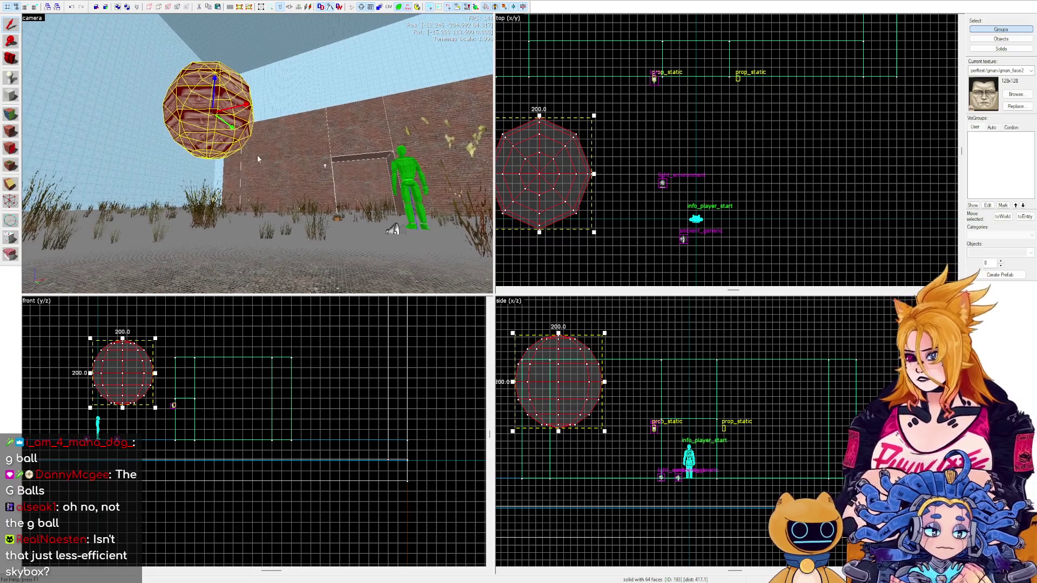
Fly the camera to the brick wall and drag a copy of the wall light to the right.
key("Right")
key("Page_Down")
key("Up")
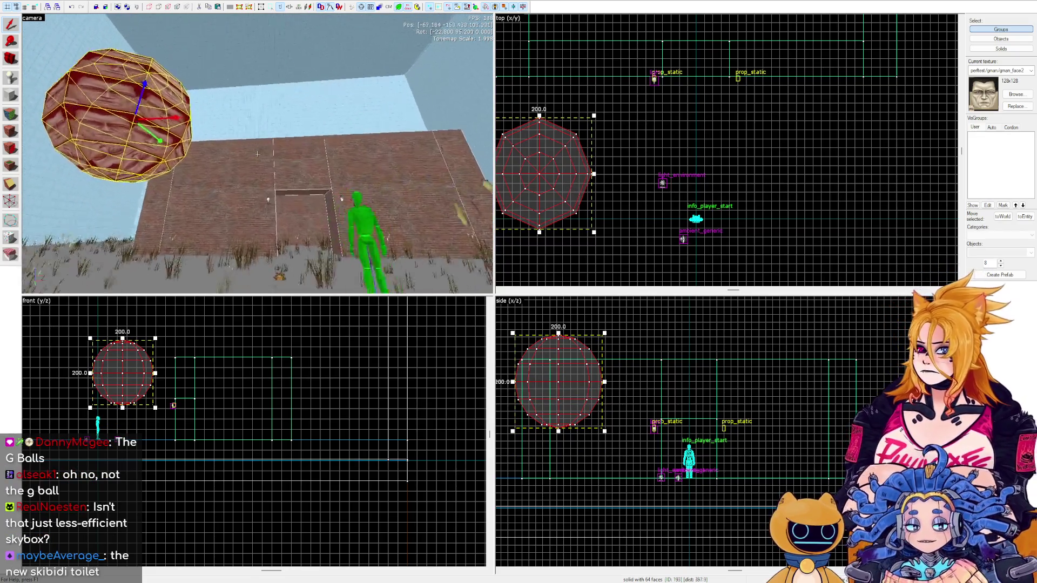
left_click(258, 152)
mouse_move(654, 81)
left_mouse_down()
mouse_move(693, 99)
mouse_move(735, 80)
left_mouse_up()
scroll(741, 80, "up", 3)
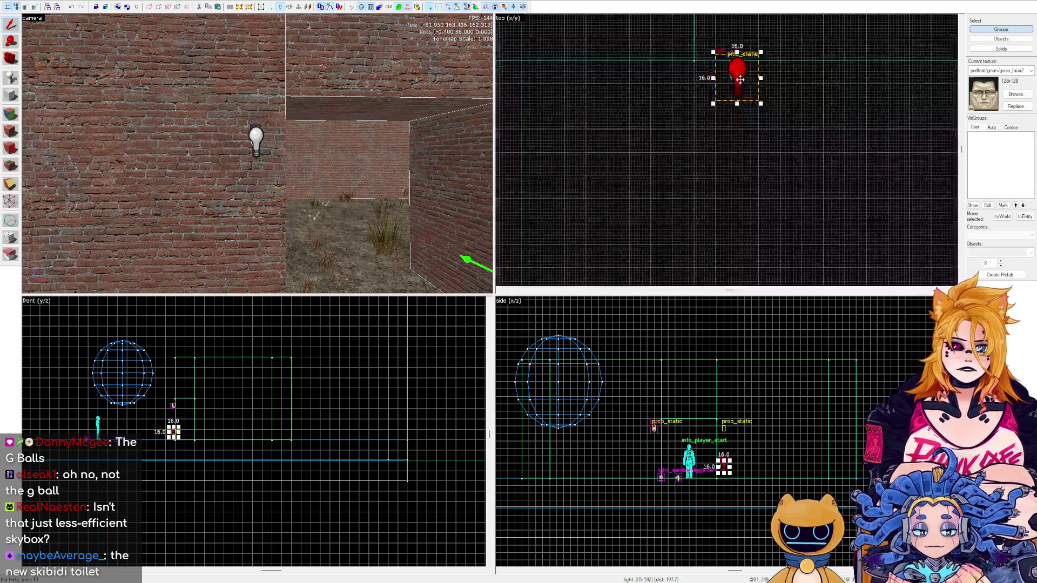
scroll(740, 79, "up", 2)
scroll(713, 451, "up", 2)
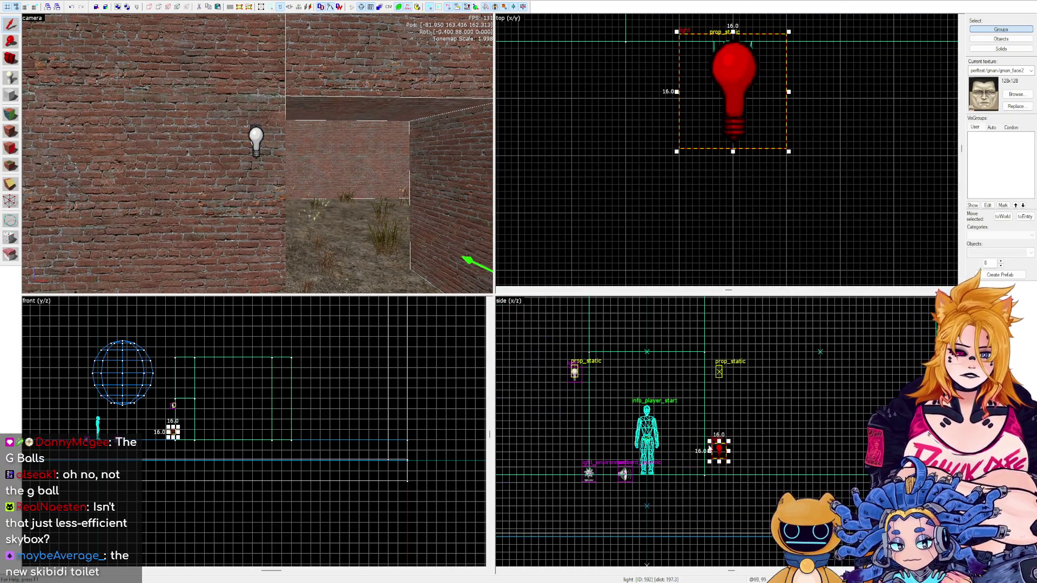
Select the bulb model and the wall light entity, then clear the selection.
left_click(718, 373)
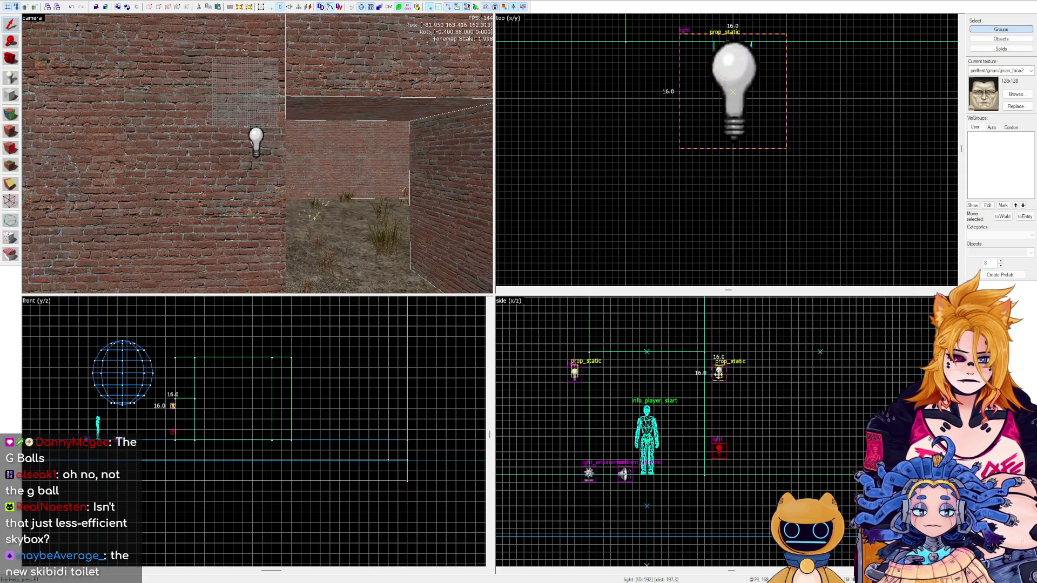
left_click(718, 373)
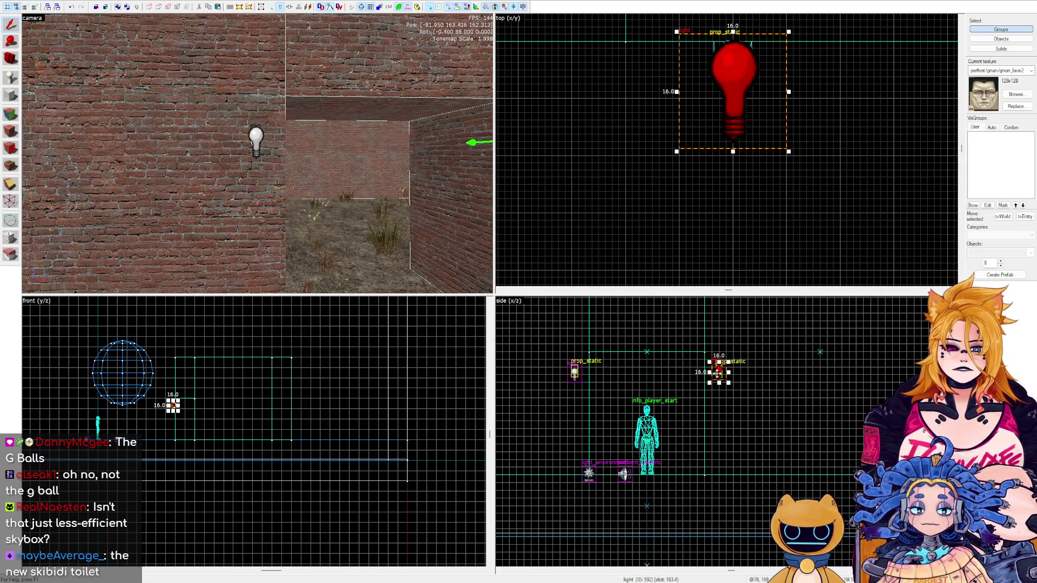
key("Escape")
left_click(255, 139)
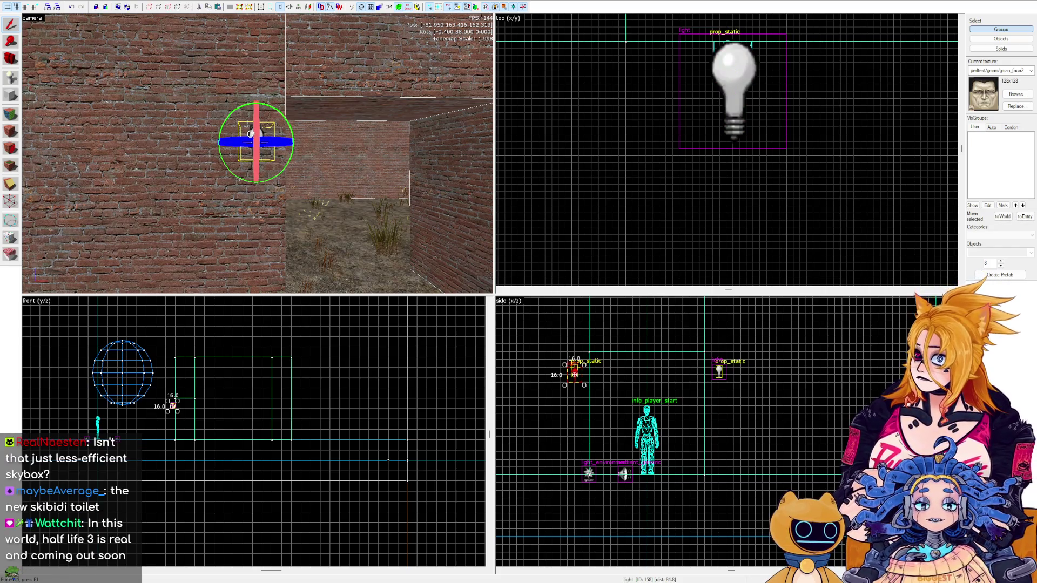
left_click(164, 323)
Reselect the left wall lamp light and bring up its properties.
scroll(171, 400, "up", 2)
scroll(200, 362, "up", 5)
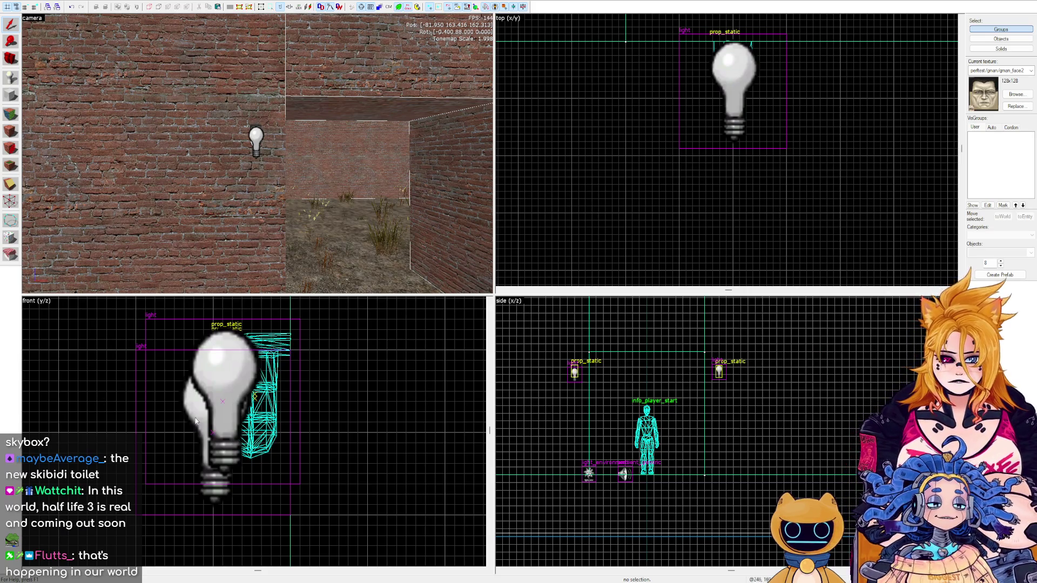
left_click(263, 144)
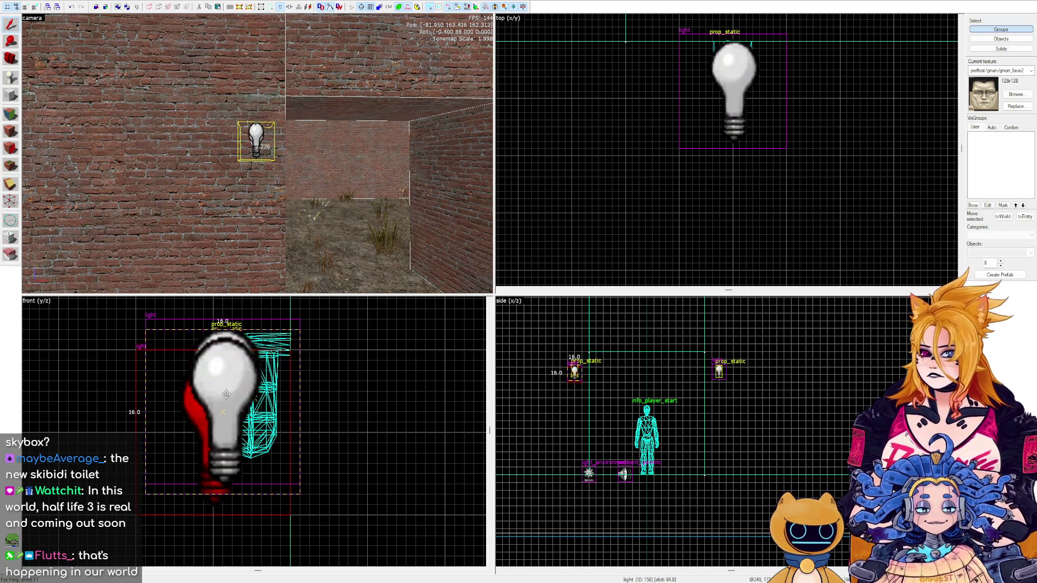
left_click(317, 357)
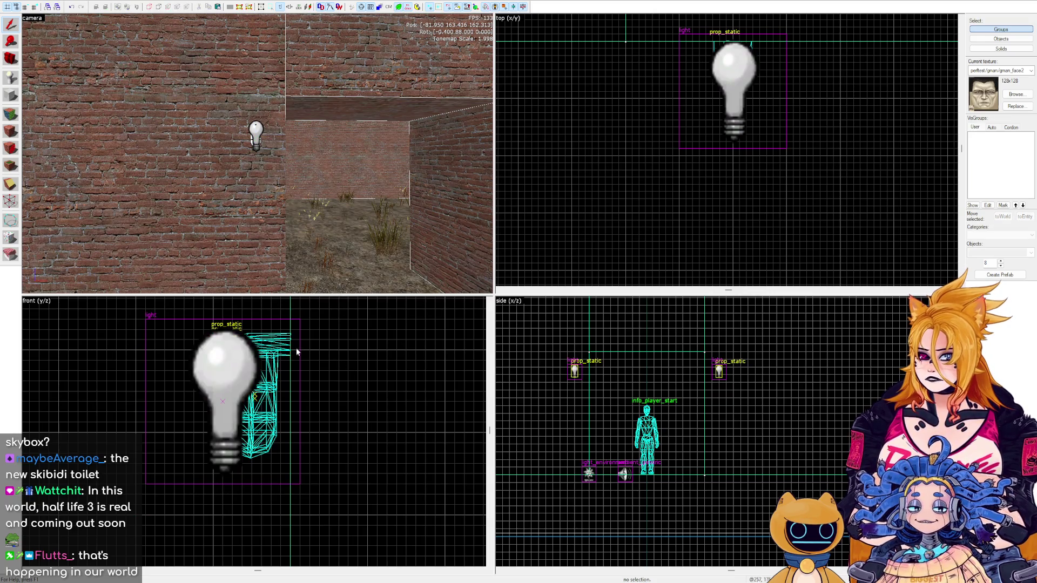
left_click(257, 133)
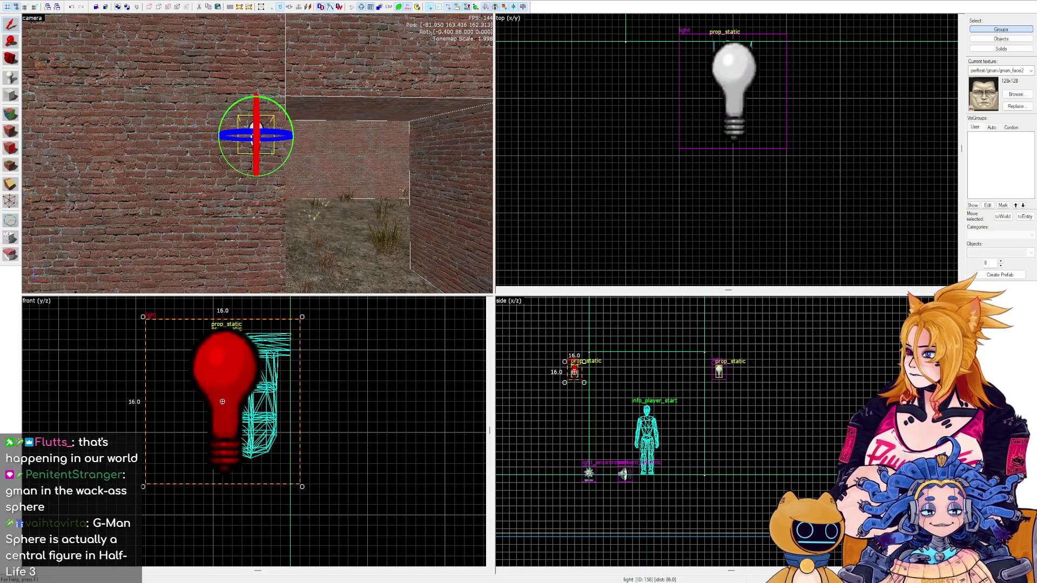
key("alt+Return")
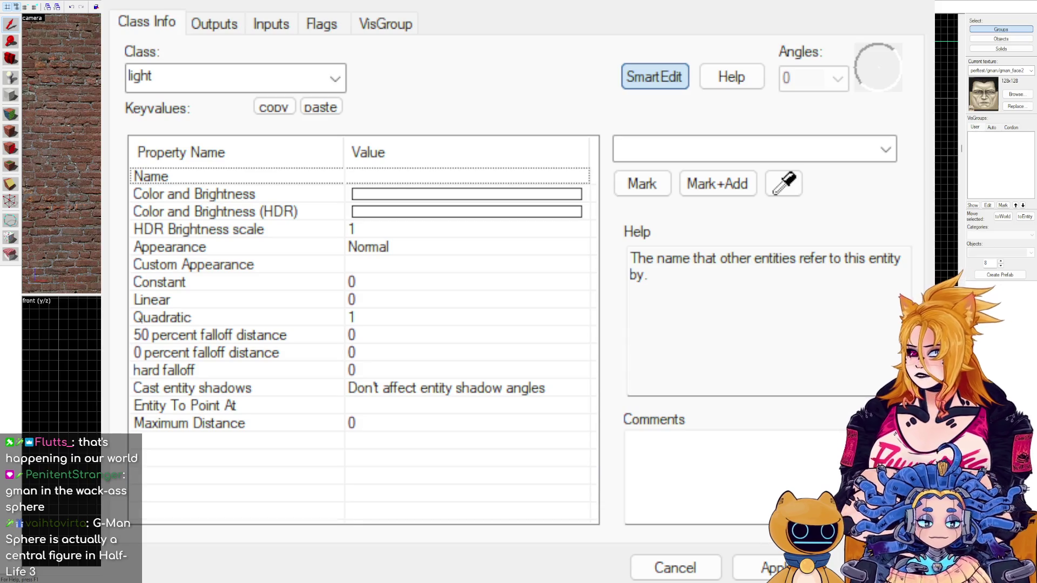
Apply a trial purple colour and brightness to the light.
left_click(254, 211)
left_click(256, 196)
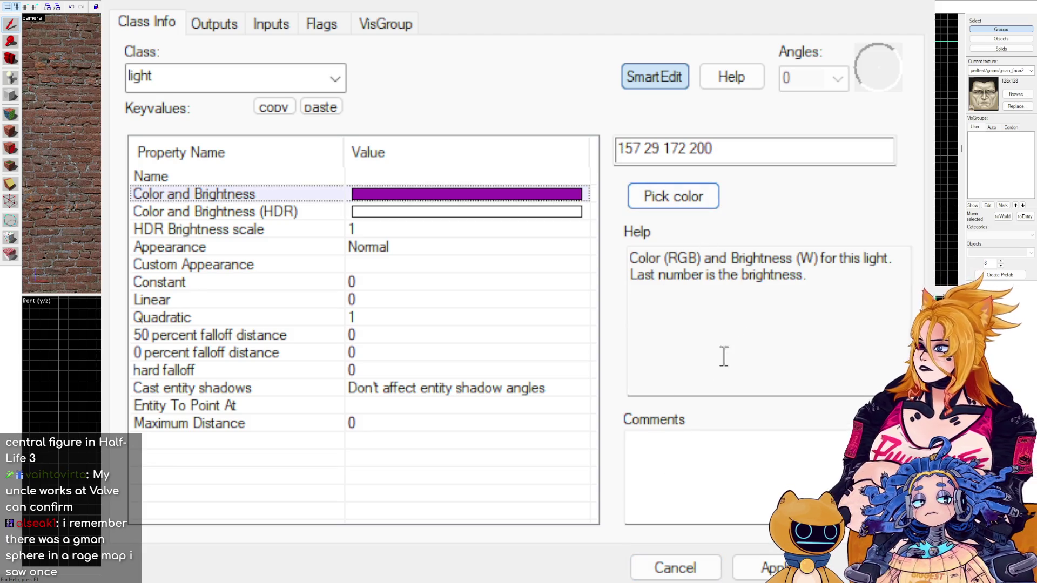
left_click(772, 559)
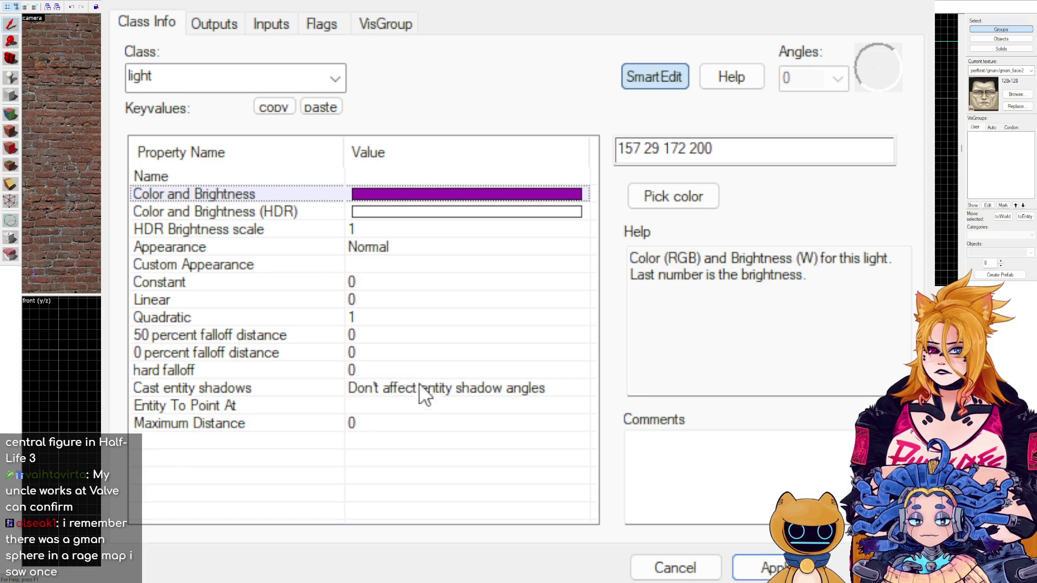
Review the falloff values, try Fluorescent flicker appearance, then cancel the unapplied changes.
left_click(208, 333)
left_click(205, 316)
left_click(210, 333)
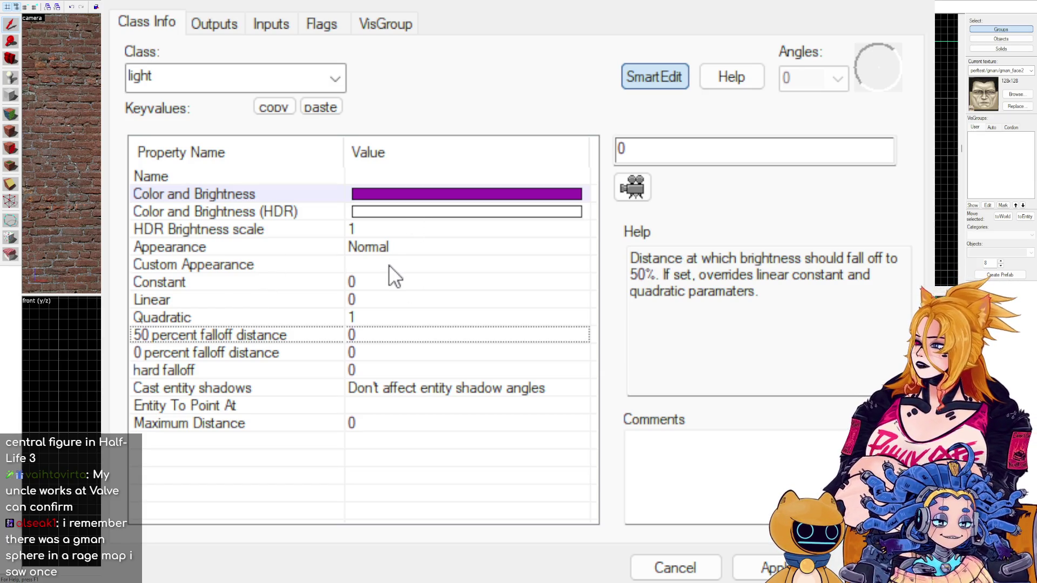
left_click(346, 249)
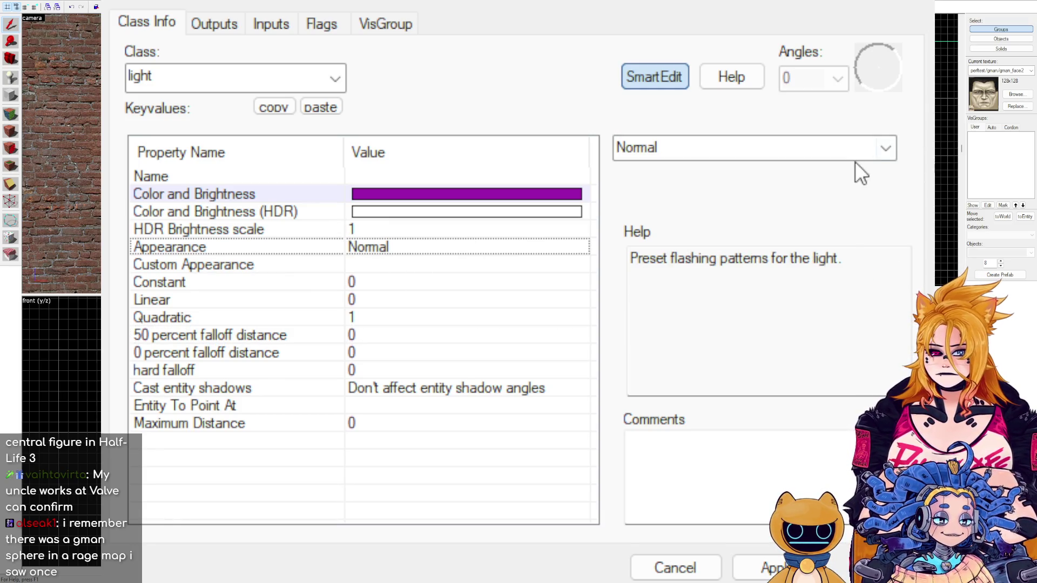
left_click(880, 157)
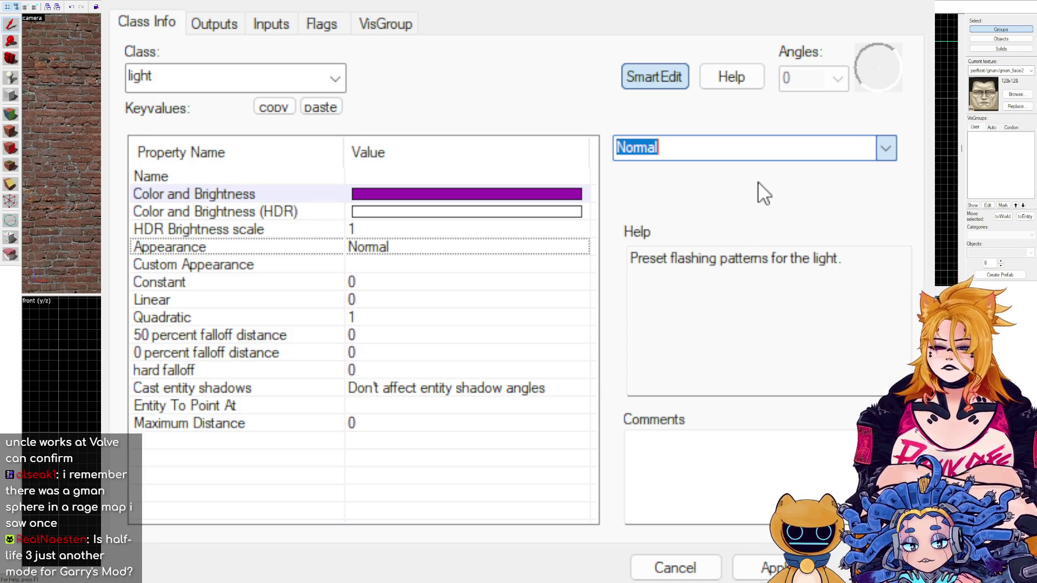
key("Down")
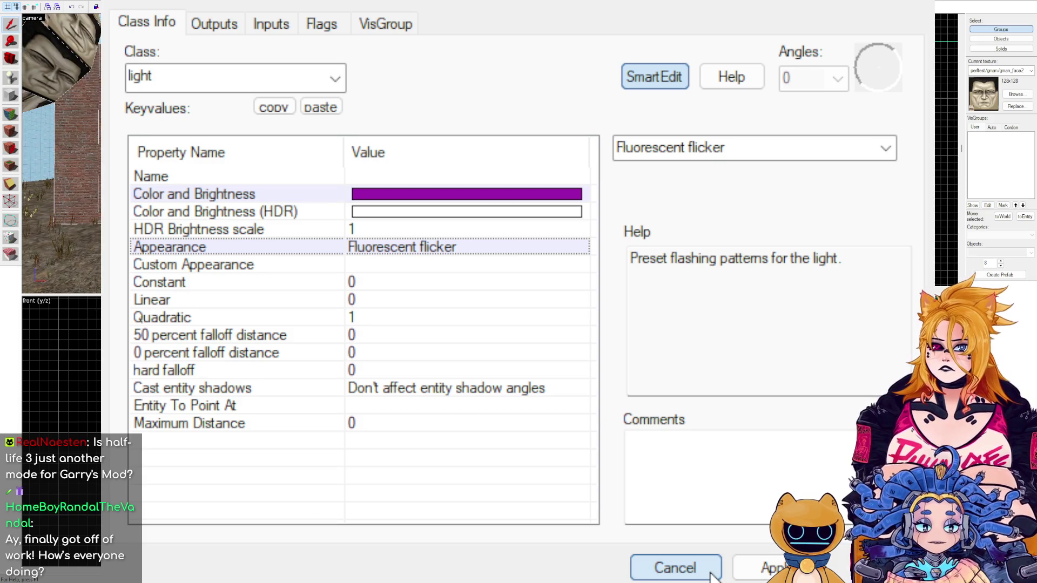
left_click(712, 575)
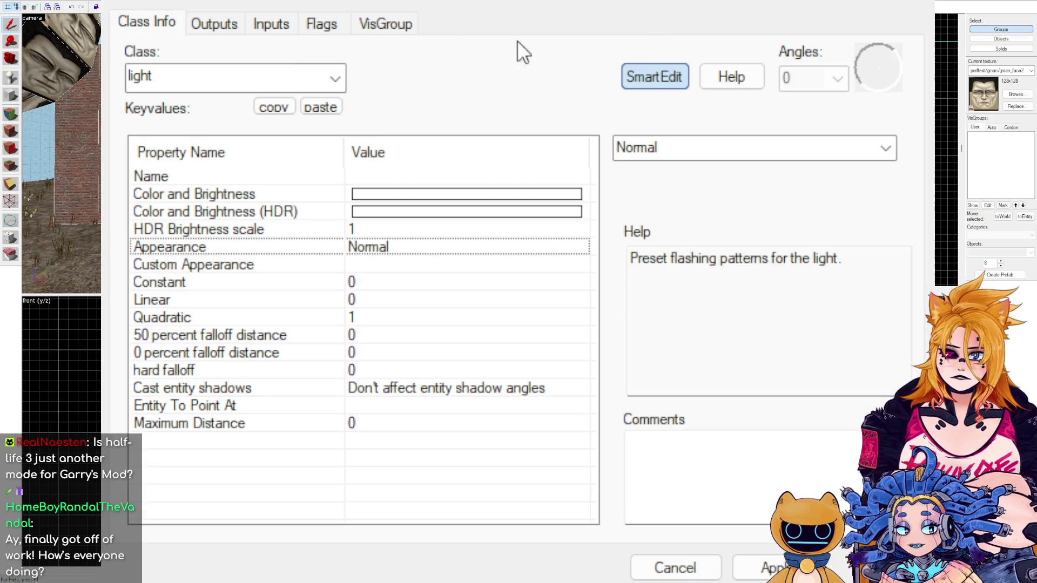
left_click(528, 193)
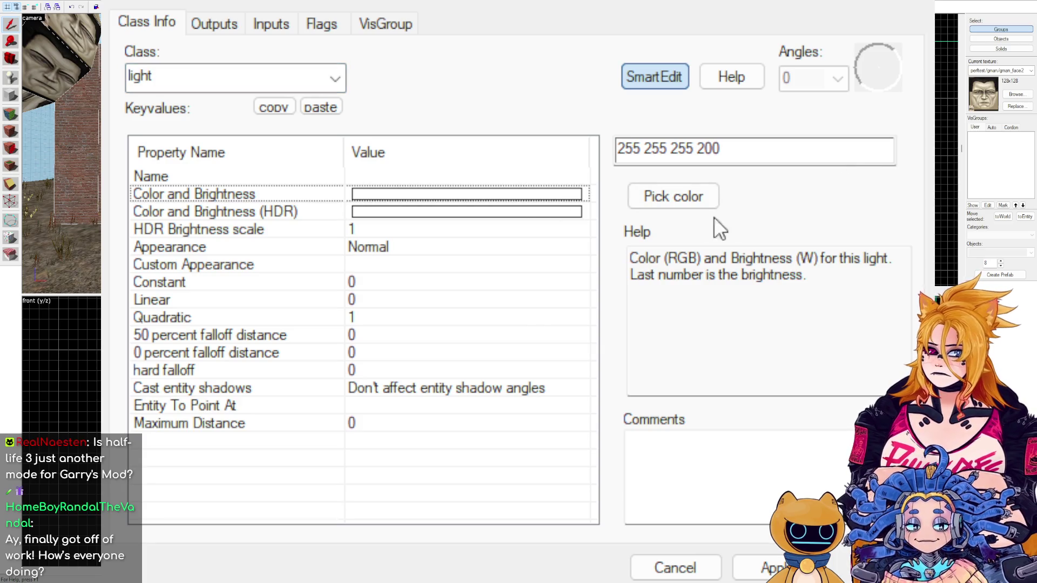
left_click(687, 200)
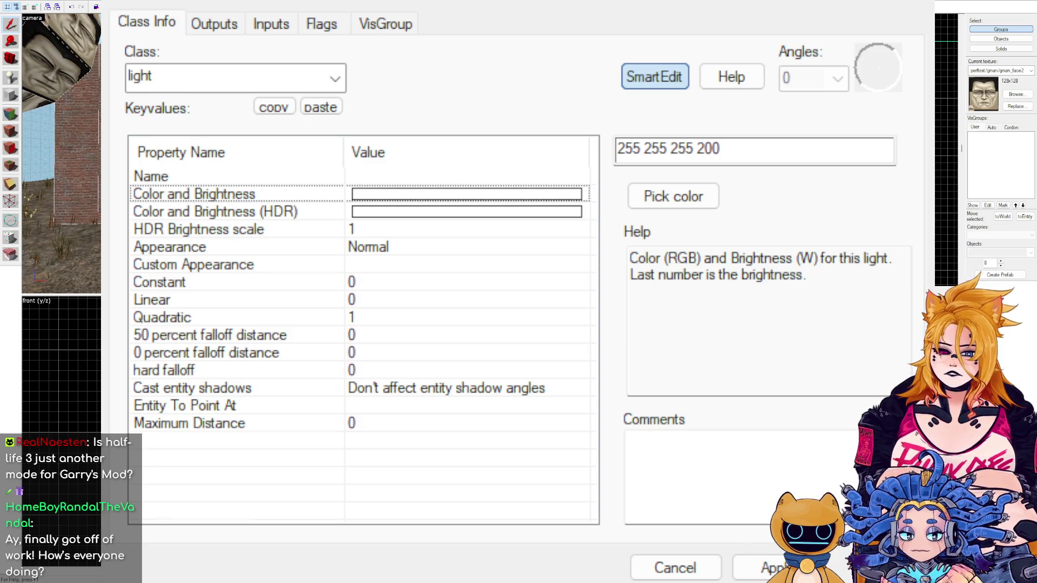
key("Return")
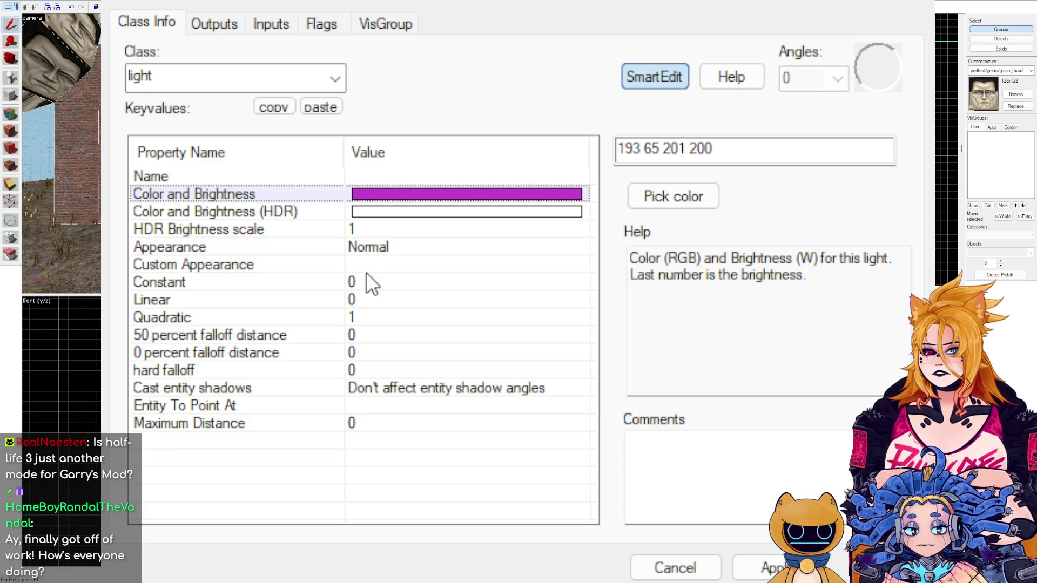
Set the light's Appearance to 'Slow, strong pulse' and apply it.
left_click(367, 246)
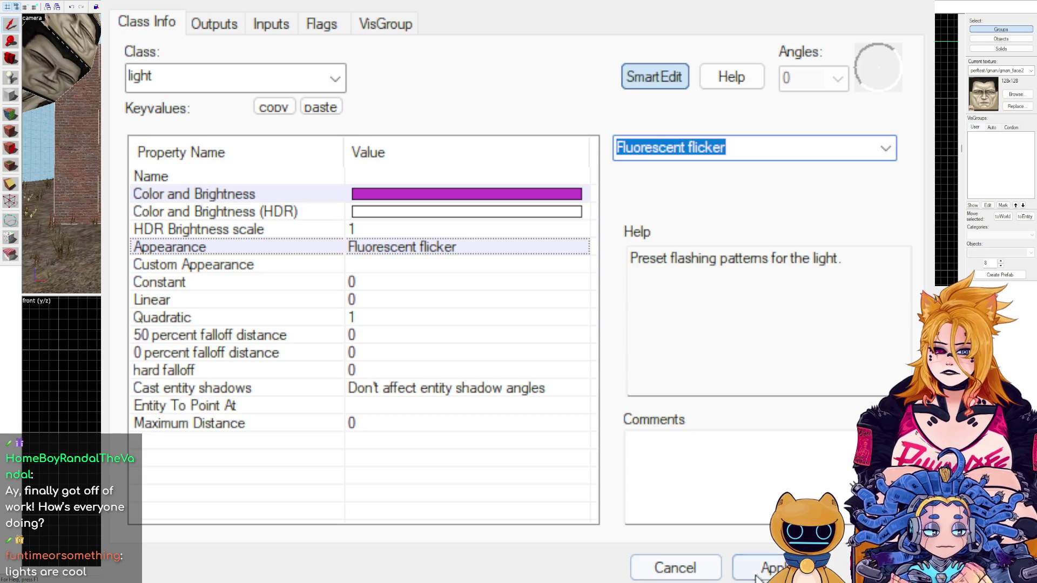
left_click(675, 503)
left_click(880, 151)
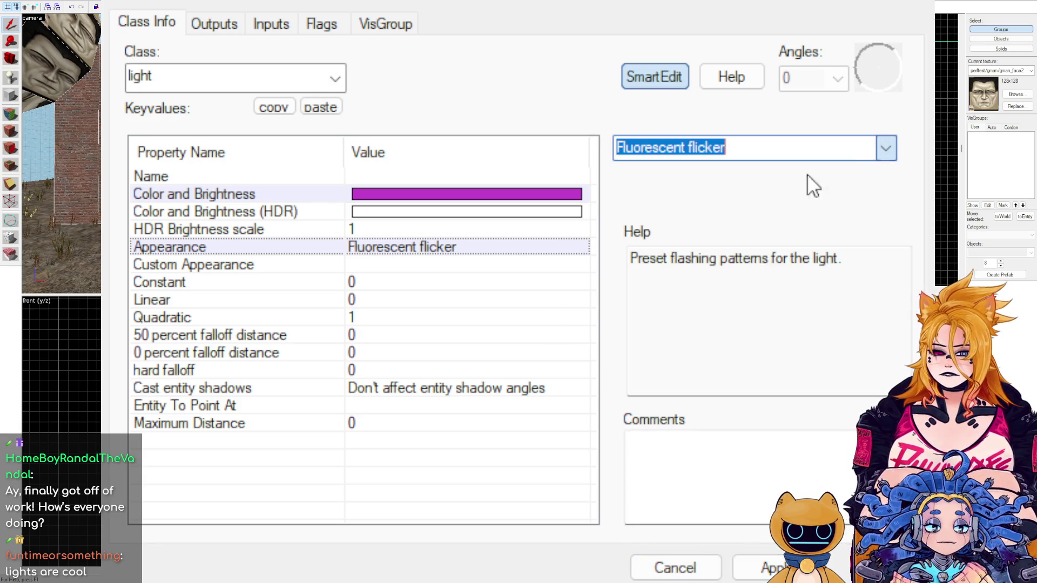
key("Down")
key("Return")
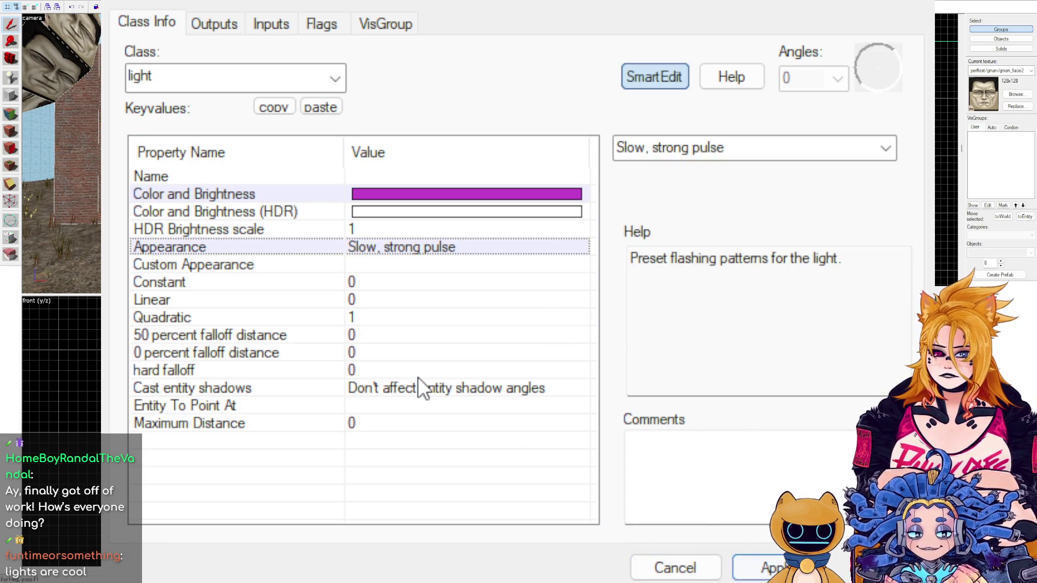
Review the light's entity shadows, quadratic falloff, HDR colour and purple brightness values.
left_click(416, 396)
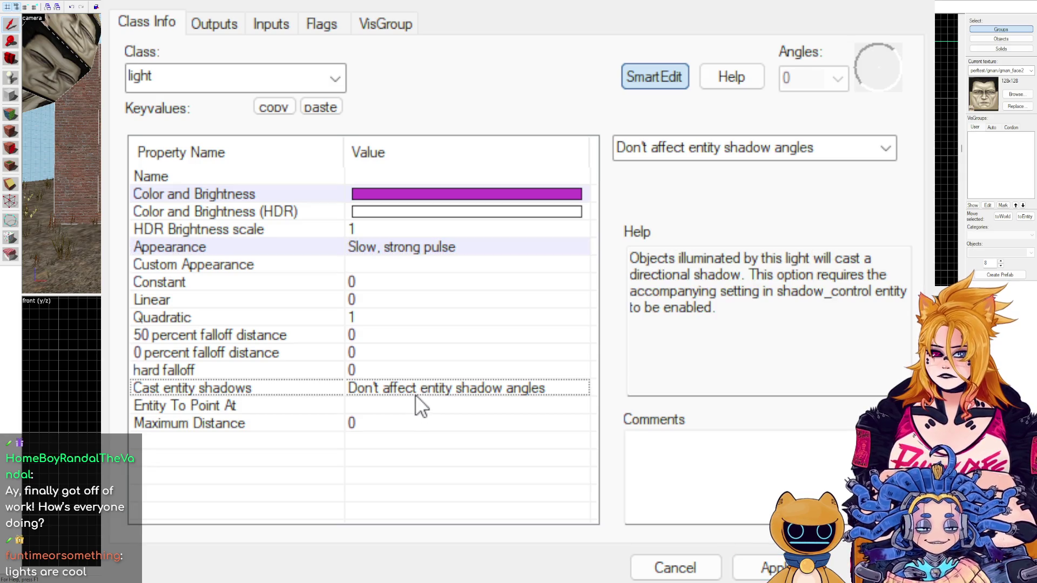
left_click(306, 319)
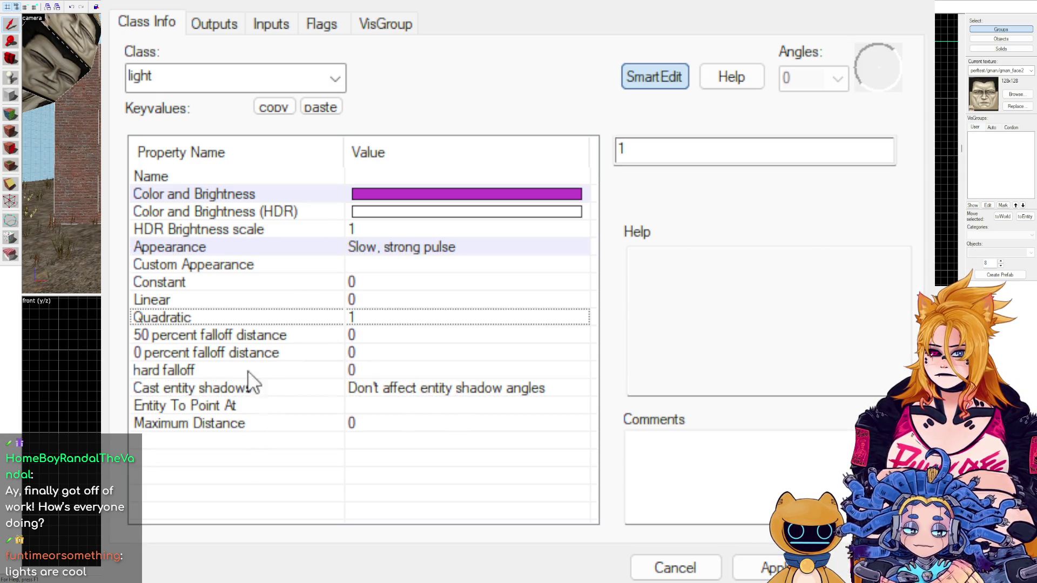
left_click(249, 211)
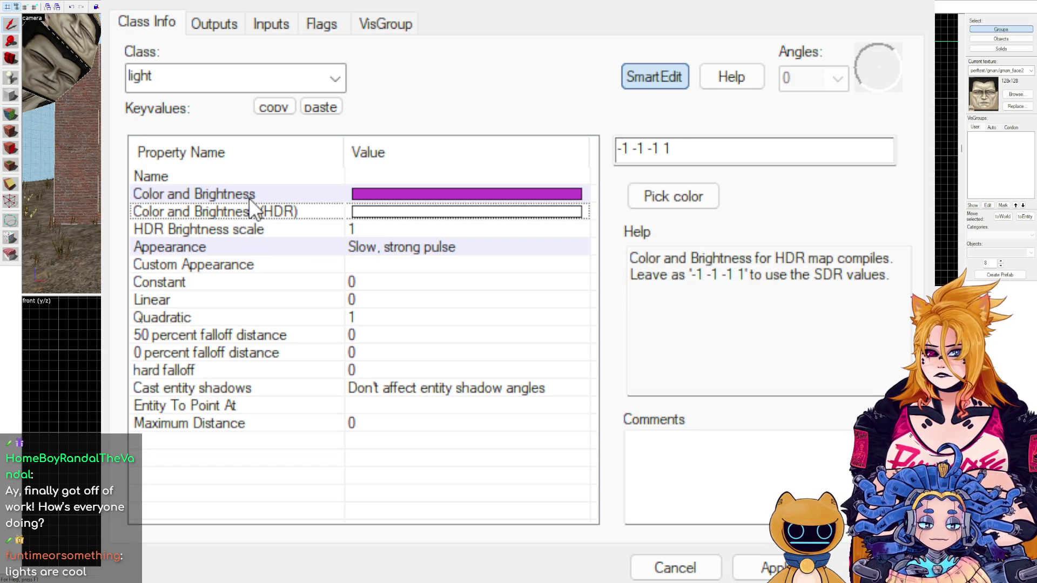
left_click(248, 198)
Browse the Outputs, Flags and VisGroup tabs and raw keyvalues, then close the properties.
left_click(225, 30)
left_click(324, 25)
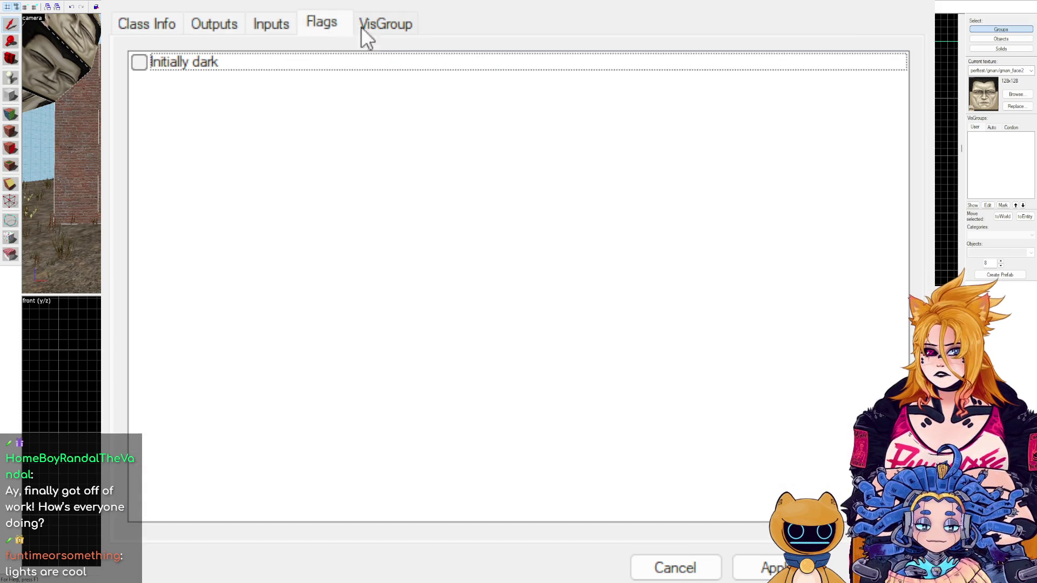
left_click(399, 26)
left_click(123, 26)
left_click(654, 77)
left_click(654, 76)
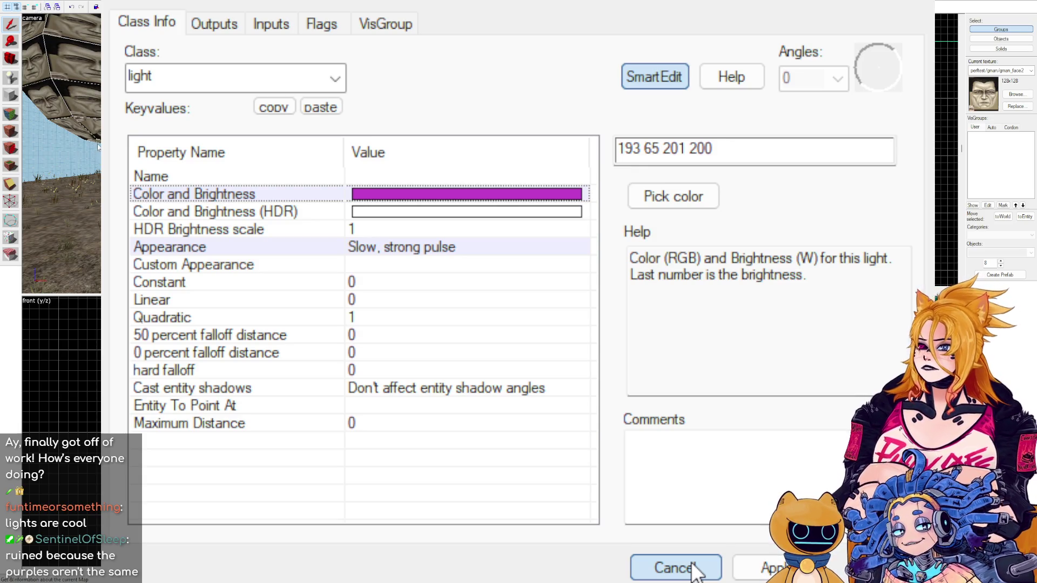
left_click(693, 569)
Rename the map to 'Halfe_Life_3' and change its title from PoopTest to 'Half_Life_3'.
double_click(644, 141)
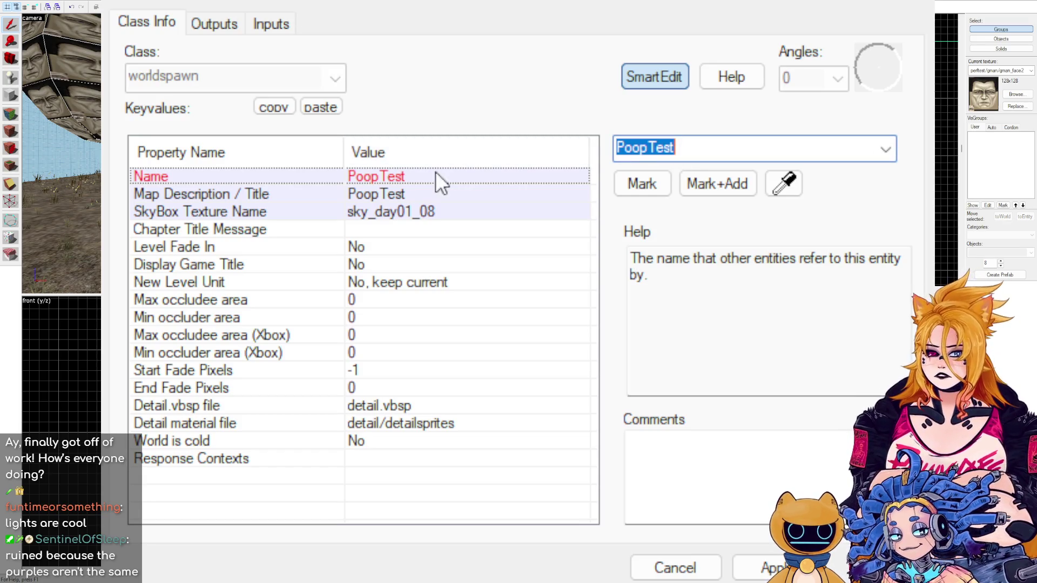
type("Halfe")
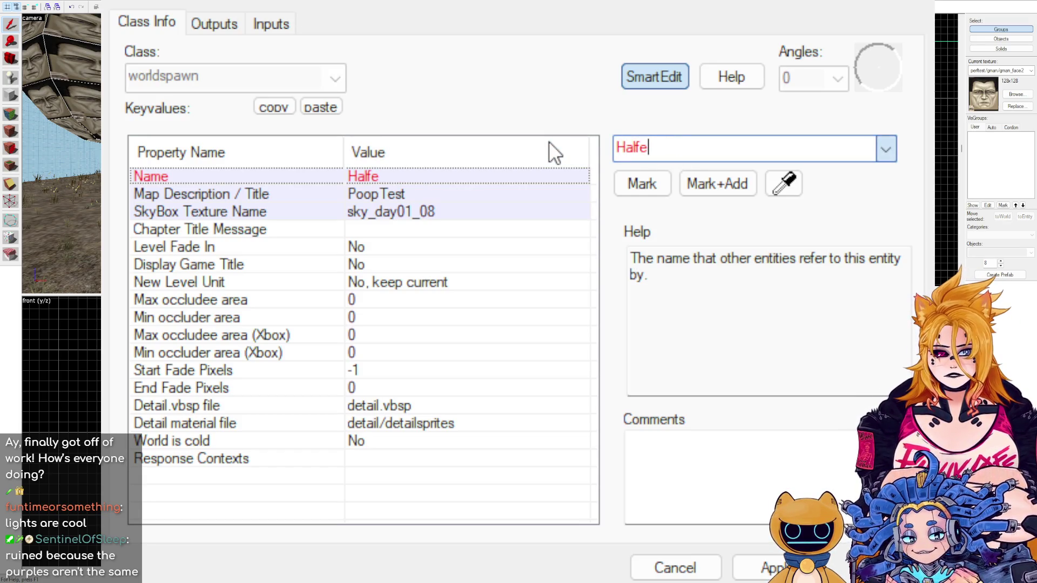
type("_Life_3")
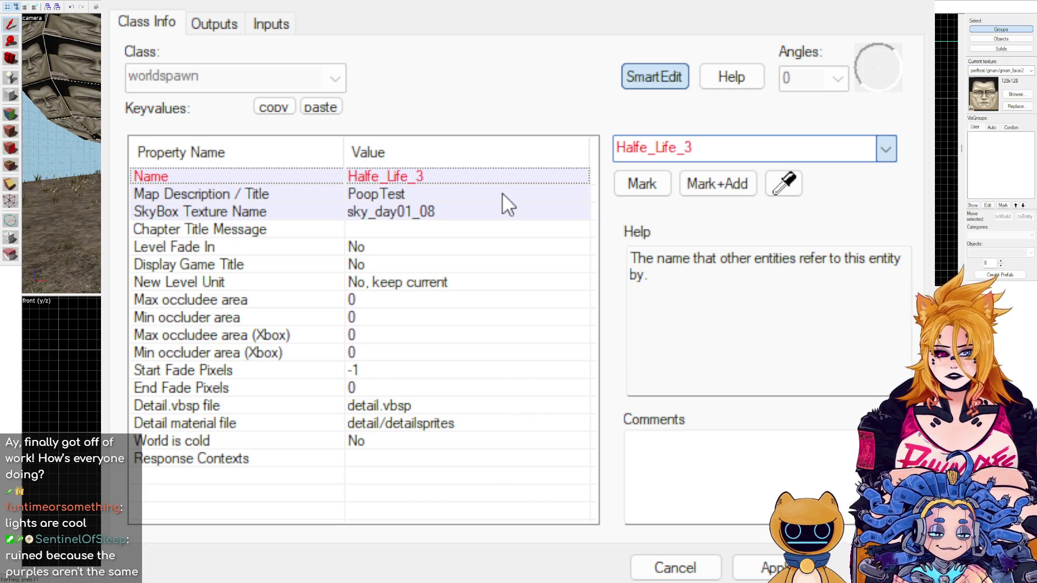
left_click(423, 198)
double_click(724, 145)
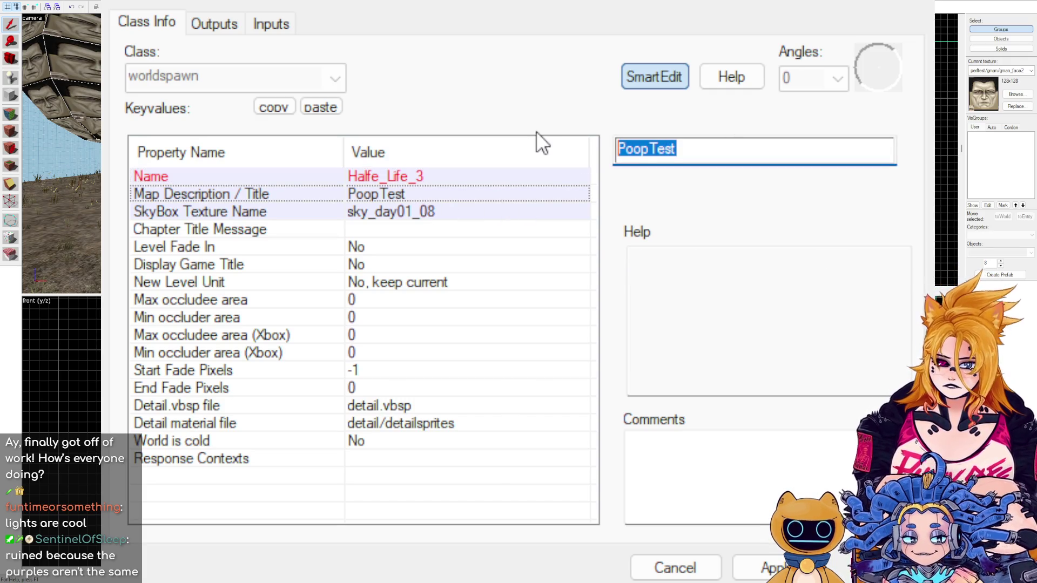
type("Hal_")
key("BackSpace")
type("f_Life_3")
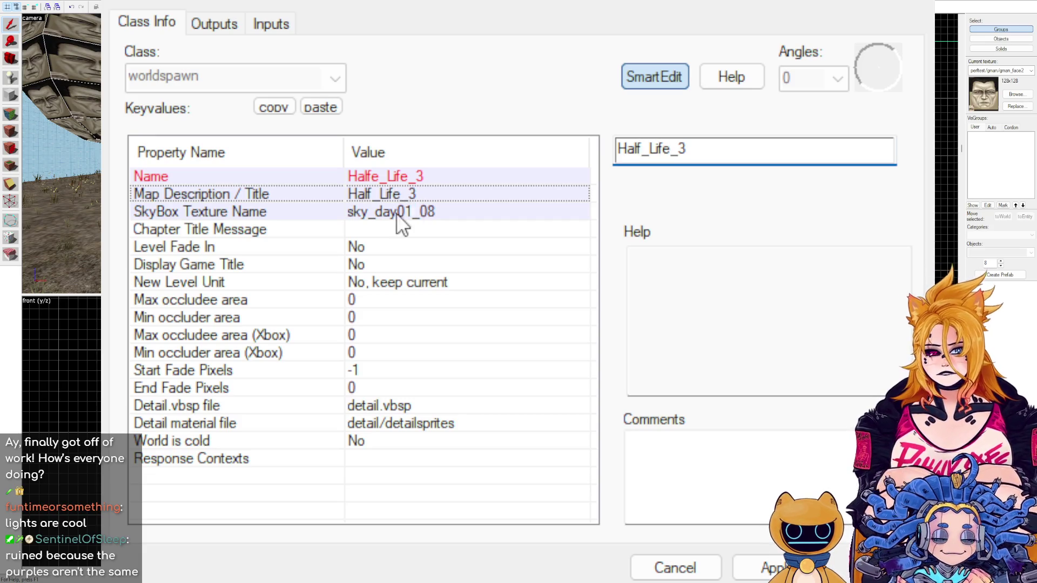
Turn on Level Fade In and Display Game Title, then apply the map properties.
left_click(372, 247)
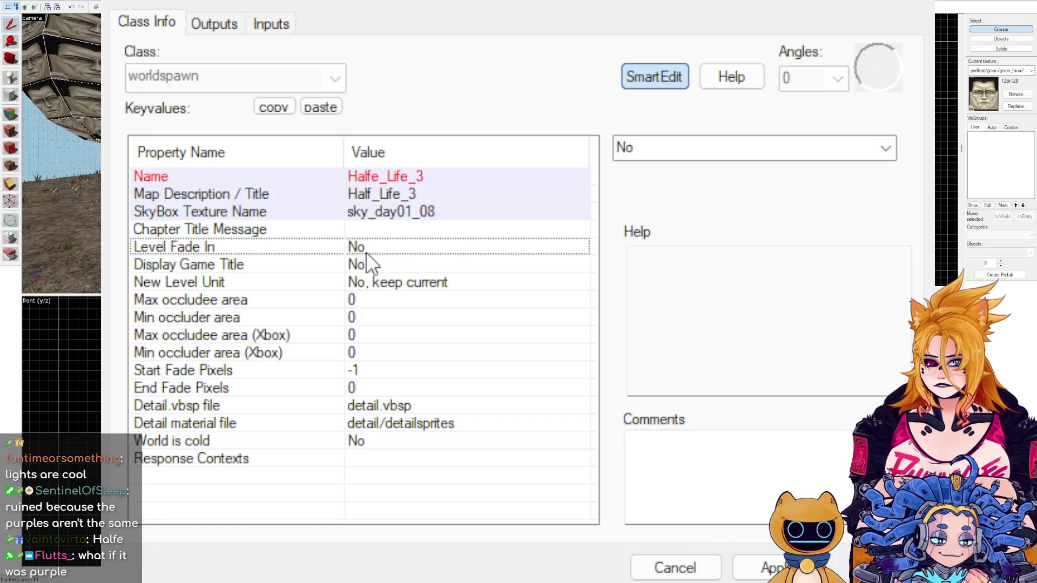
key("Down")
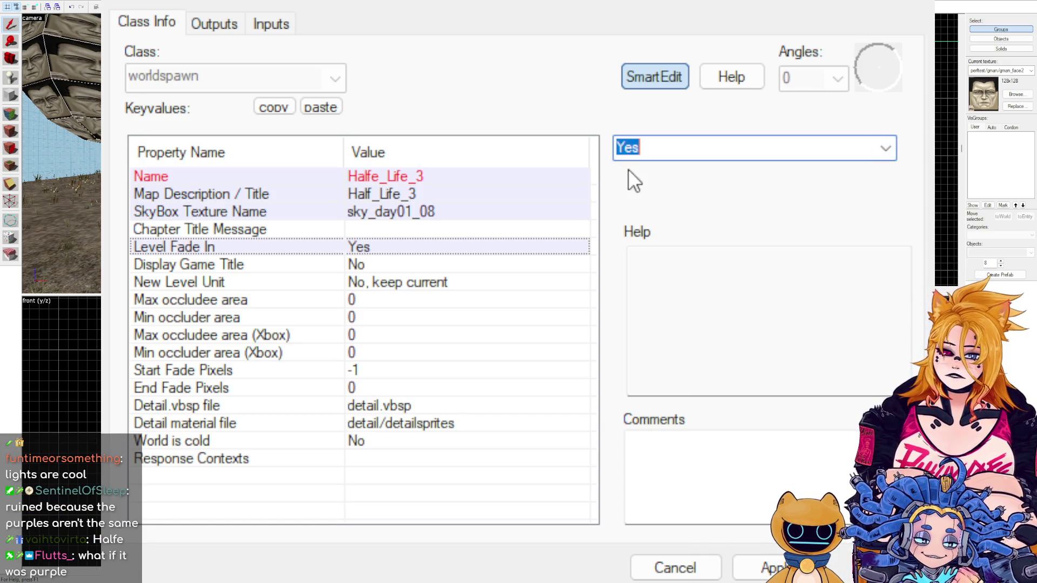
left_click(394, 265)
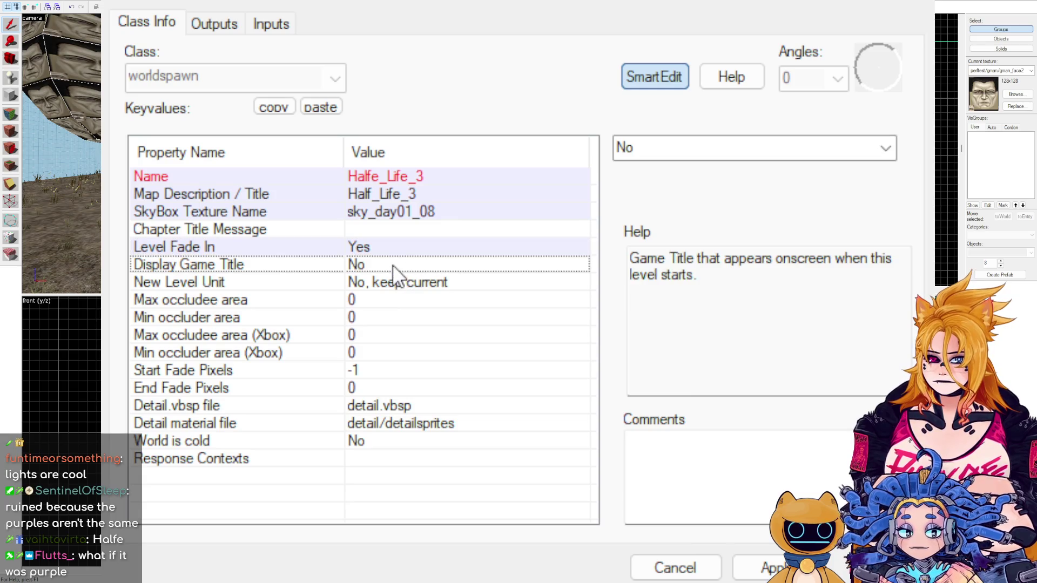
key("Down")
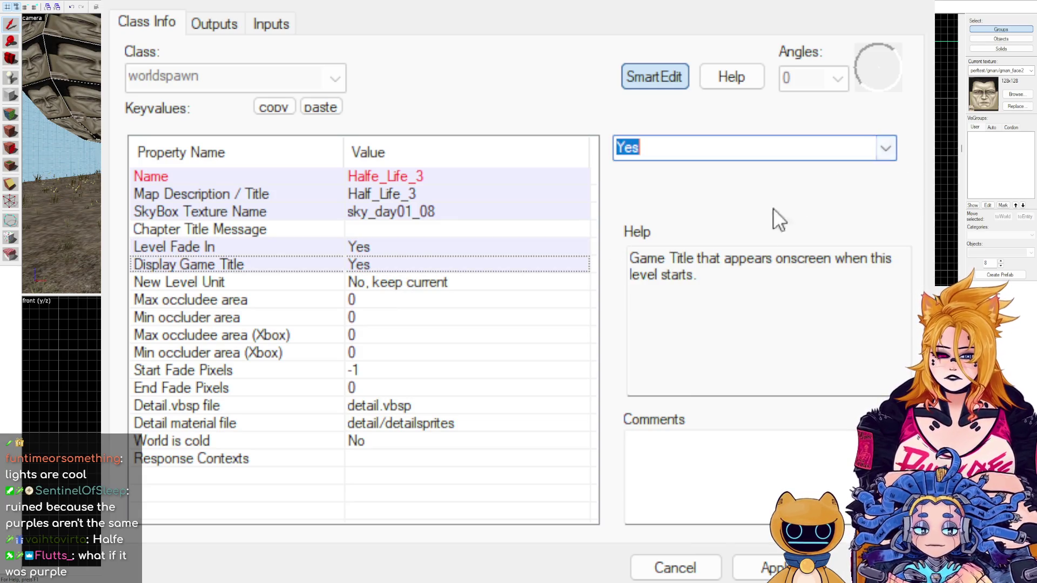
left_click(794, 569)
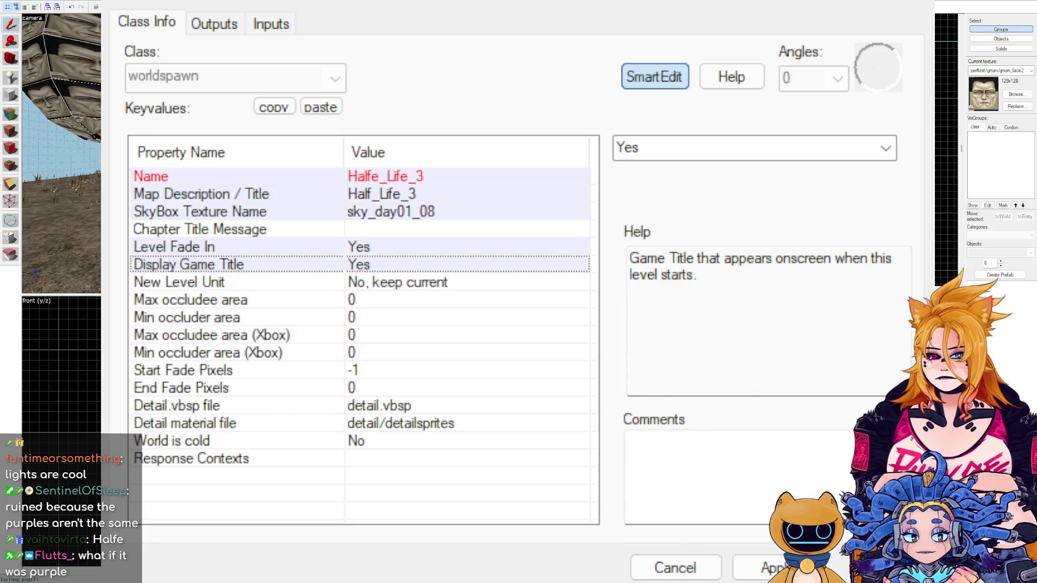
left_click(924, 9)
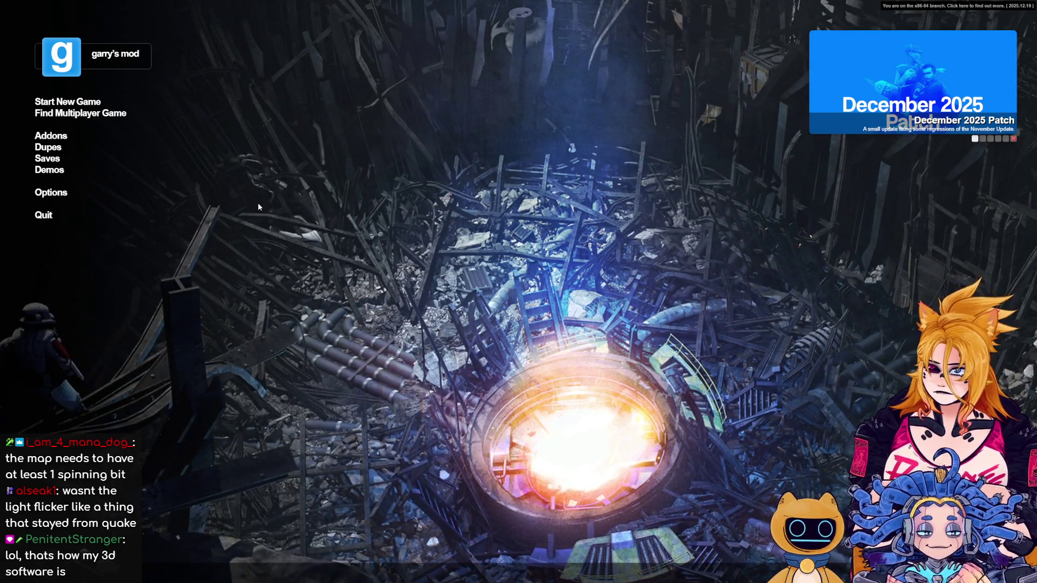
Launch the custom test map and walk around with the revolver and crossbow.
left_click(95, 110)
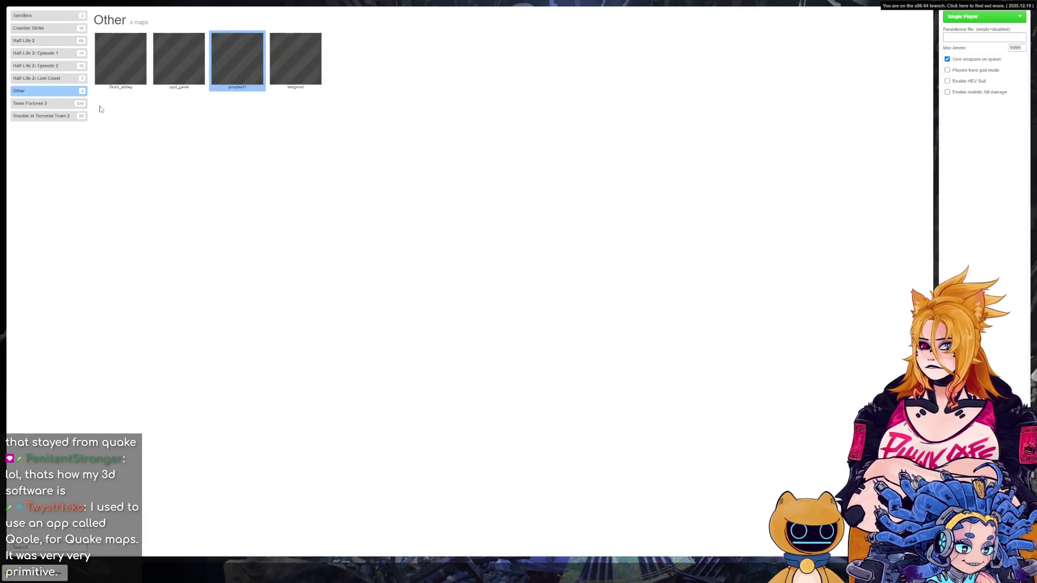
double_click(236, 61)
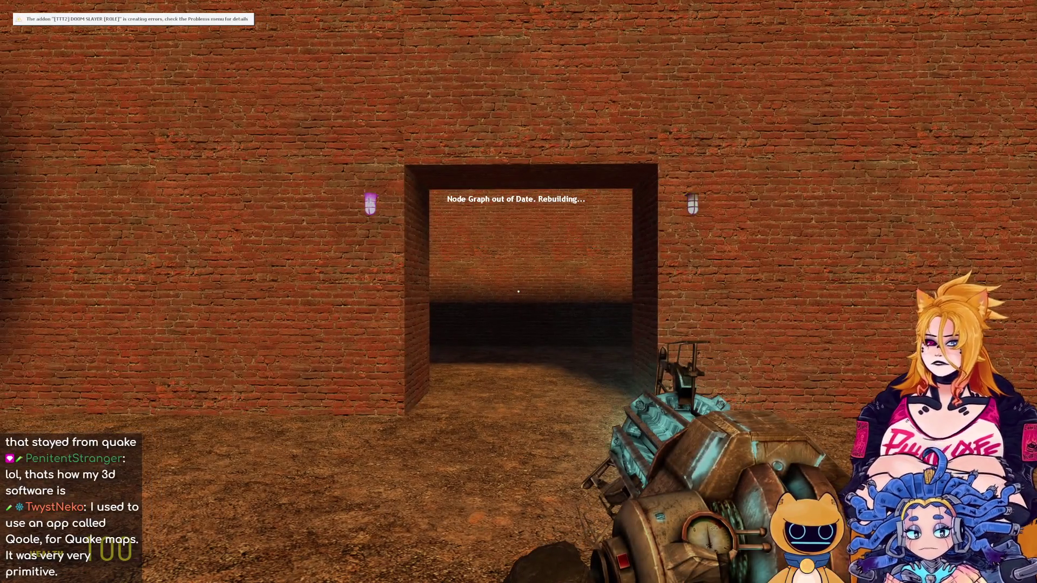
key("2")
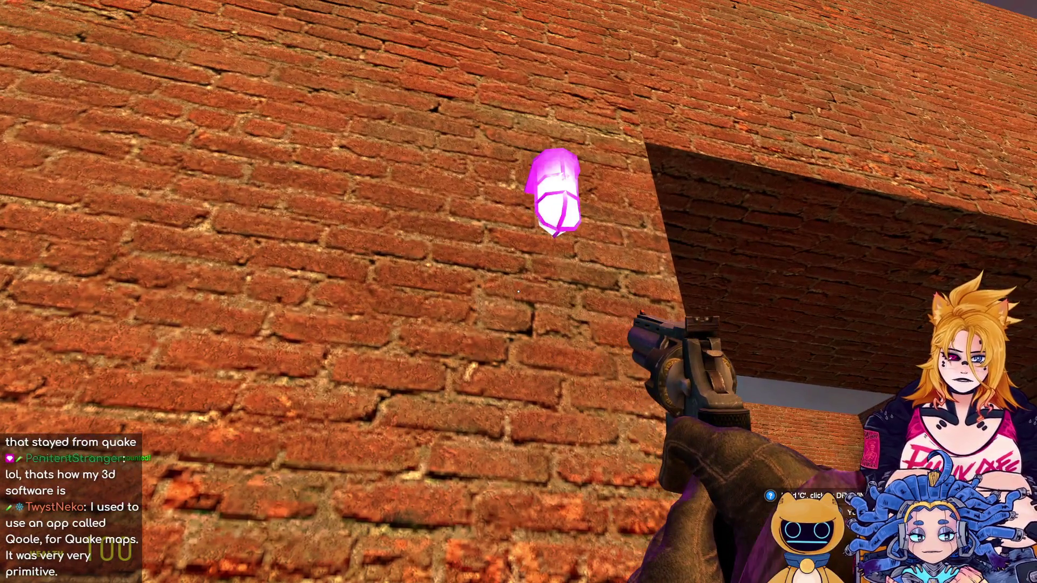
key("4")
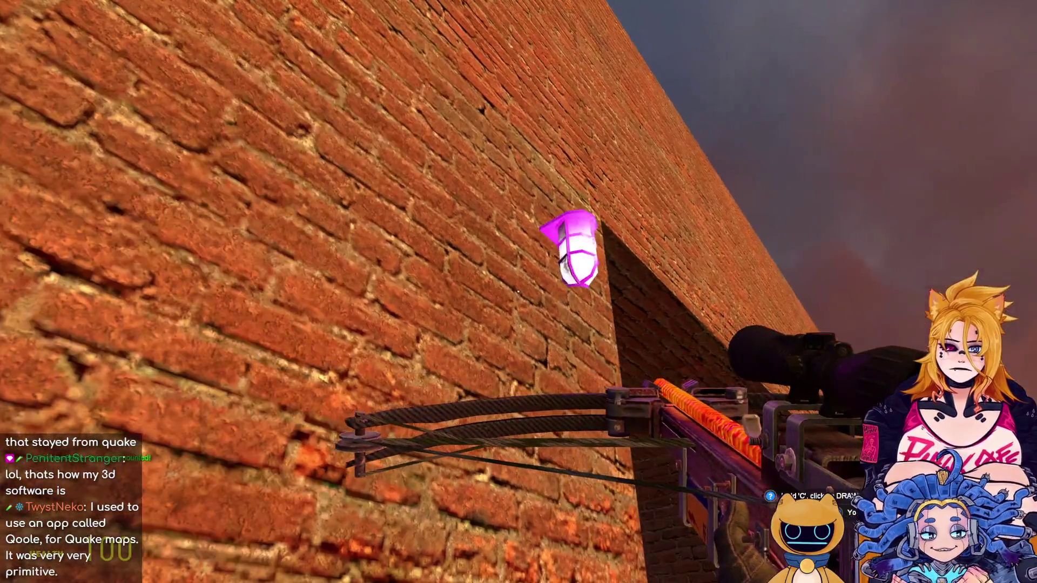
key("s")
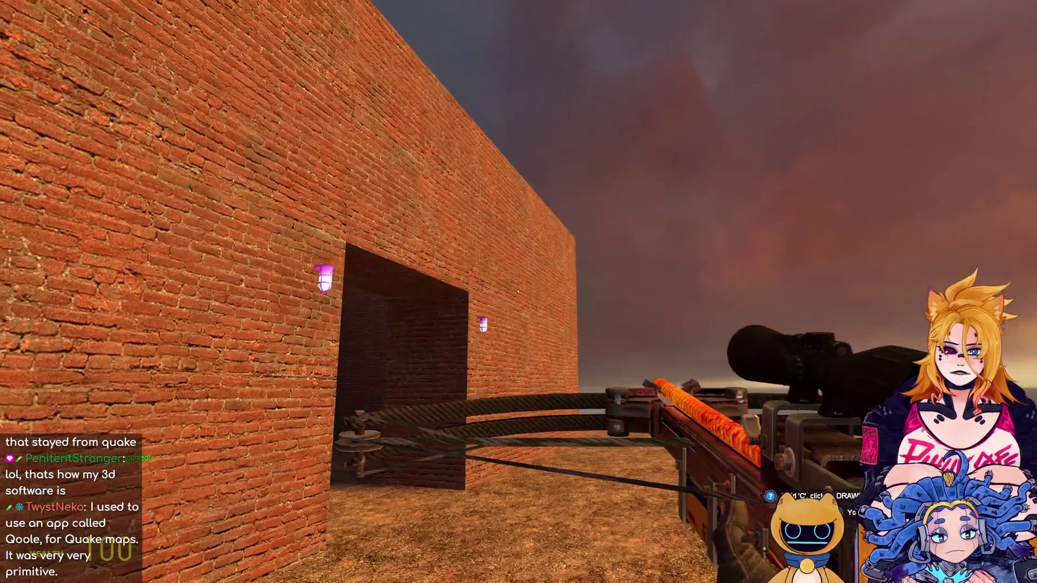
key("w")
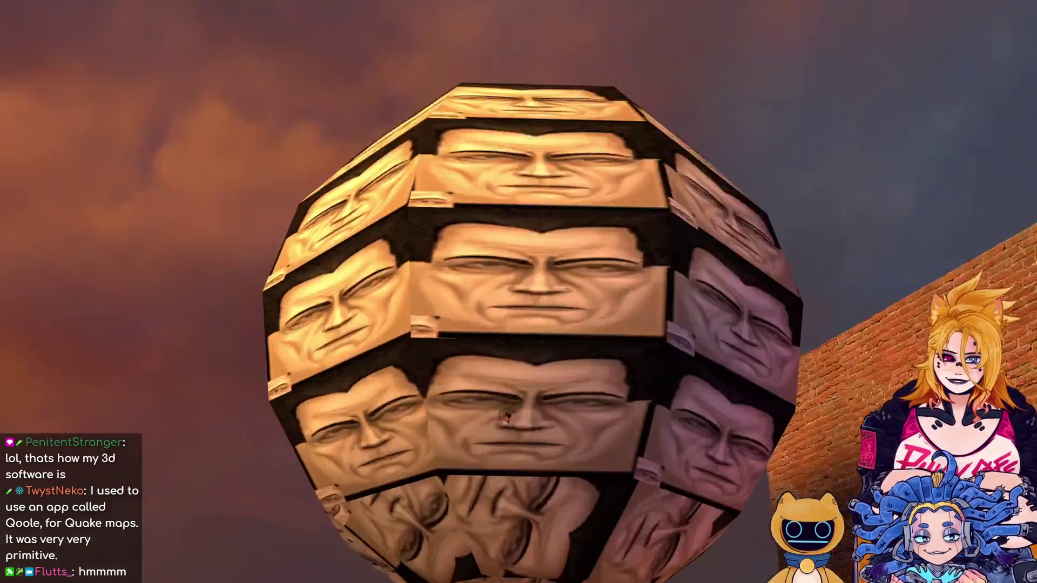
Shoot the brick wall around the lamps with the SMG, then switch to the G-Sphere weapon.
key("3")
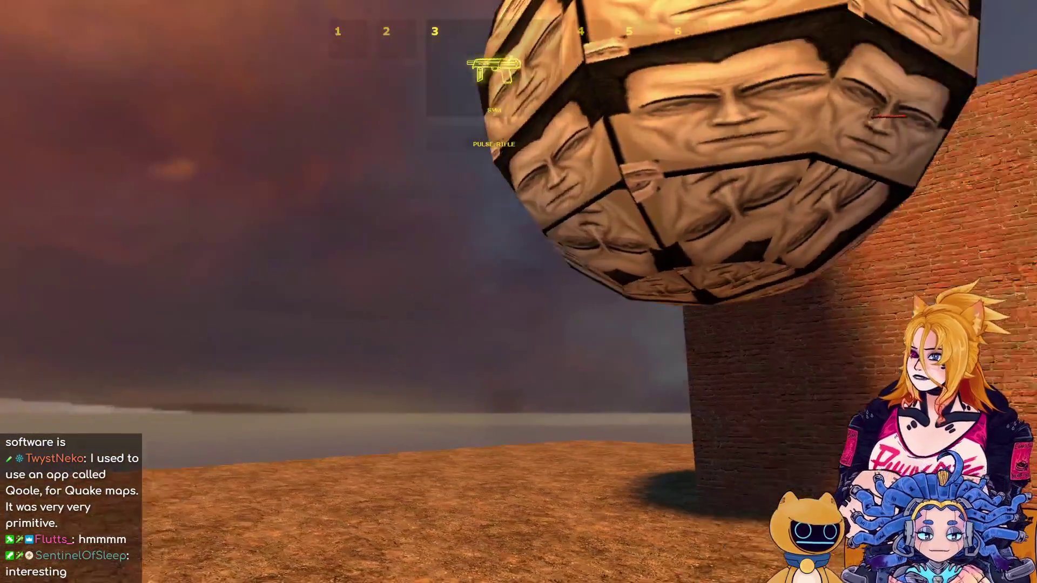
left_click(519, 291)
key("w")
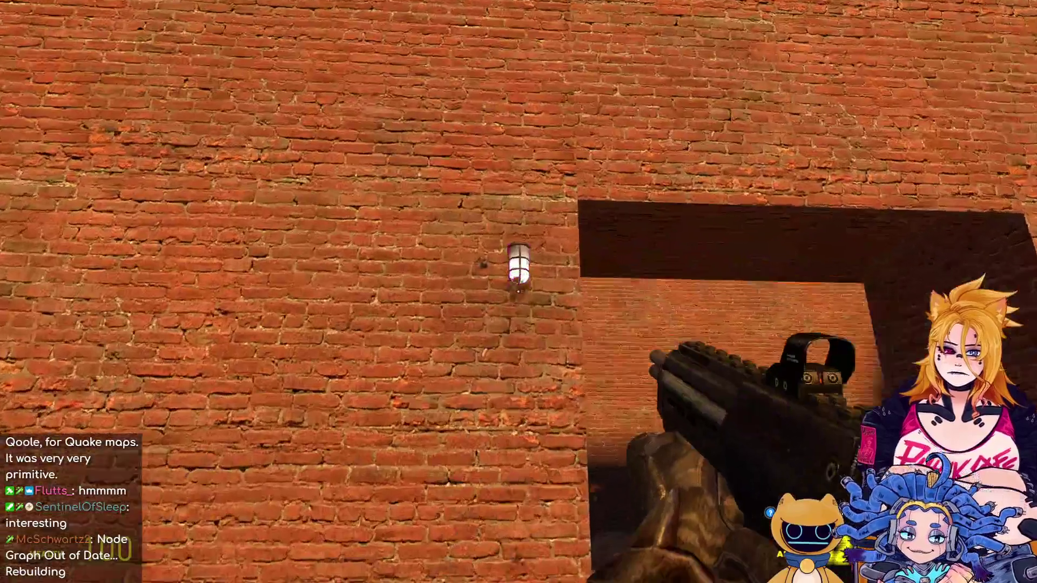
left_click(519, 292)
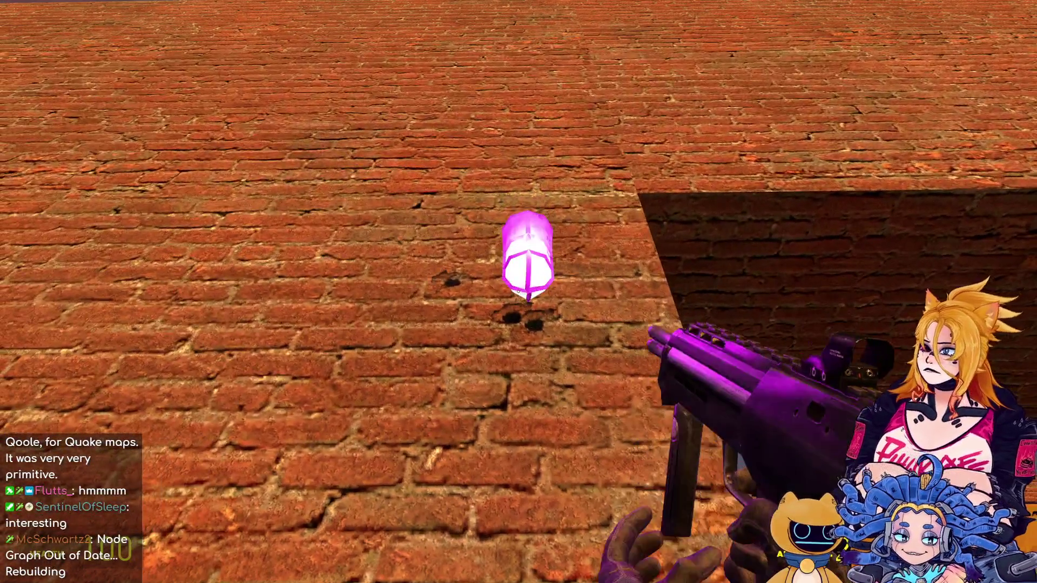
key("s")
left_click(519, 292)
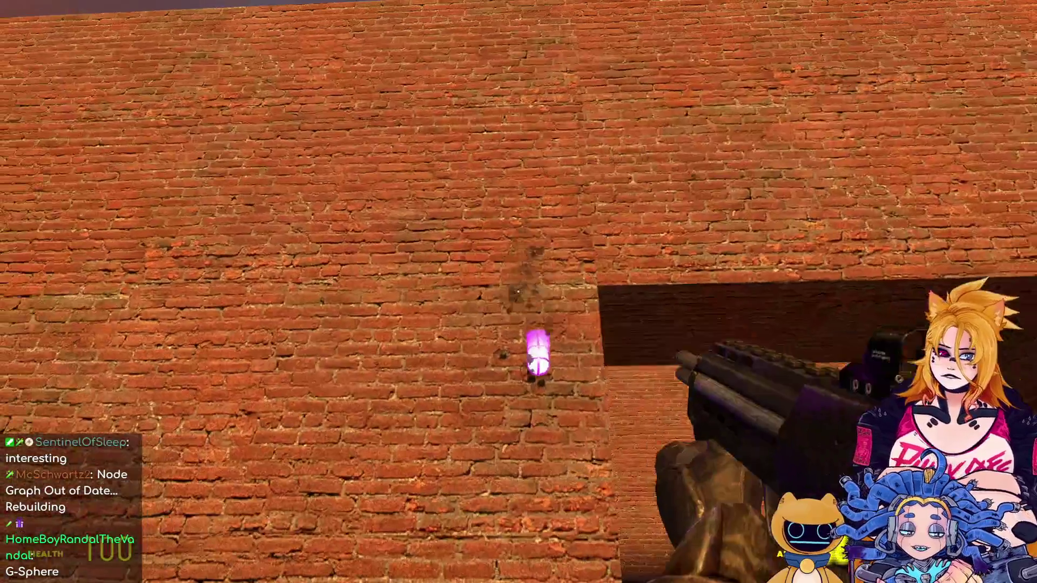
key("s")
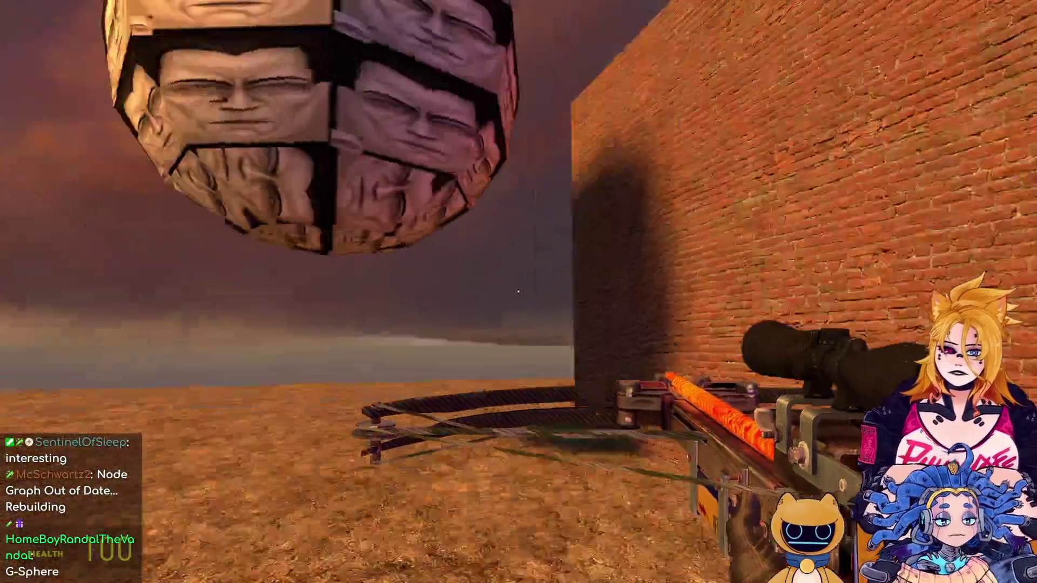
key("1")
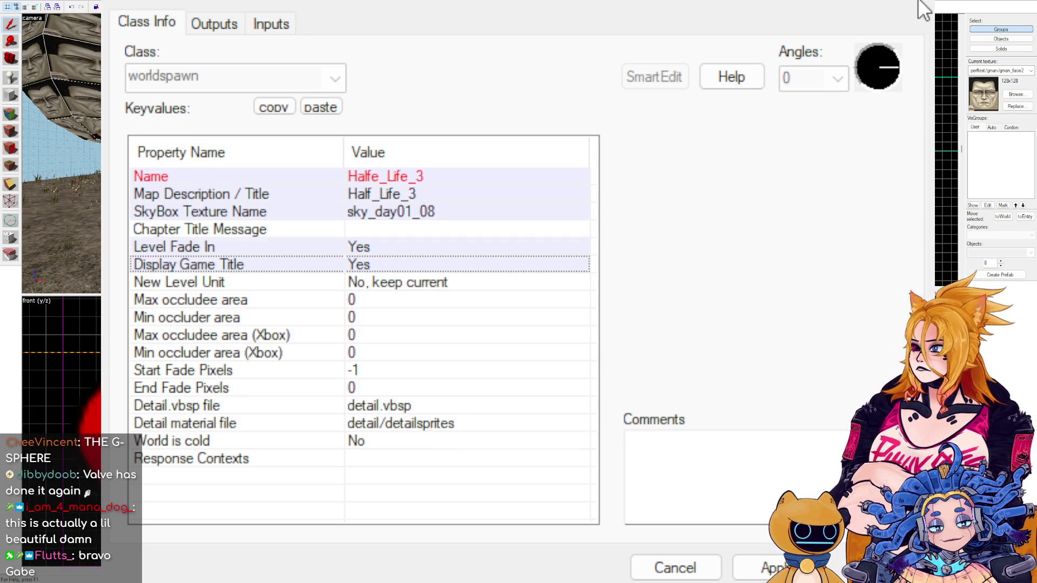
Close the map properties window and briefly select the light beside the wall lamp.
left_click(924, 7)
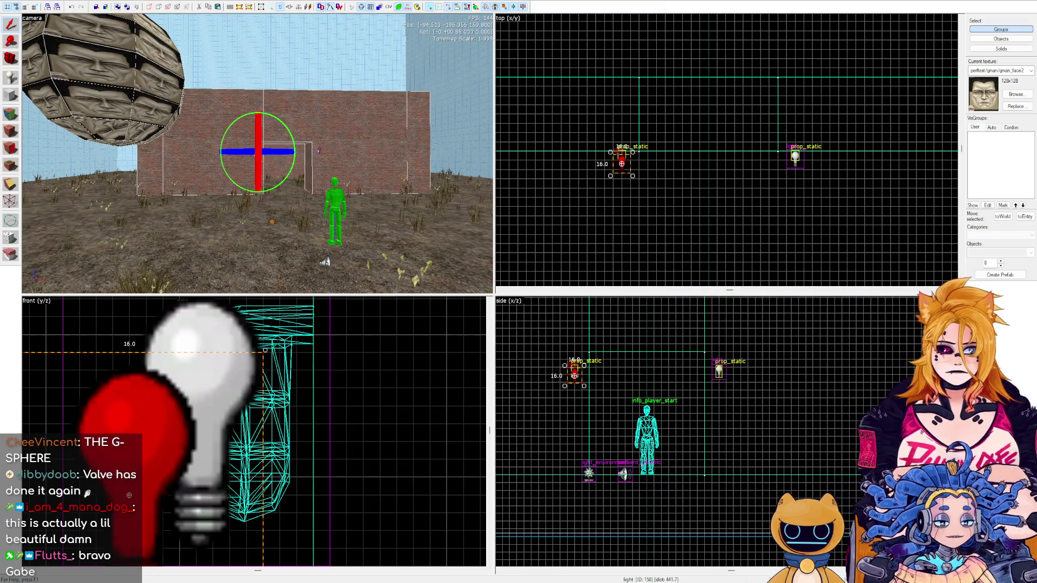
scroll(822, 162, "up", 3)
scroll(632, 185, "up", 1)
left_click(633, 176)
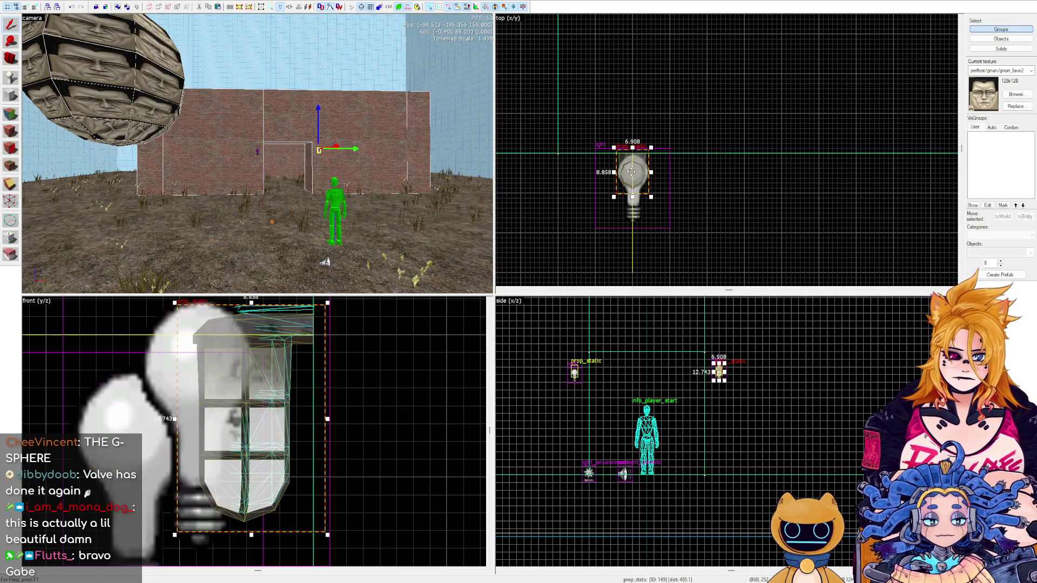
scroll(716, 361, "up", 3)
left_click(633, 218)
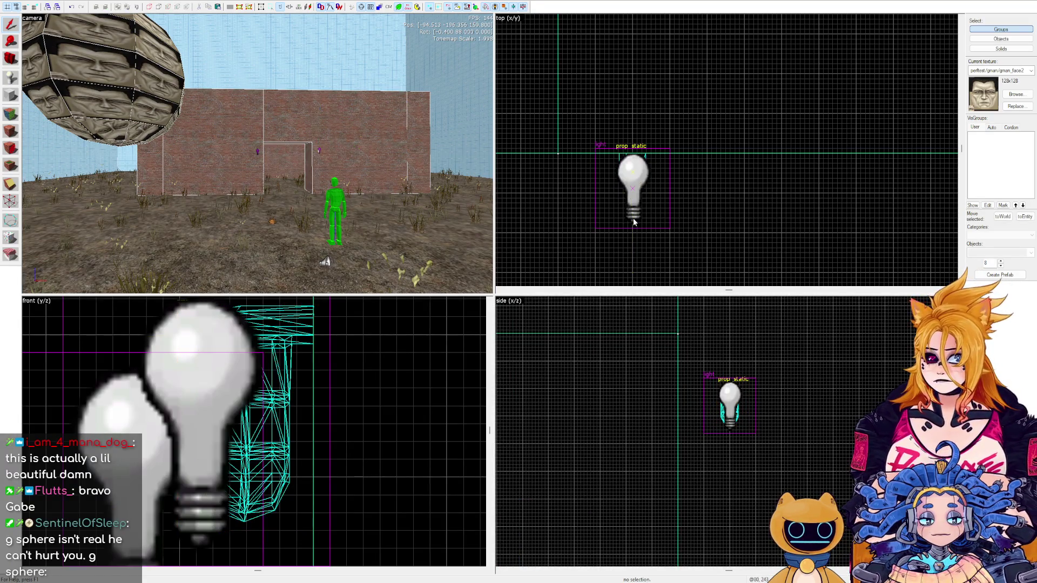
scroll(329, 151, "up", 3)
Select the light entity next to the purple lamp in the 3D view.
left_click(342, 150)
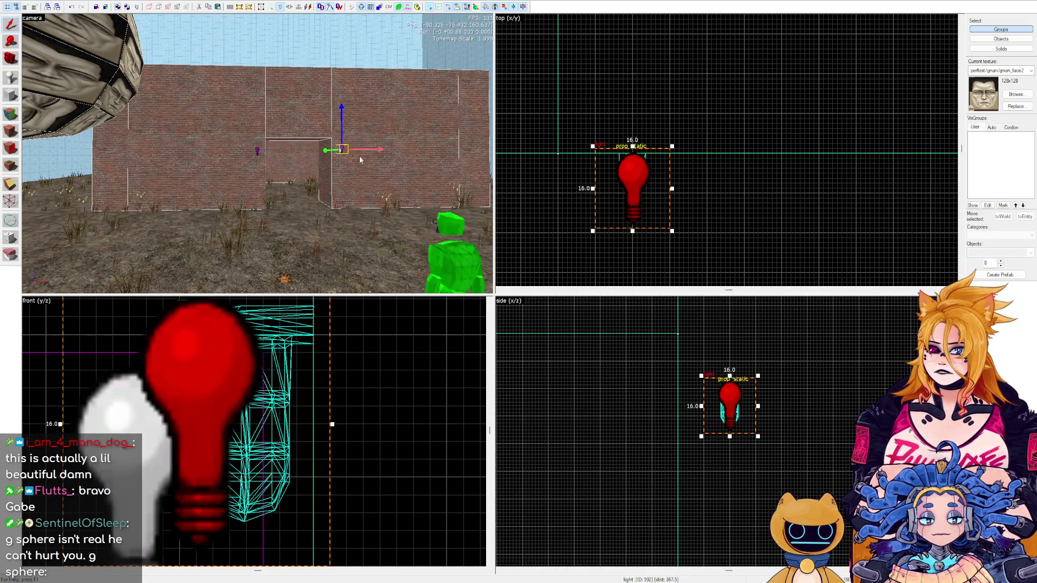
scroll(729, 408, "up", 2)
key("Escape")
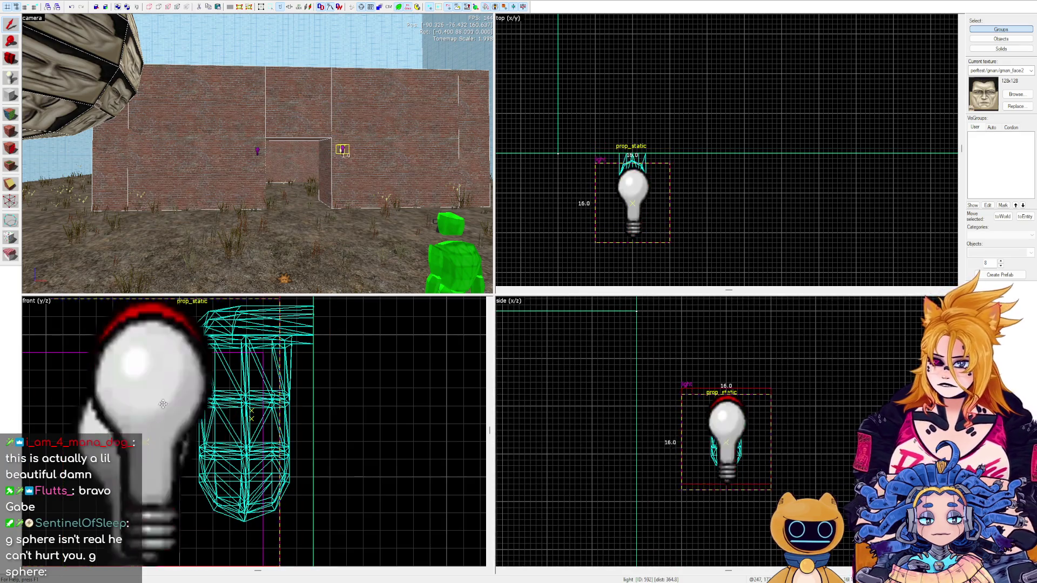
left_click(342, 150)
key("Escape")
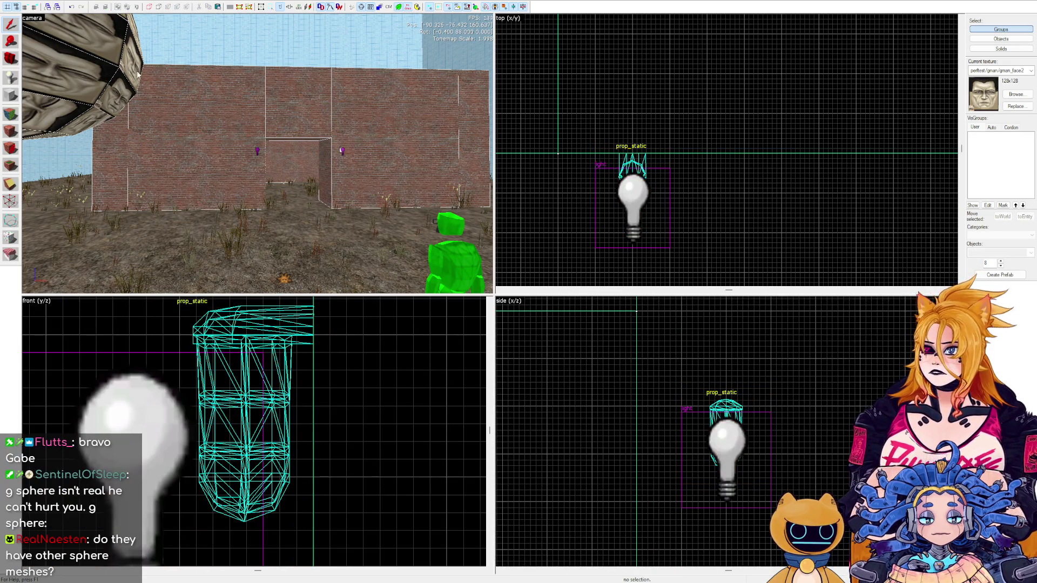
scroll(258, 157, "up", 6)
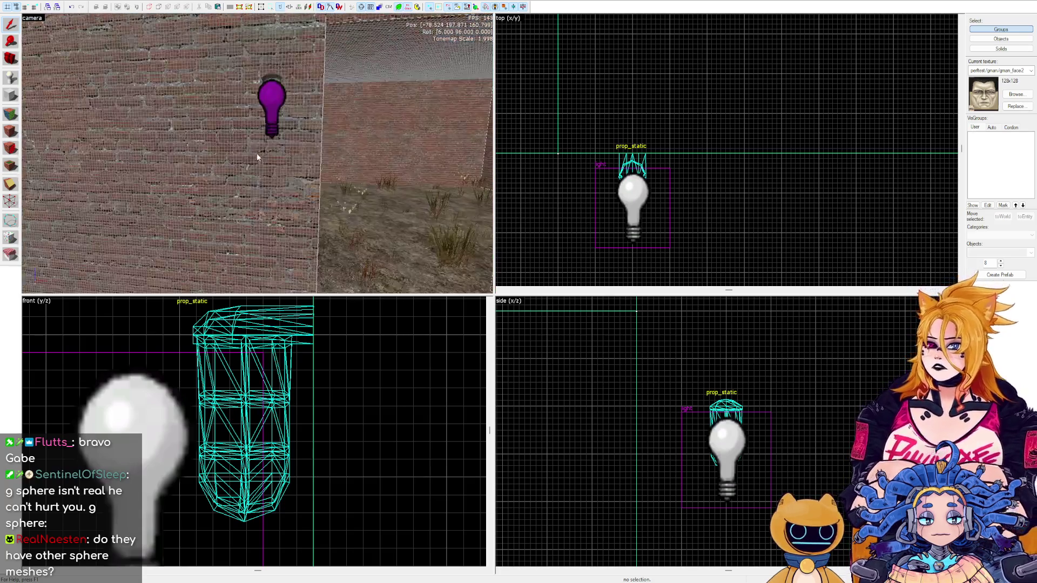
left_click(271, 108)
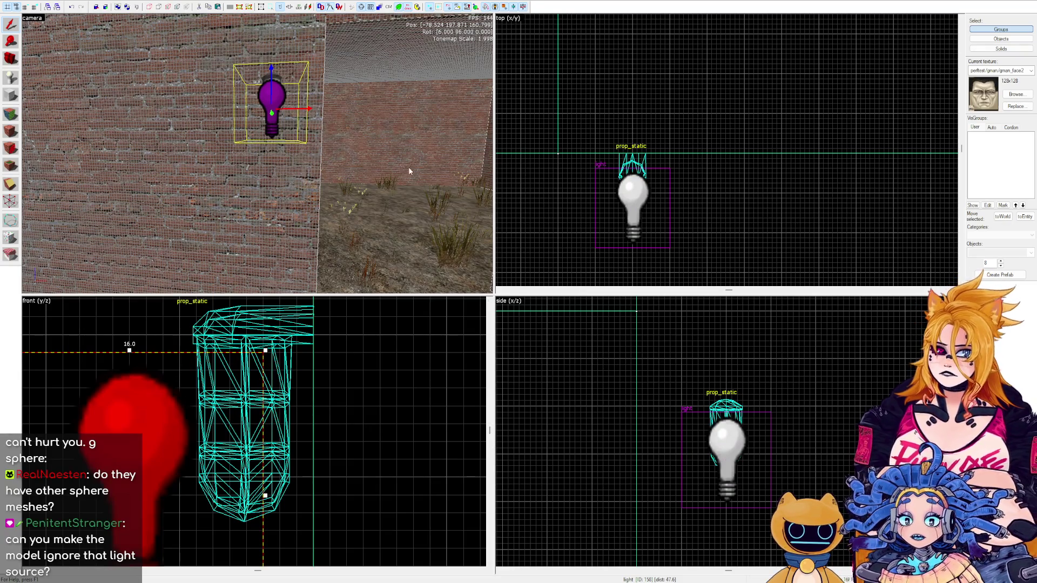
left_click(622, 195)
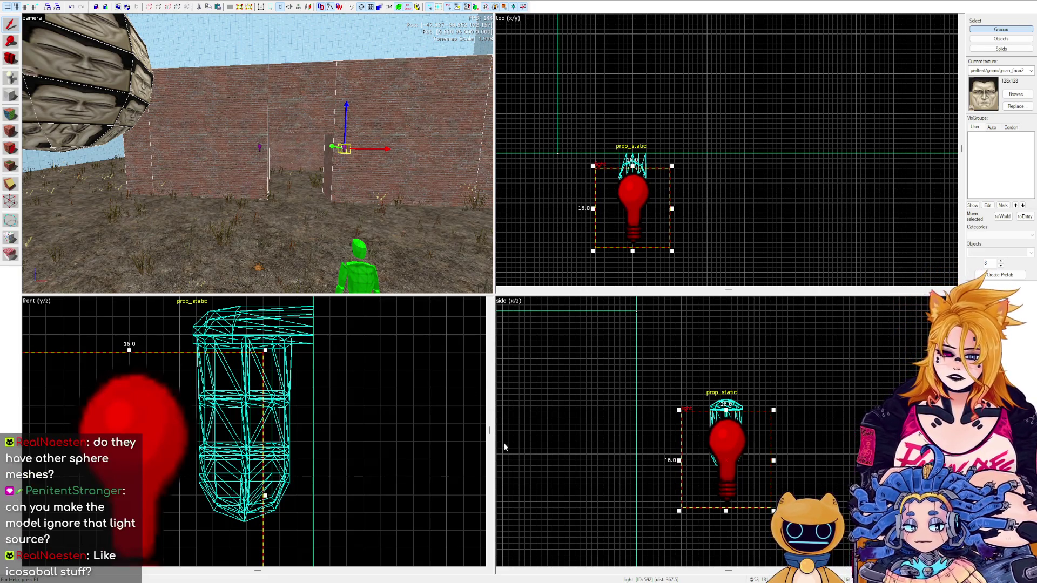
Select the ground brush and fly the camera inside the enclosure toward the brick walls.
key("s")
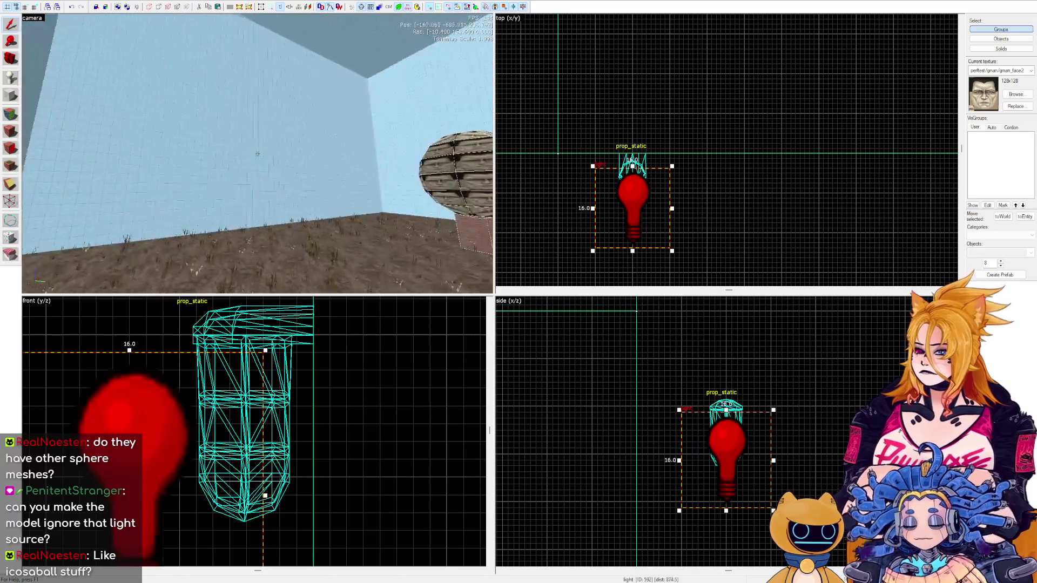
key("z")
left_click(264, 155)
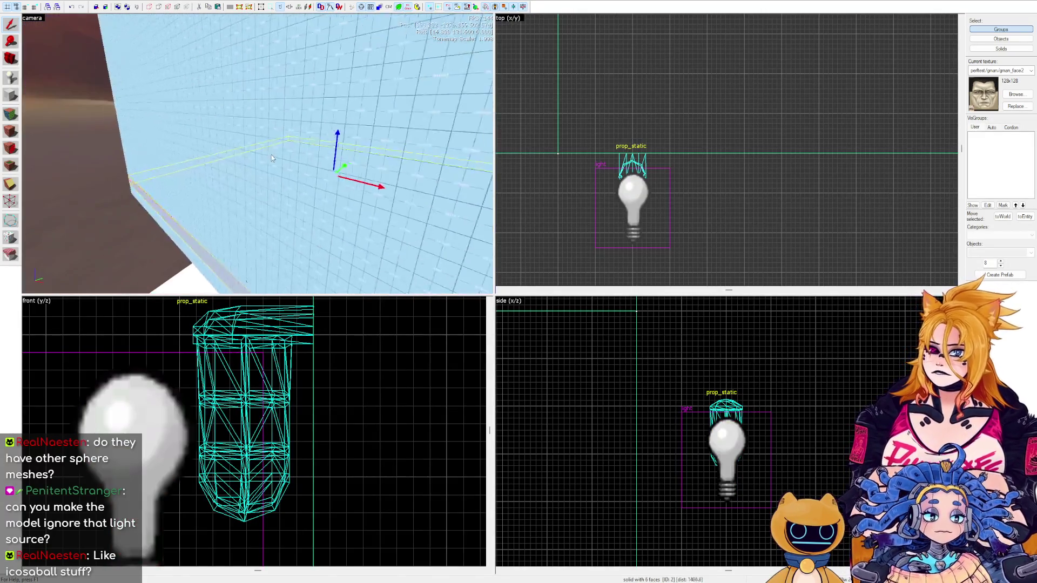
key("z")
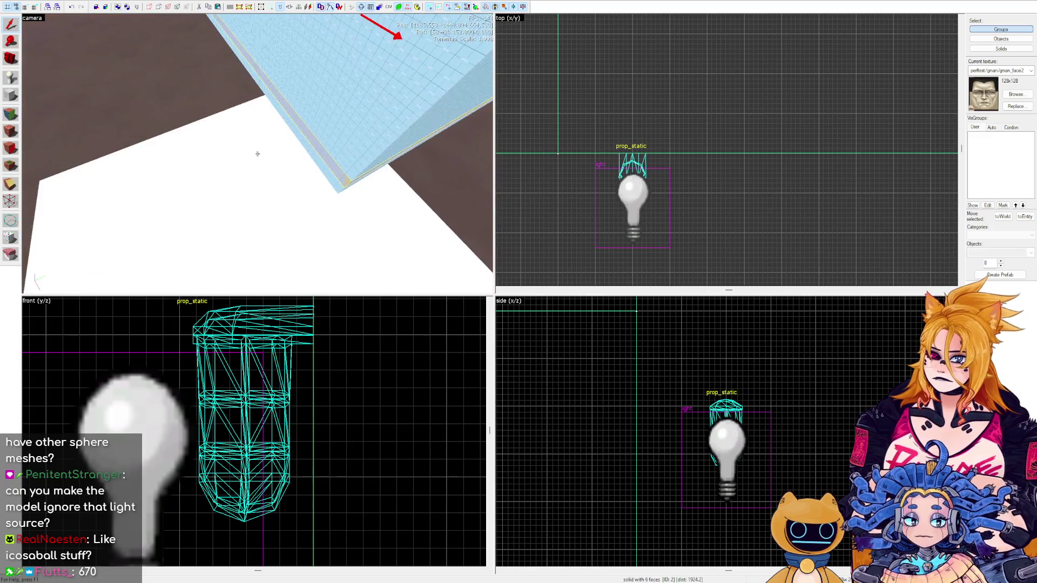
key("w")
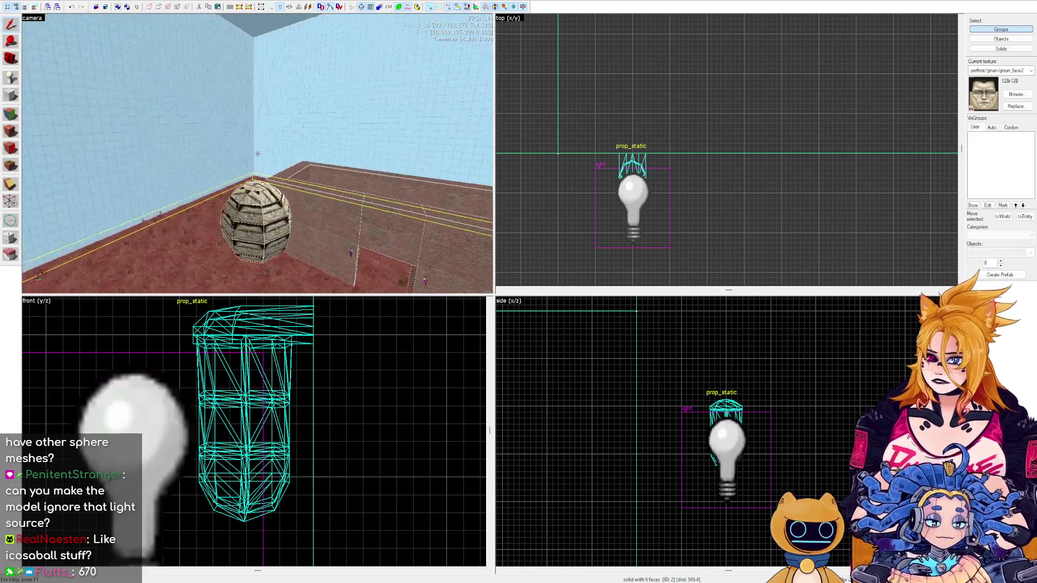
key("w")
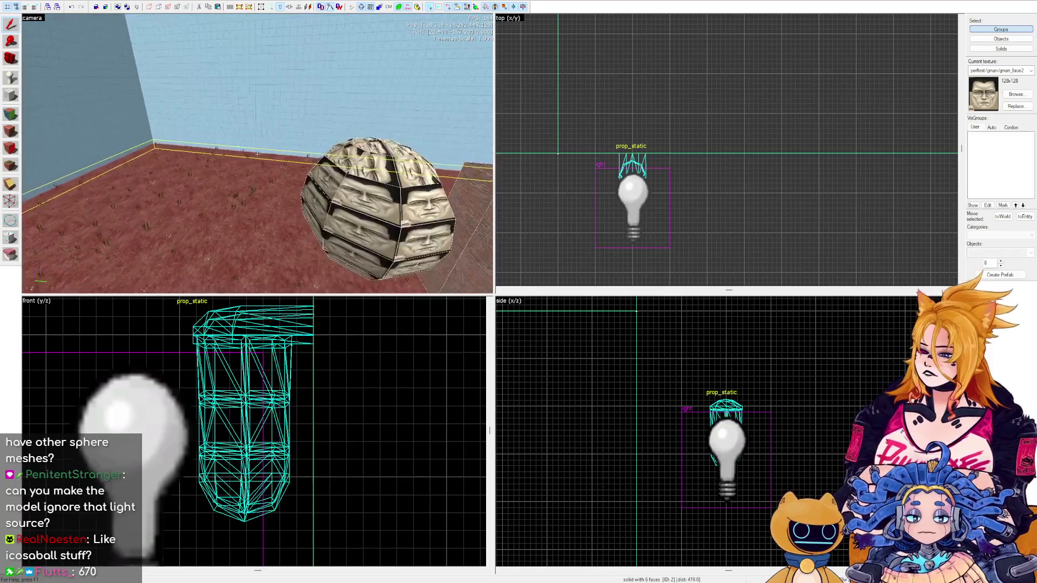
key("w")
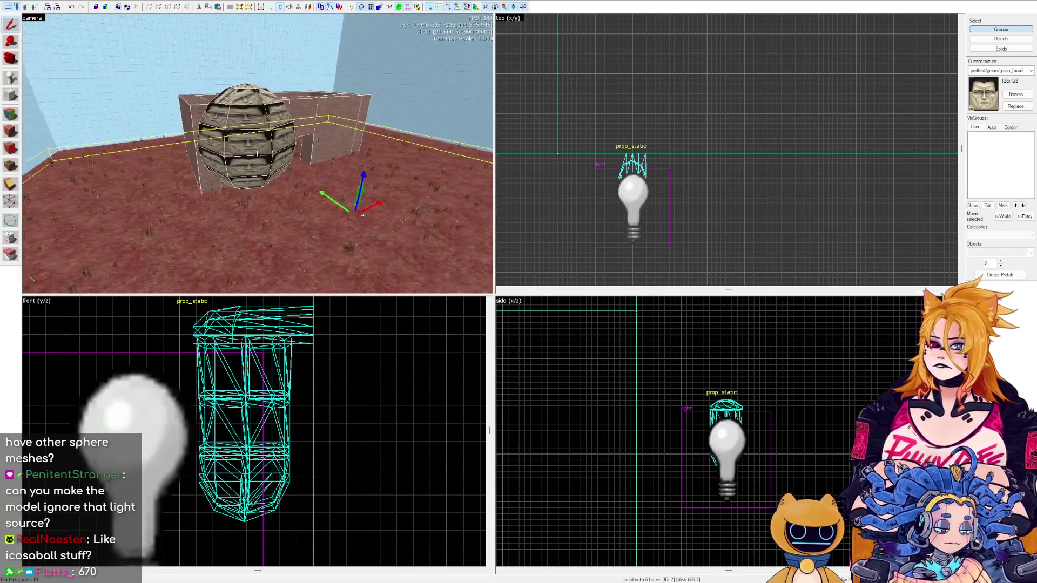
key("w")
key("z")
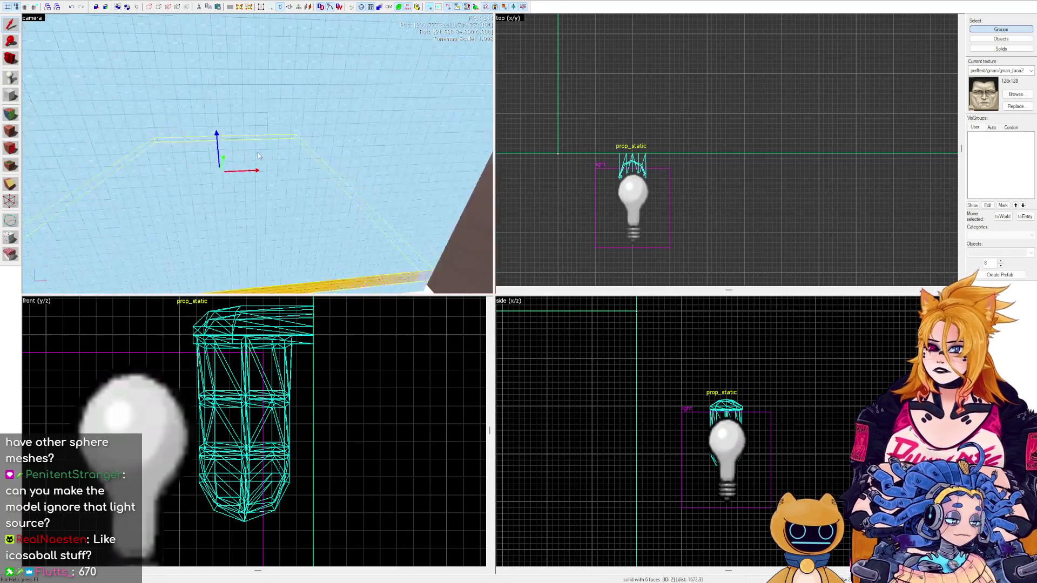
Stretch the blue sky-box enclosure group to about 4012 units long in the top view.
left_click(258, 152)
scroll(727, 111, "down", 3)
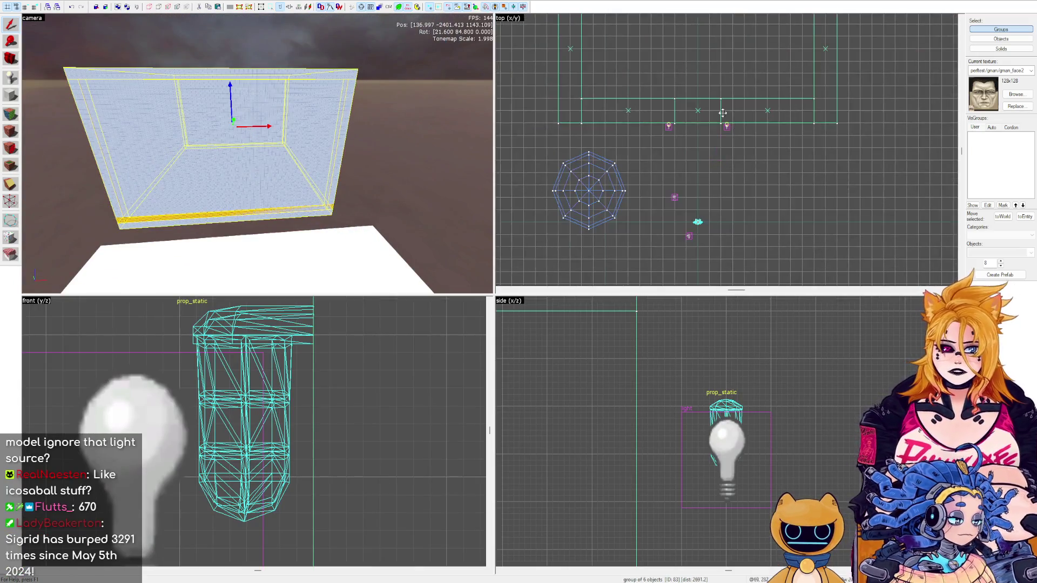
scroll(728, 112, "down", 2)
mouse_move(722, 161)
left_mouse_down()
mouse_move(719, 213)
mouse_move(658, 206)
left_mouse_up()
scroll(708, 203, "up", 5)
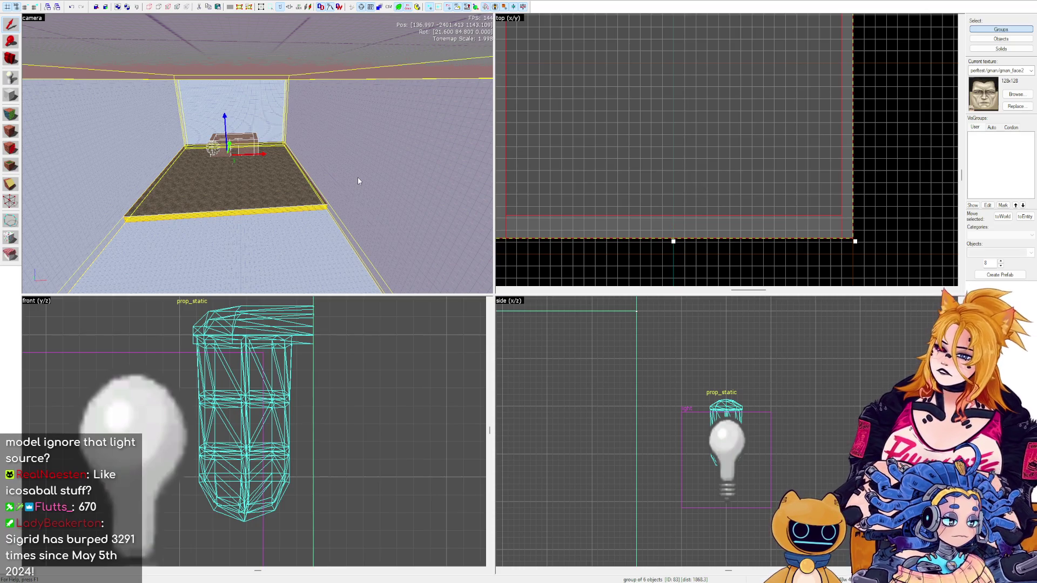
Resize the dirt floor brush to 1167 units in the top view.
key("z")
key("w")
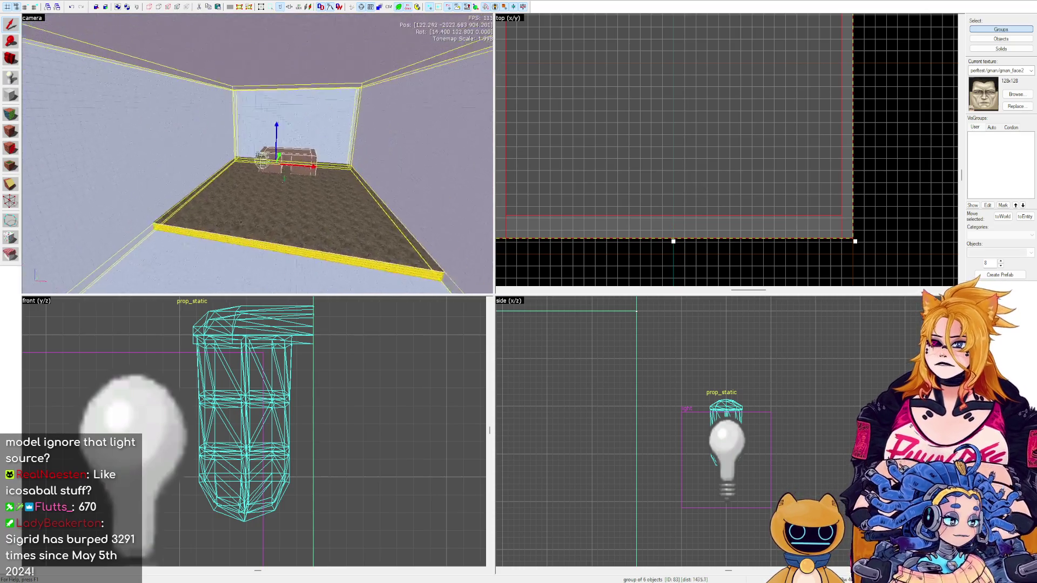
key("z")
left_click(256, 193)
left_click_drag(757, 270, 736, 74)
Filter textures for 'floor' and apply concrete/concretefloor001a to the ground brush.
key("z")
key("w")
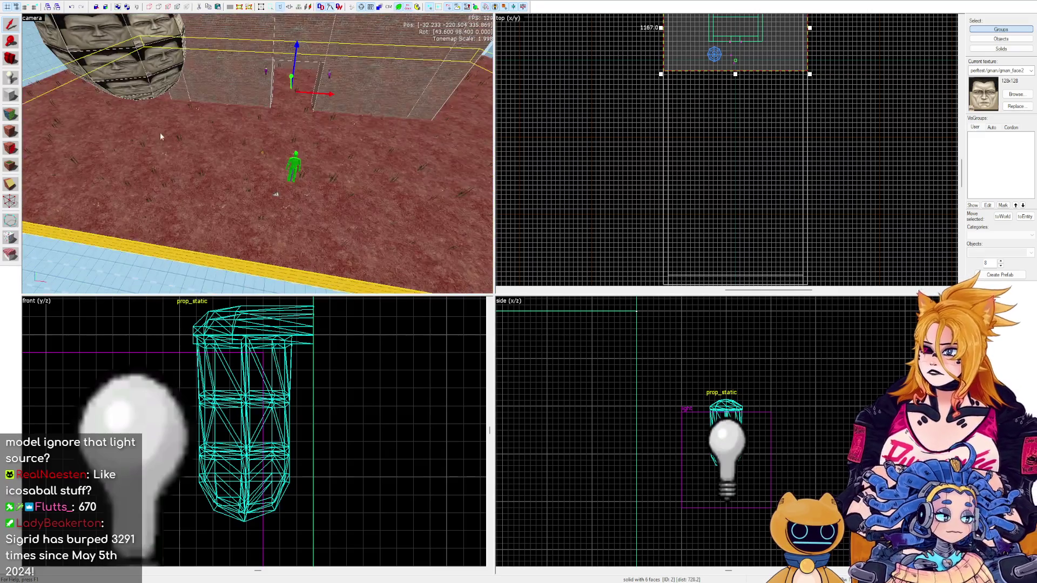
key("z")
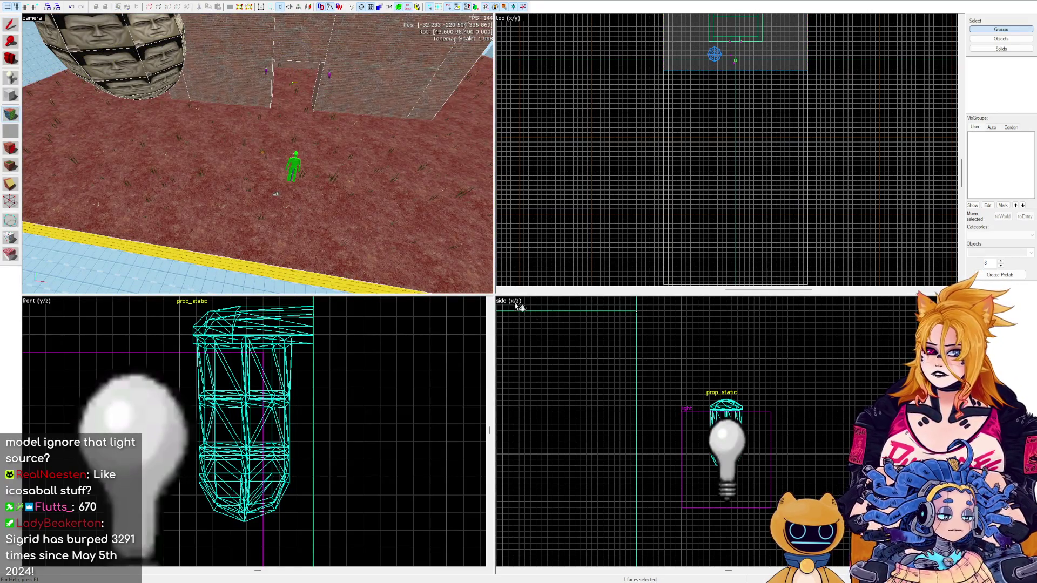
key("shift+b")
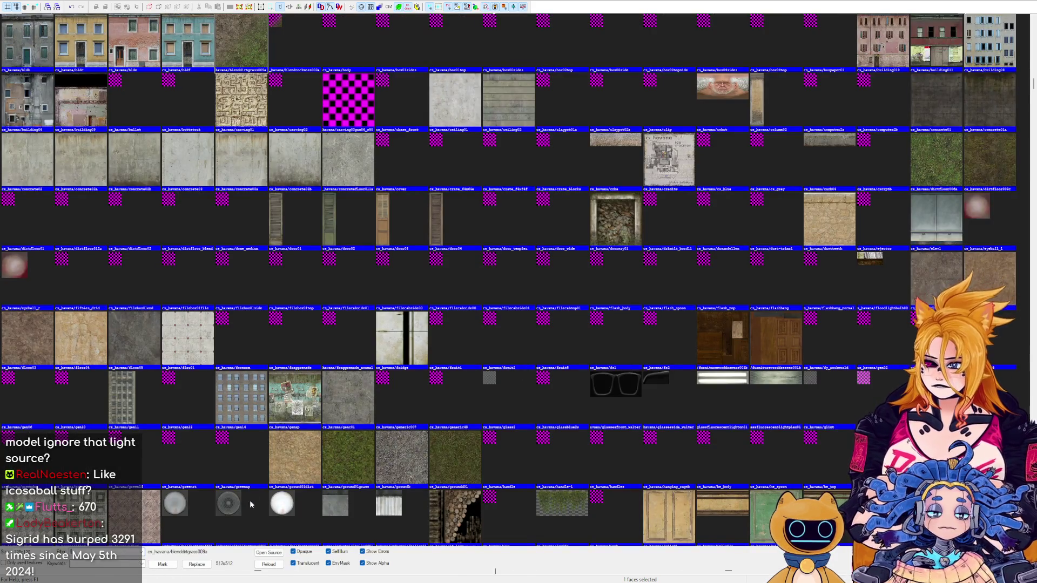
type("floor")
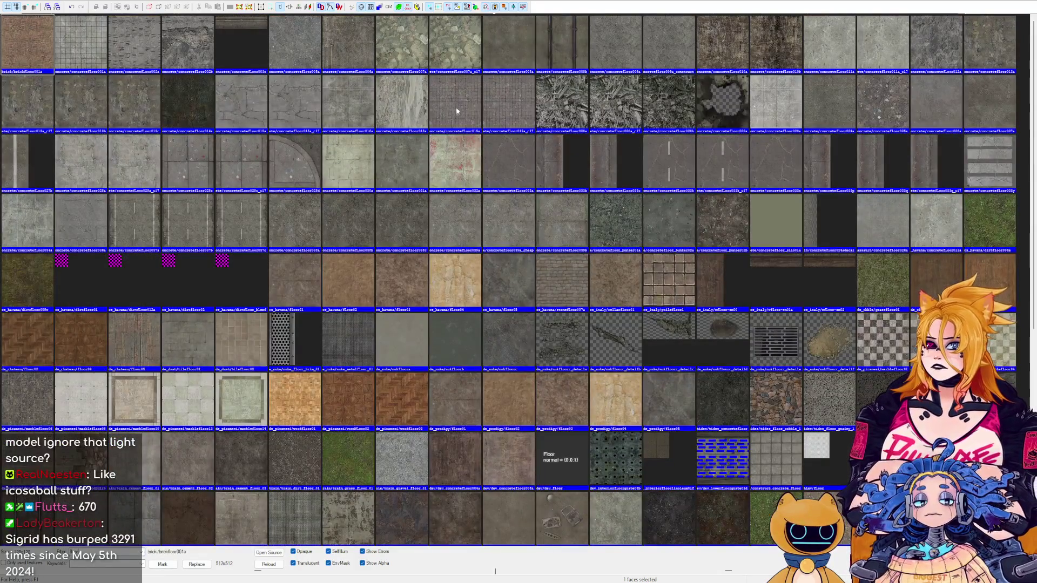
double_click(81, 47)
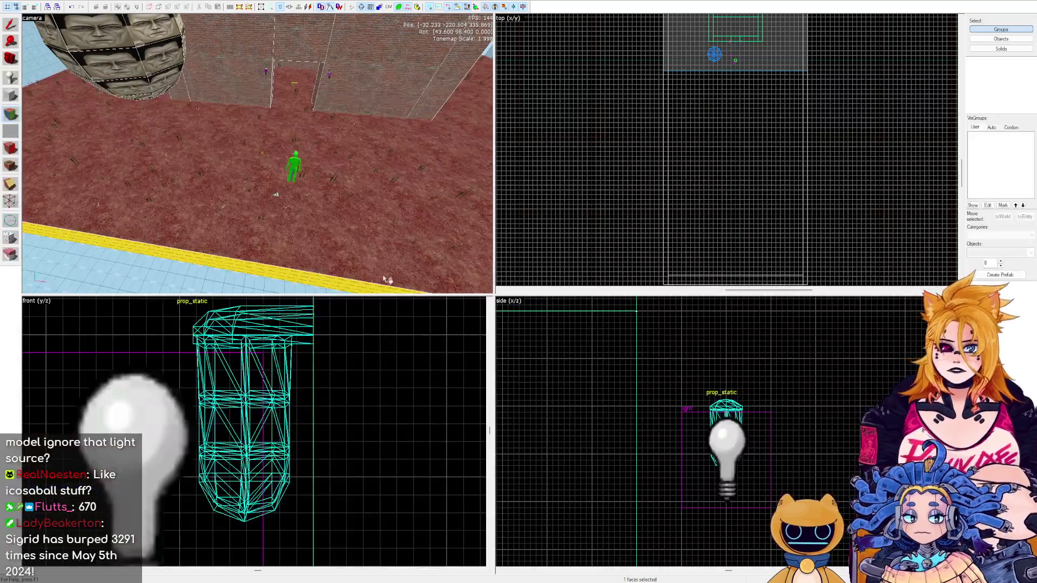
key("Escape")
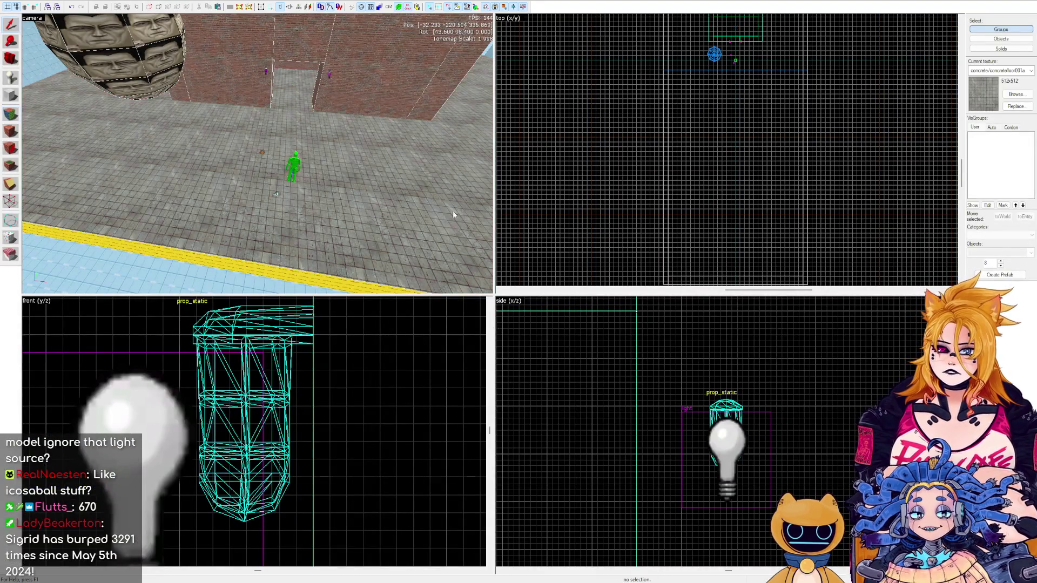
Switch to the Block tool for drawing a new brush.
key("z")
key("z")
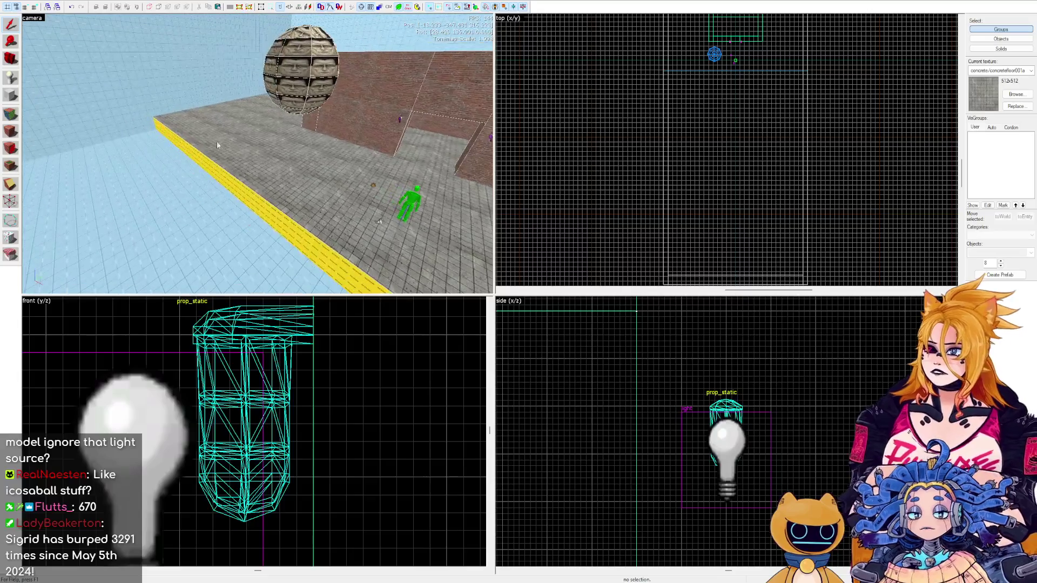
left_click(11, 95)
scroll(594, 70, "up", 5)
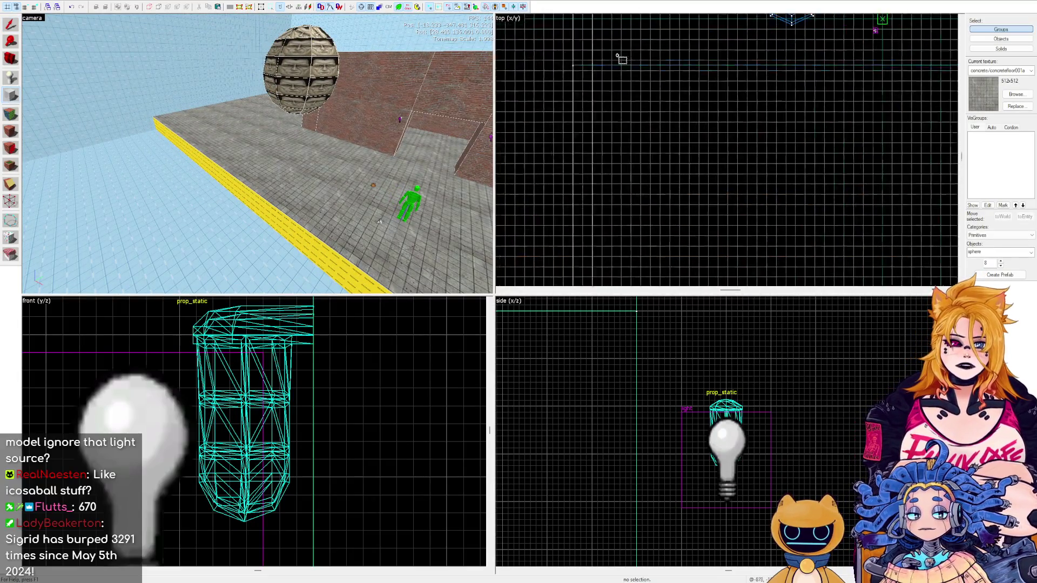
Outline a large new box beside the concrete floor in the top view.
scroll(586, 72, "up", 2)
left_click_drag(573, 53, 686, 166)
scroll(686, 166, "down", 4)
scroll(688, 201, "up", 6)
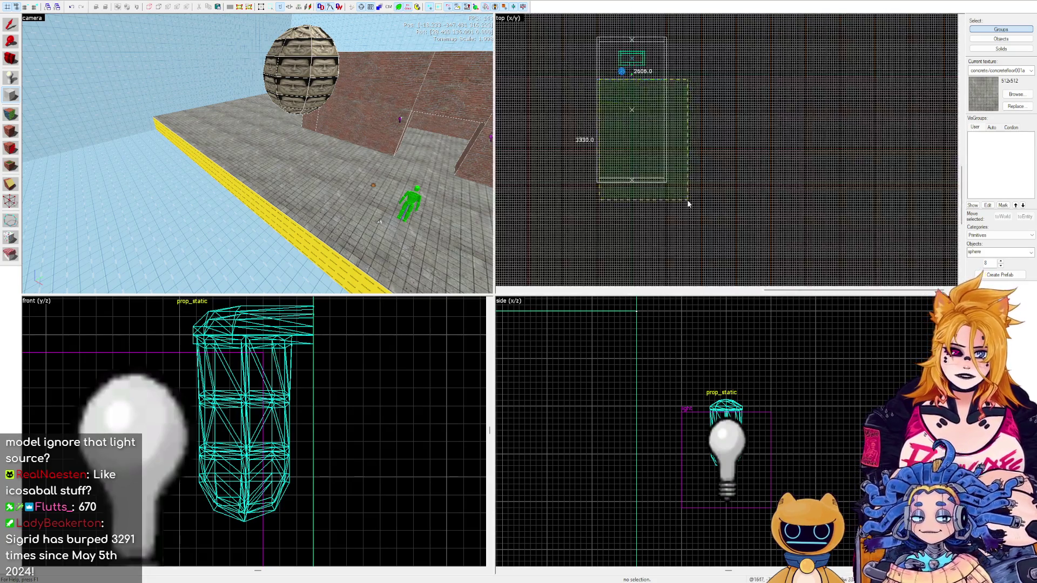
mouse_move(613, 134)
left_mouse_down()
mouse_move(667, 180)
mouse_move(666, 207)
left_mouse_up()
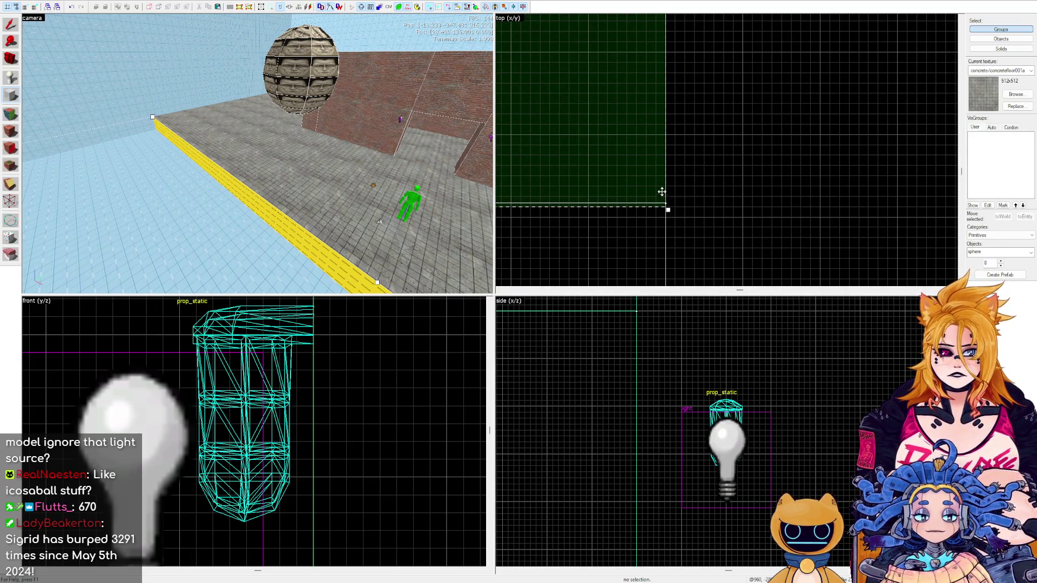
Change the primitive from sphere to block and create the solid floor extension.
scroll(695, 155, "down", 1)
scroll(696, 155, "down", 1)
scroll(697, 154, "up", 2)
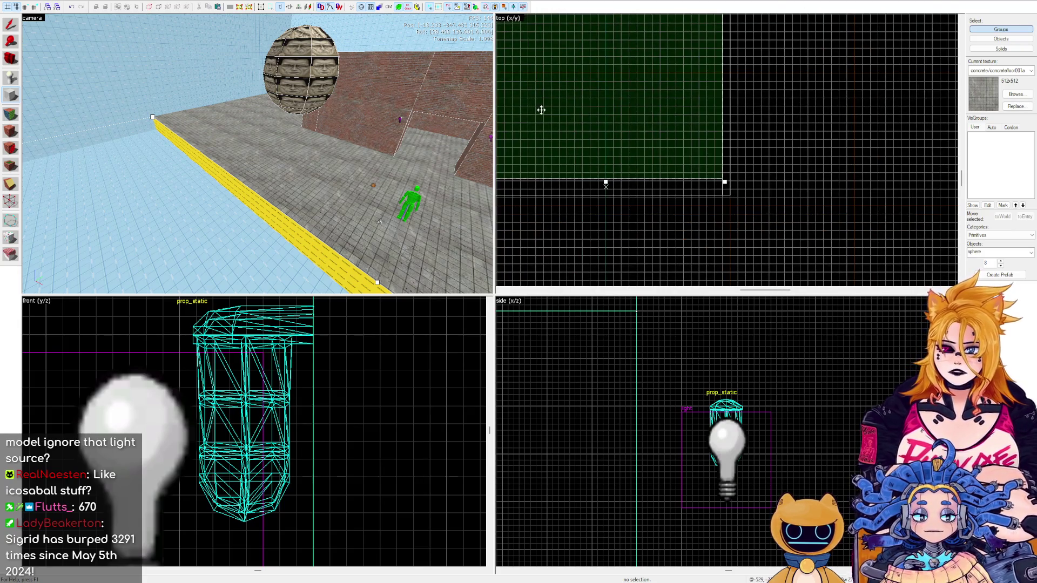
scroll(294, 140, "down", 3)
scroll(294, 139, "down", 3)
double_click(1018, 254)
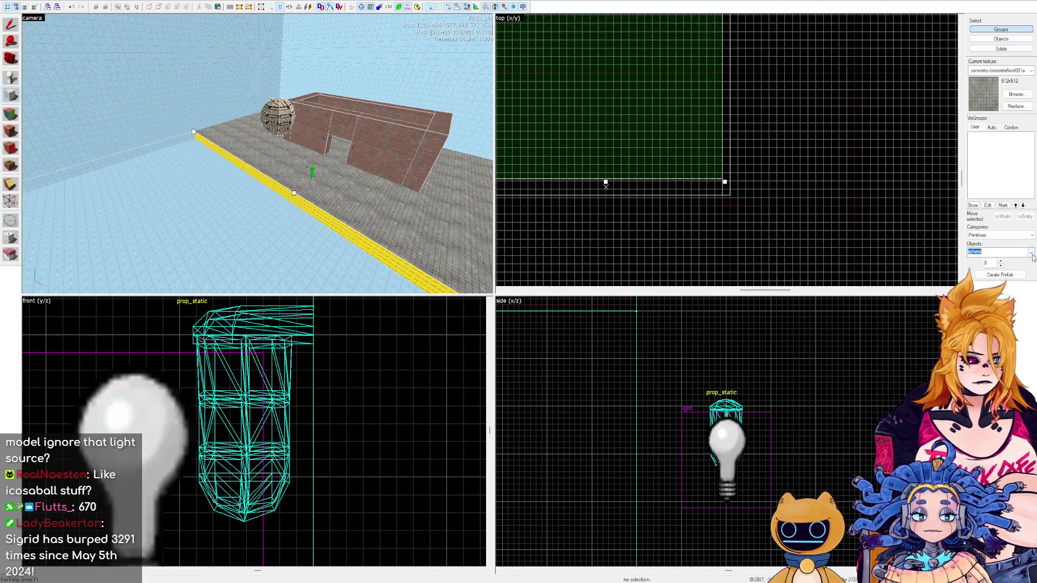
scroll(725, 154, "down", 1)
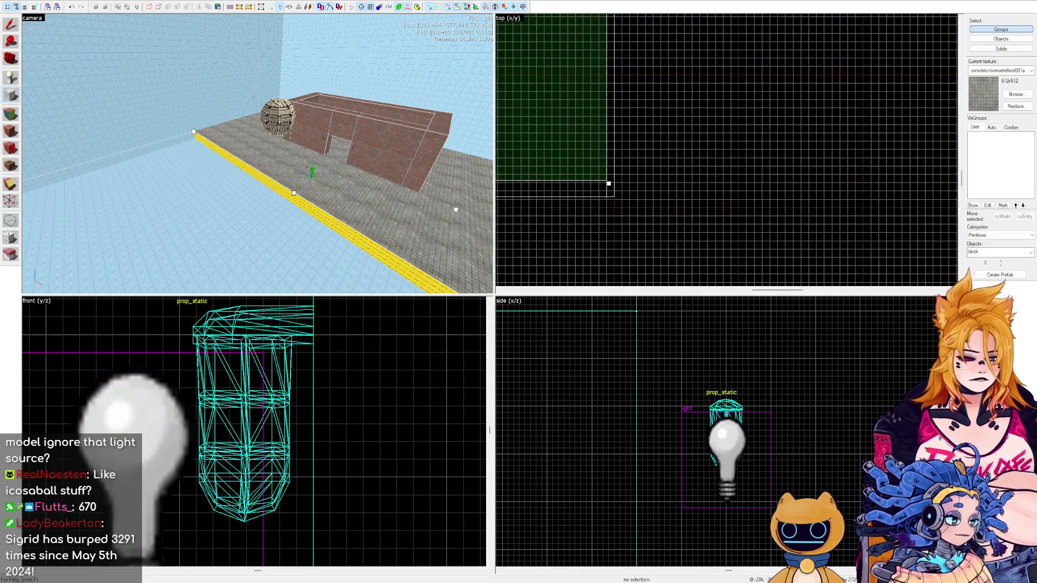
scroll(725, 153, "up", 1)
key("Return")
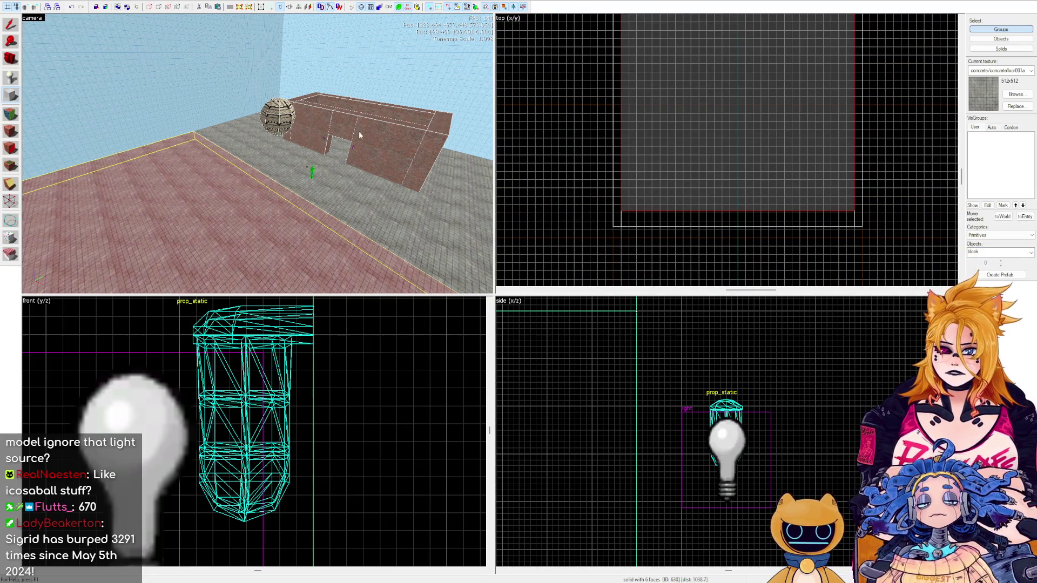
Apply a texture from the filtered browser to the new floor block.
key("z")
key("z")
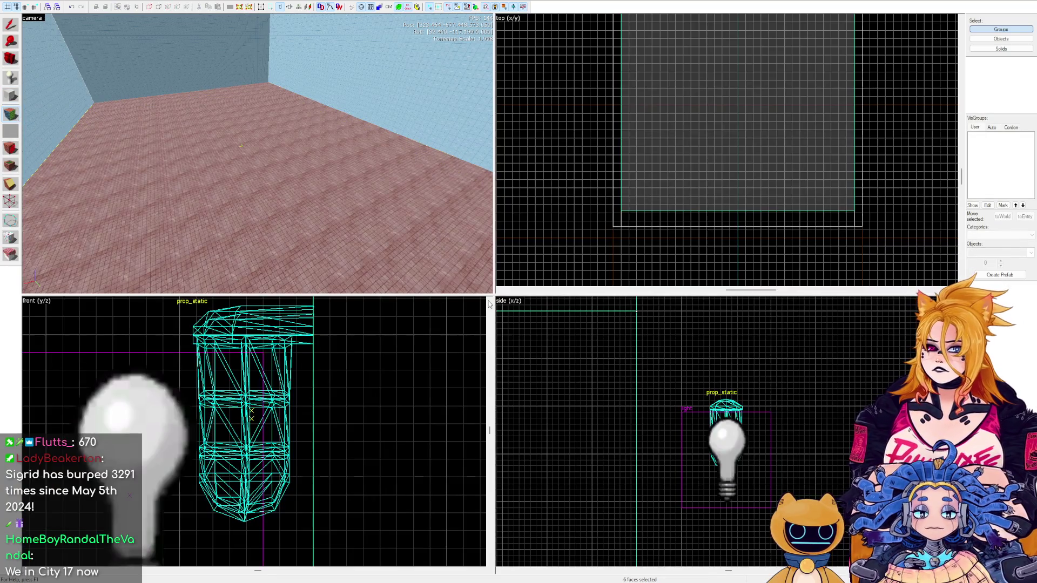
left_click(1016, 94)
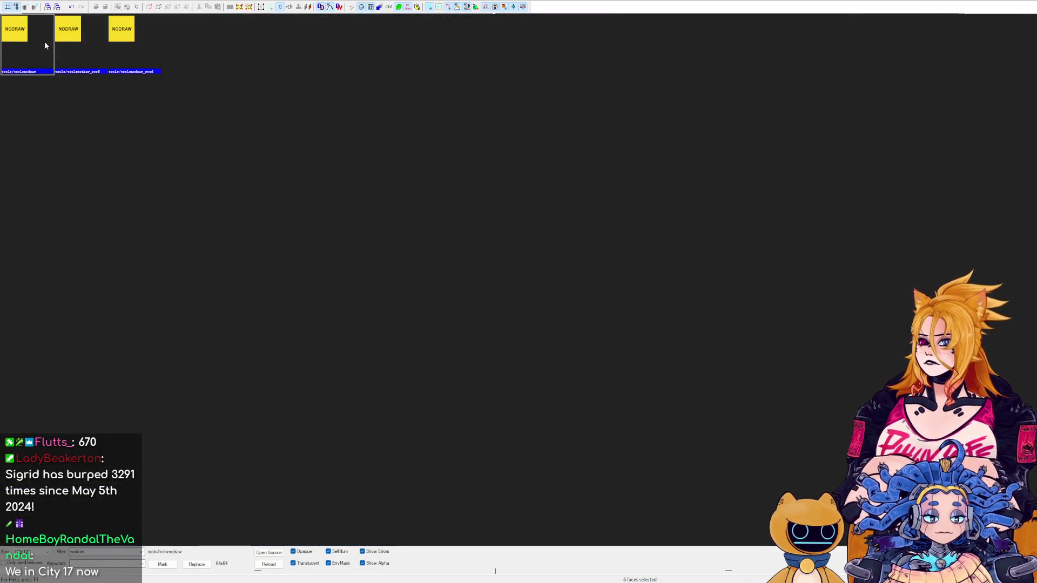
double_click(45, 42)
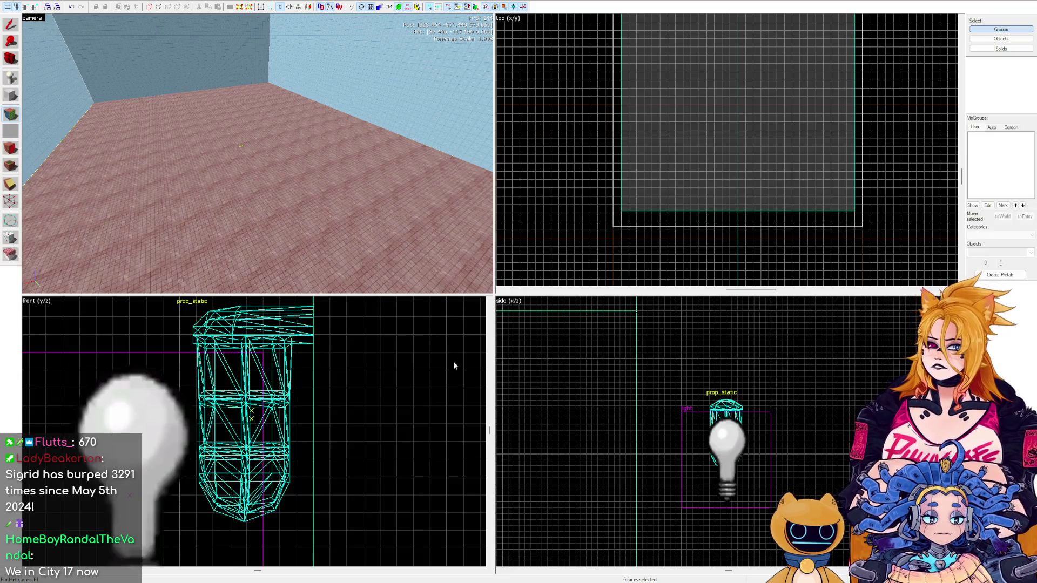
Give the block's top face the reddish dirt-grass texture and open the worldspawn map properties.
left_click(254, 192)
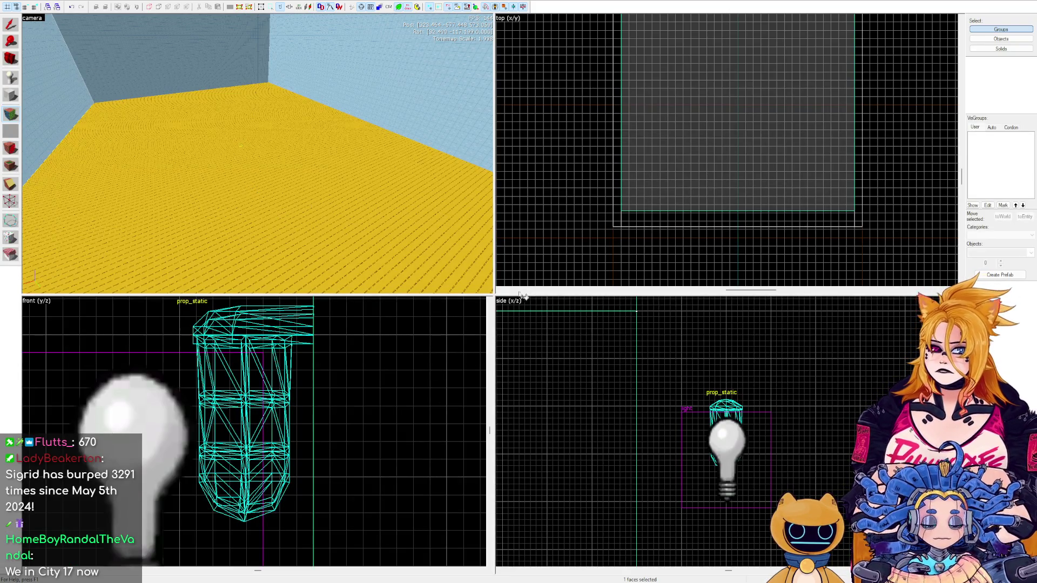
key("shift+b")
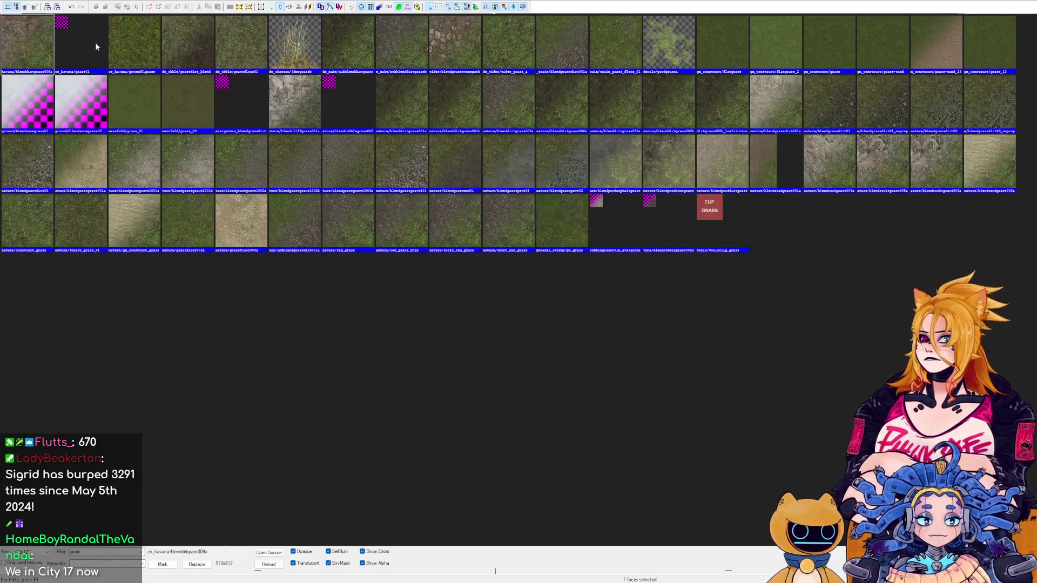
double_click(41, 44)
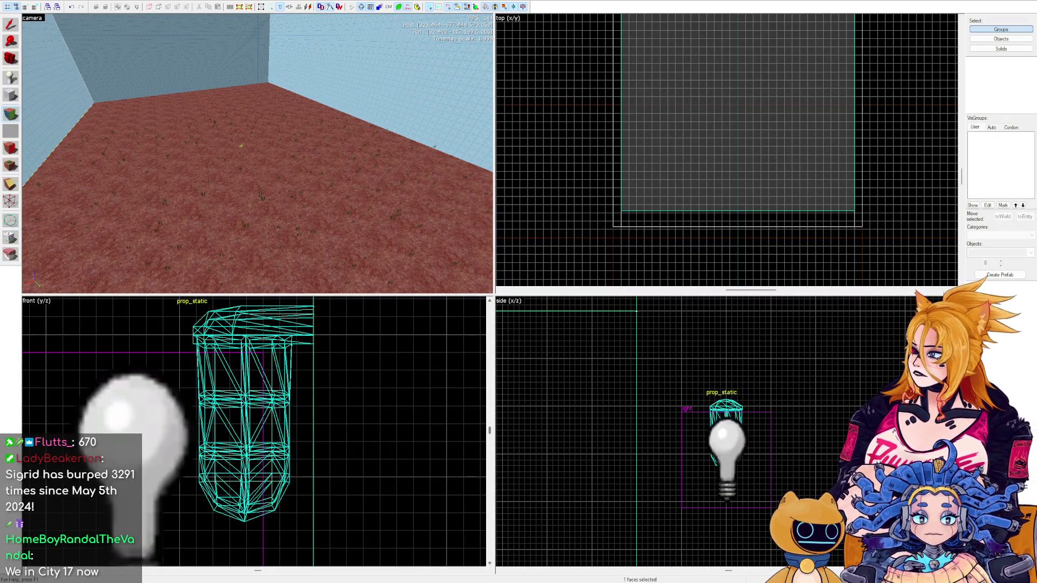
key("alt+Return")
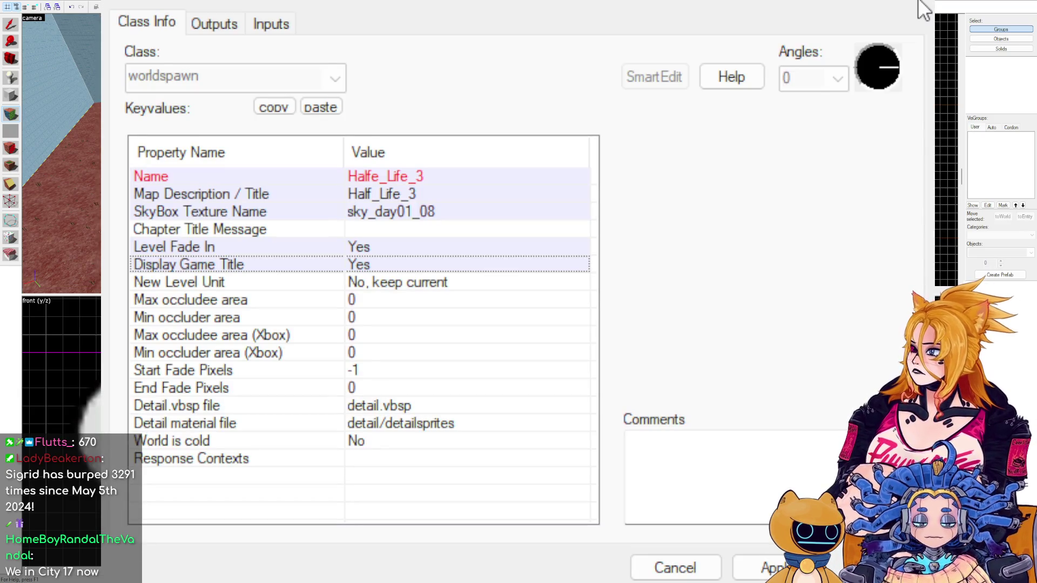
Close map properties and create a displacement on the blenddirtgrass009a floor face.
left_click(922, 9)
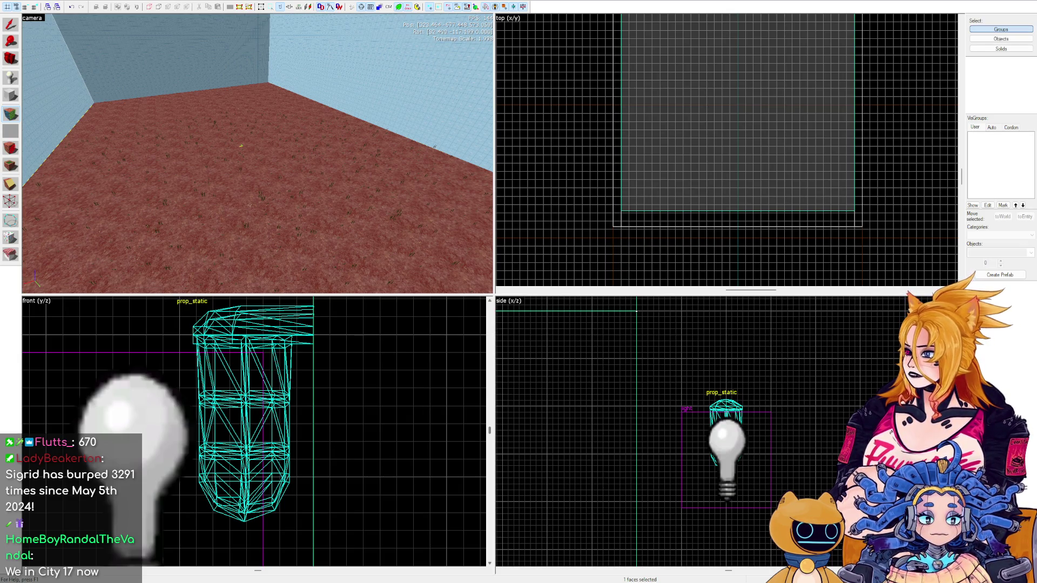
key("shift+a")
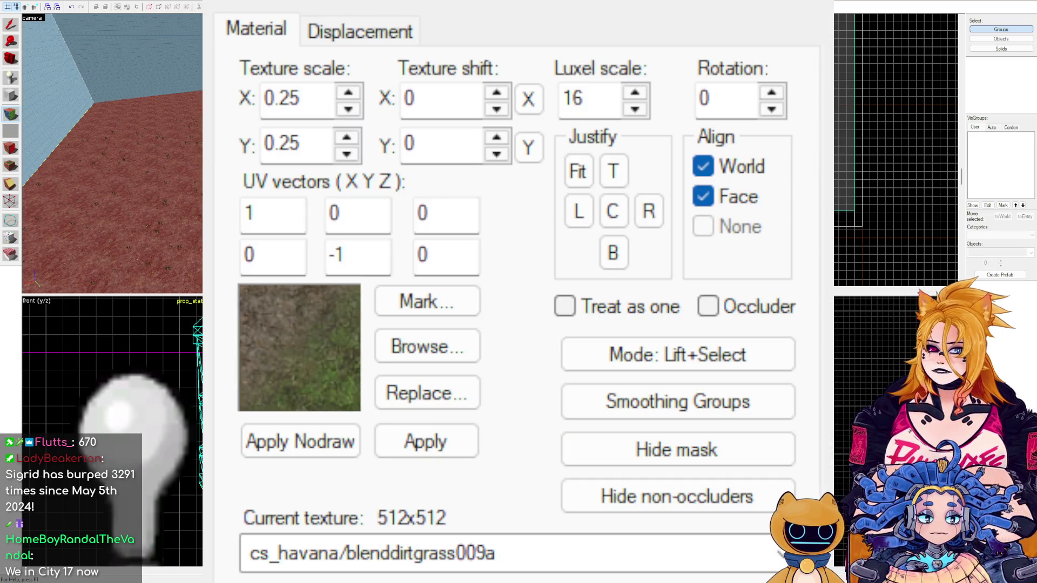
left_click(378, 33)
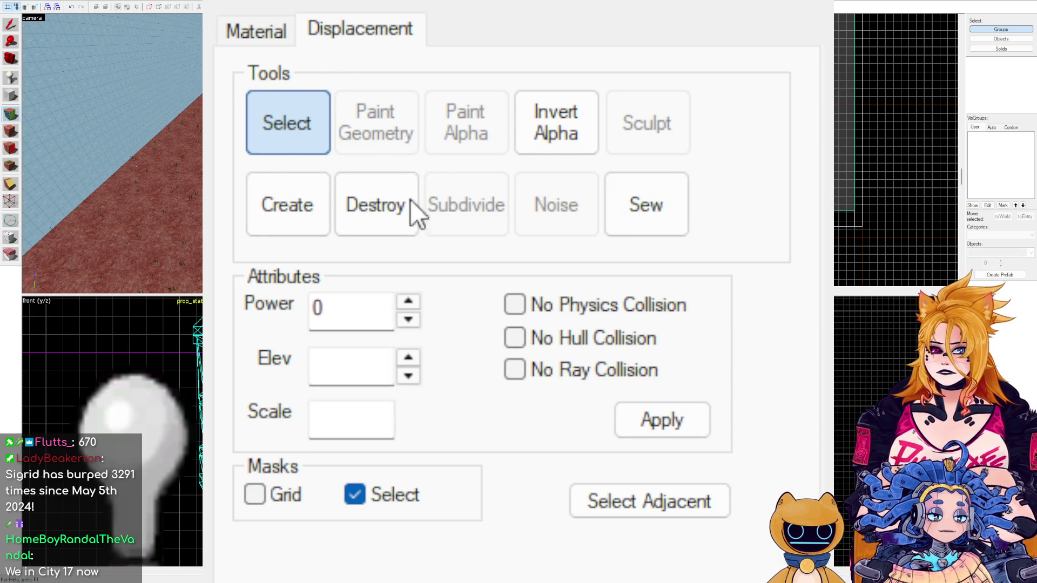
left_click(303, 201)
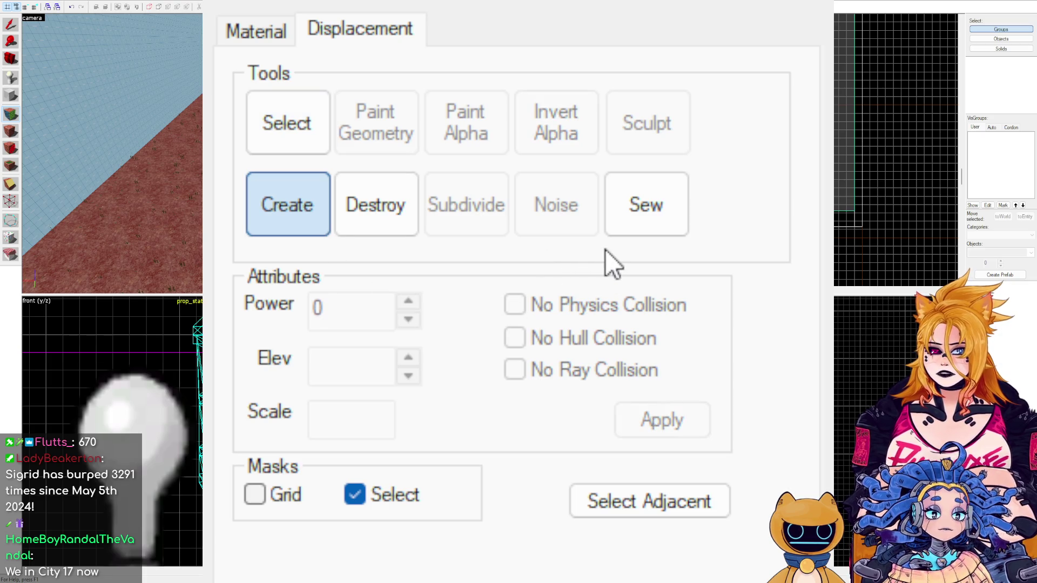
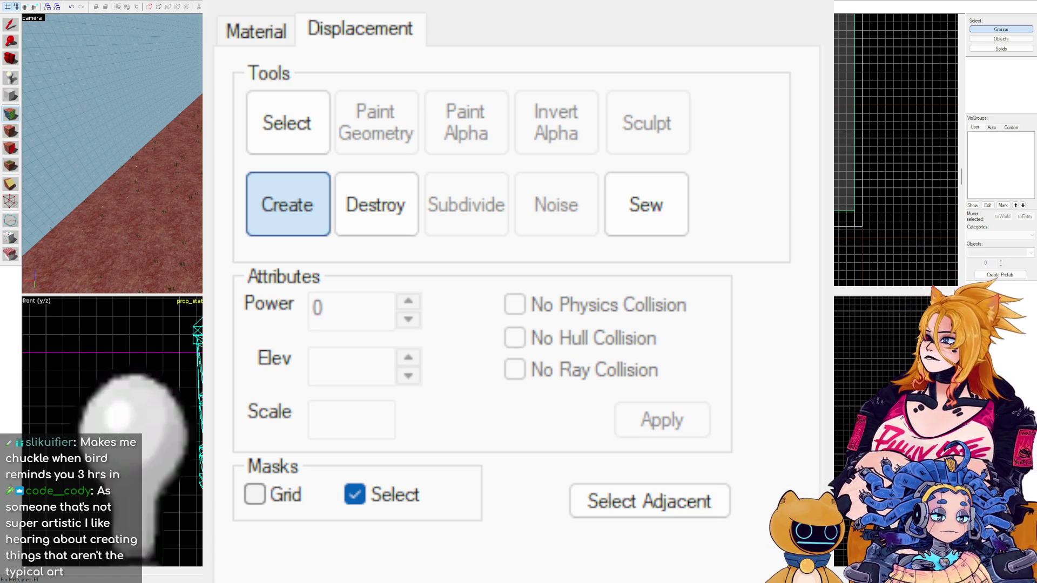
Turn the floor face into a power 4 displacement and orbit to view its triangulated mesh.
key("Return")
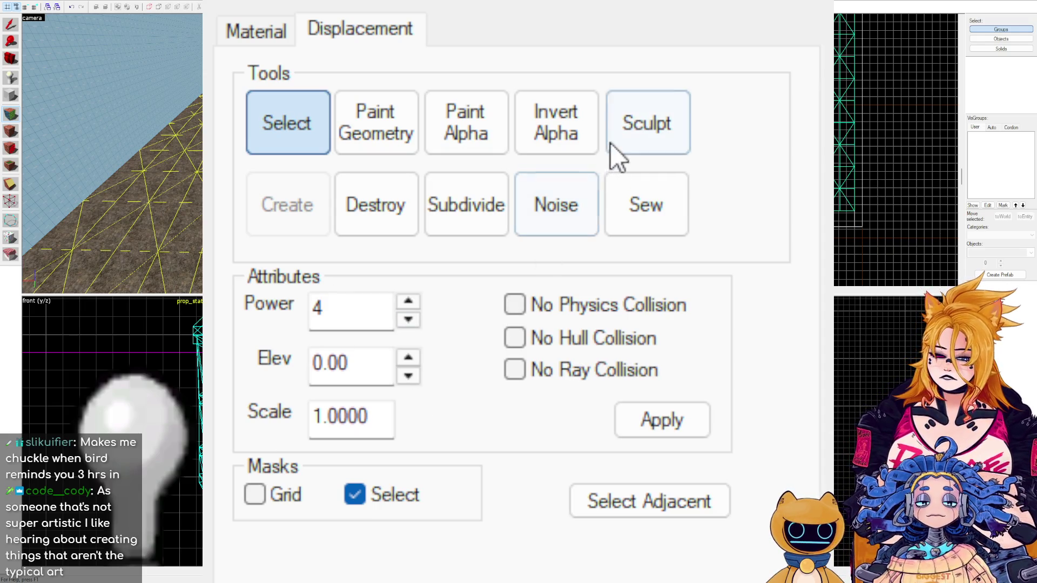
left_click(404, 305)
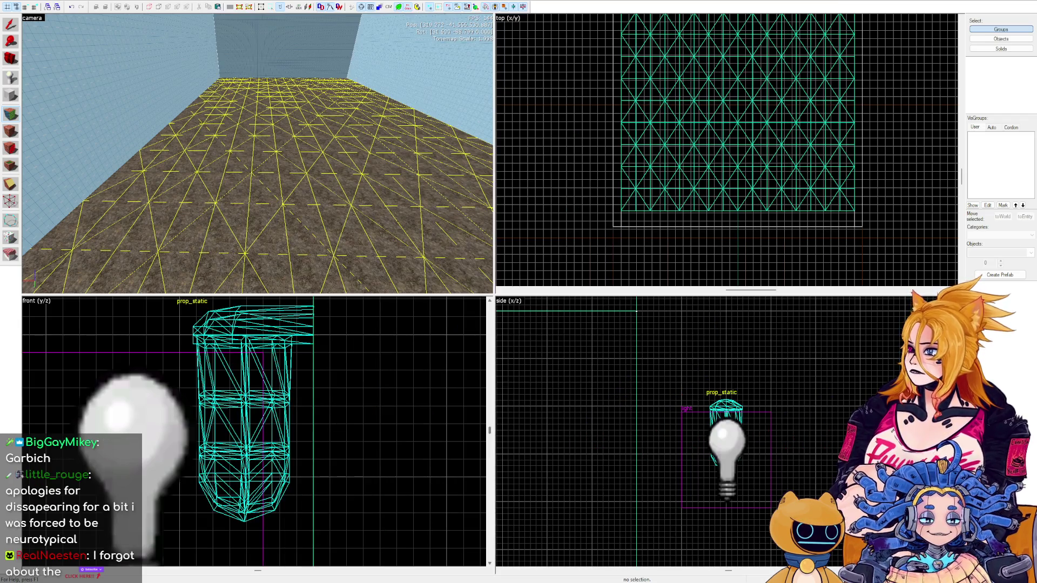
left_click_drag(258, 154, 258, 154)
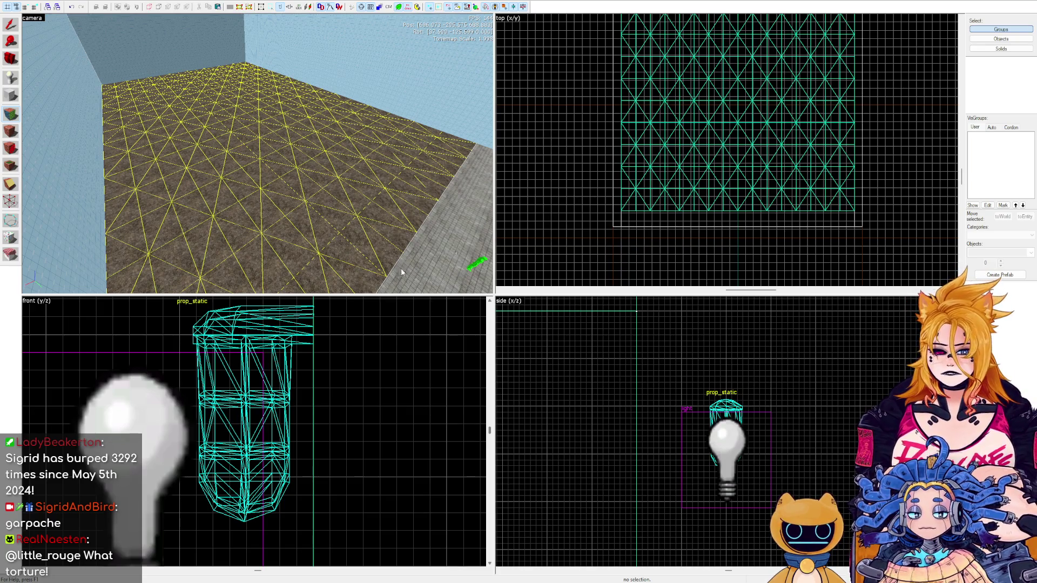
Paint a darker dirt blend across the grass displacement with Paint Alpha.
mouse_move(440, 209)
left_mouse_down()
mouse_move(258, 154)
mouse_move(270, 197)
mouse_move(293, 120)
mouse_move(284, 88)
mouse_move(299, 164)
mouse_move(189, 162)
mouse_move(81, 216)
mouse_move(182, 212)
mouse_move(272, 115)
left_mouse_up()
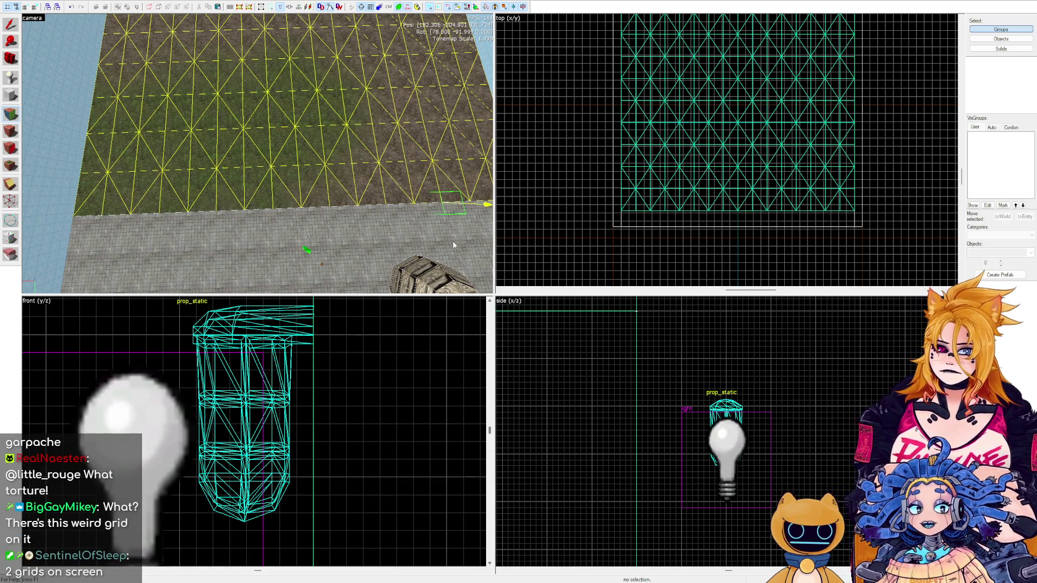
left_click_drag(484, 309, 224, 110)
scroll(216, 108, "down", 2)
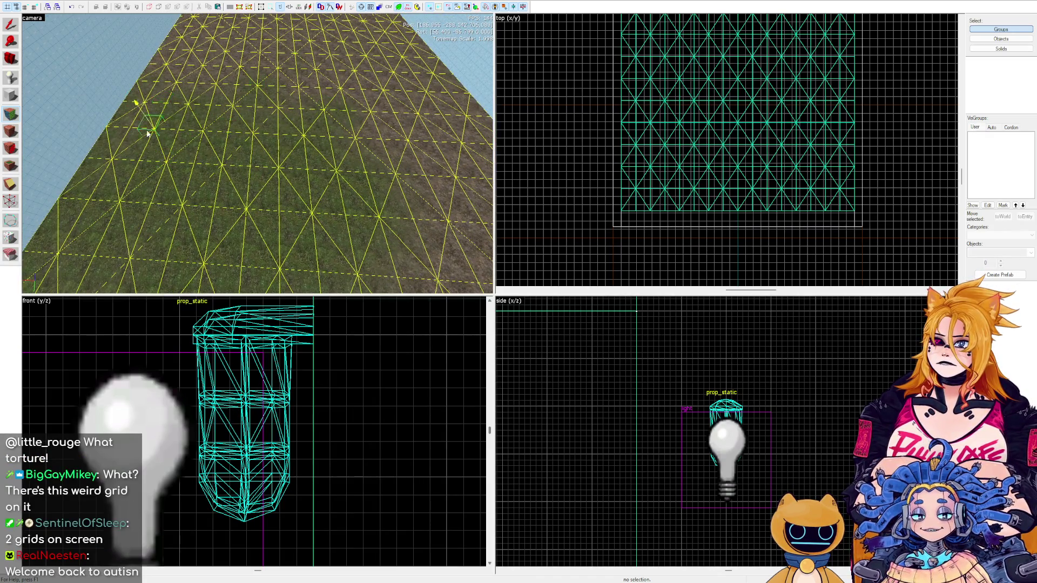
scroll(243, 173, "down", 2)
scroll(344, 233, "down", 3)
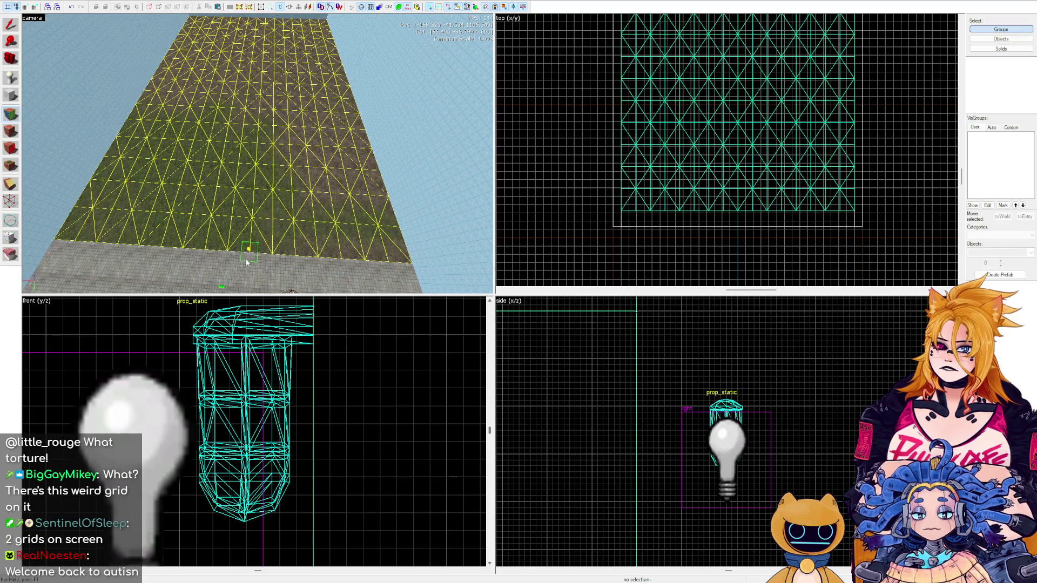
scroll(276, 228, "up", 6)
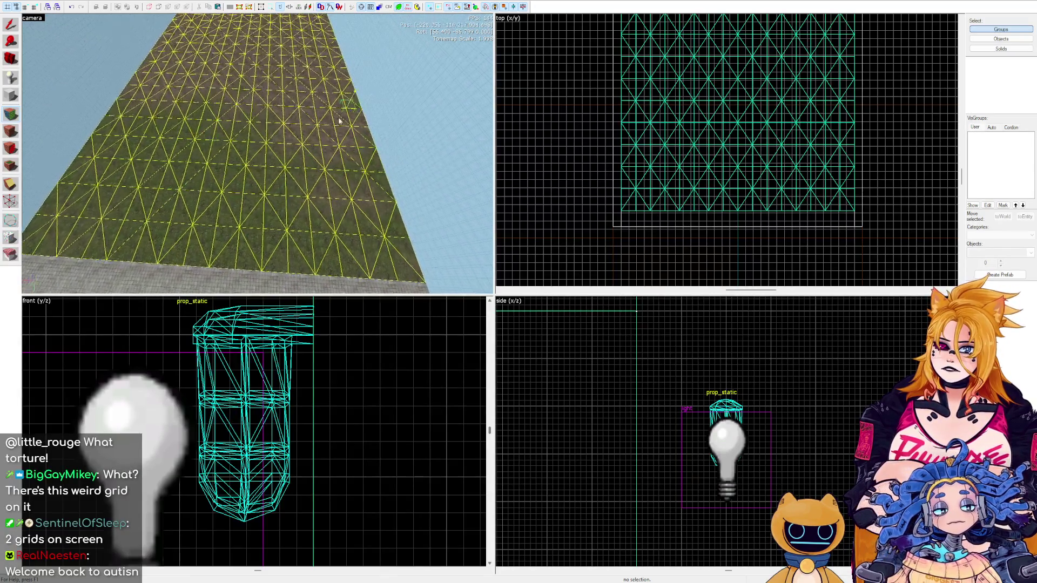
mouse_move(266, 114)
left_mouse_down()
mouse_move(254, 97)
mouse_move(258, 153)
mouse_move(285, 121)
left_mouse_up()
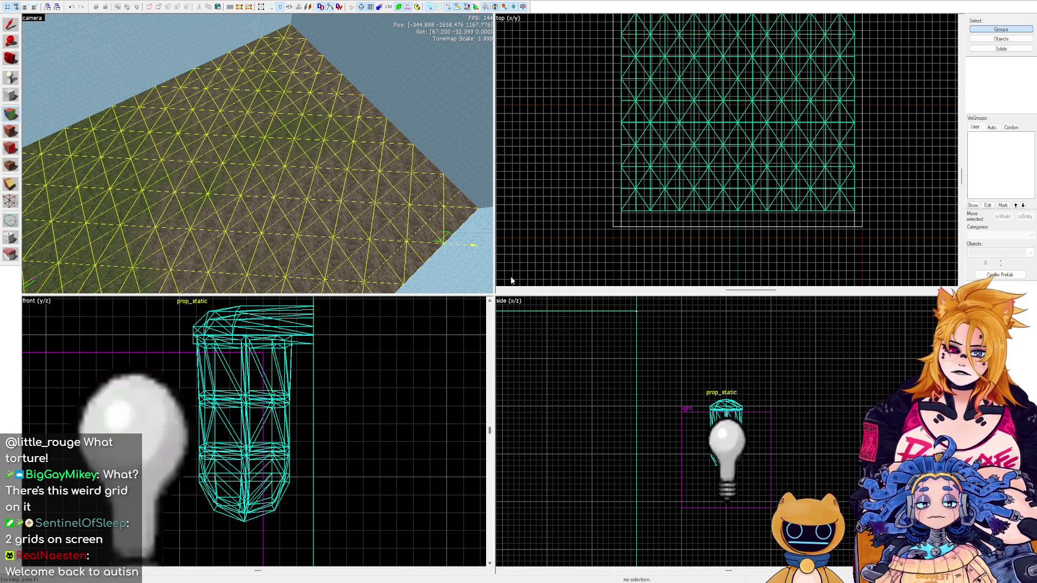
mouse_move(278, 222)
left_mouse_down()
mouse_move(289, 232)
mouse_move(395, 141)
left_mouse_up()
Blend a brown dirt patch into the grass and paint stray dirt back to grass.
key("a")
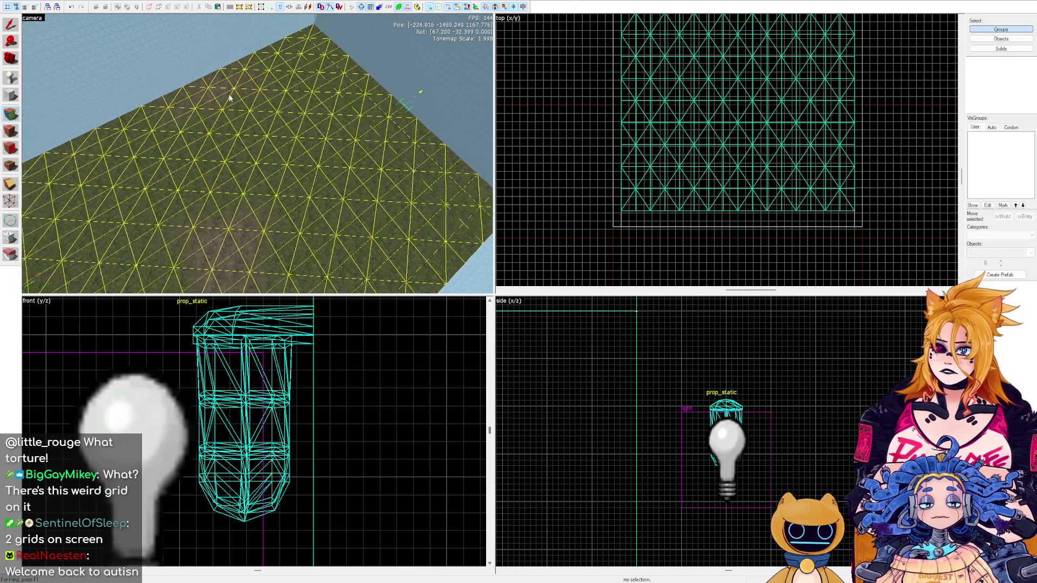
key("Left")
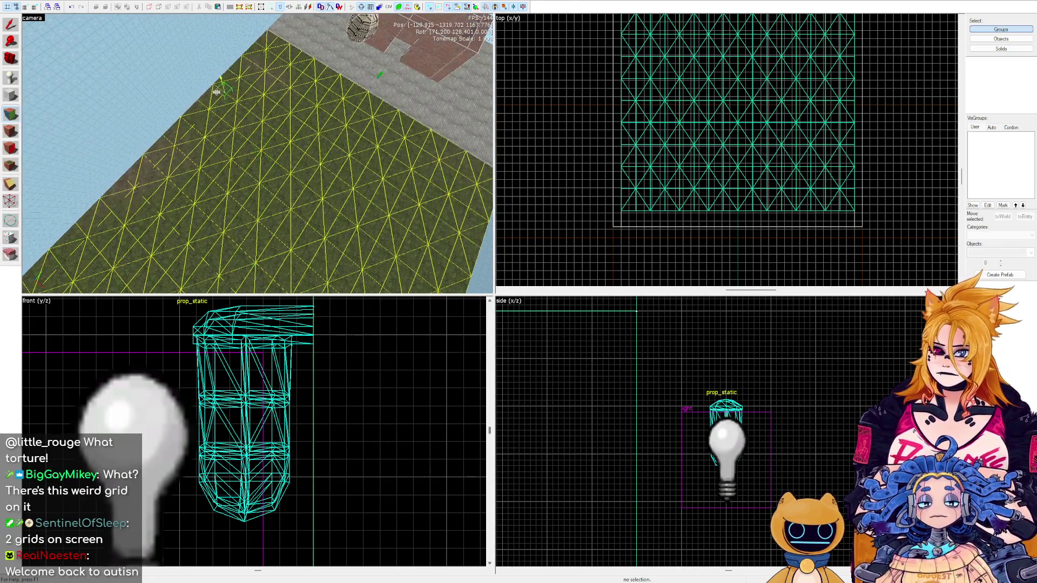
left_click_drag(181, 184, 178, 169)
left_click_drag(251, 183, 257, 153)
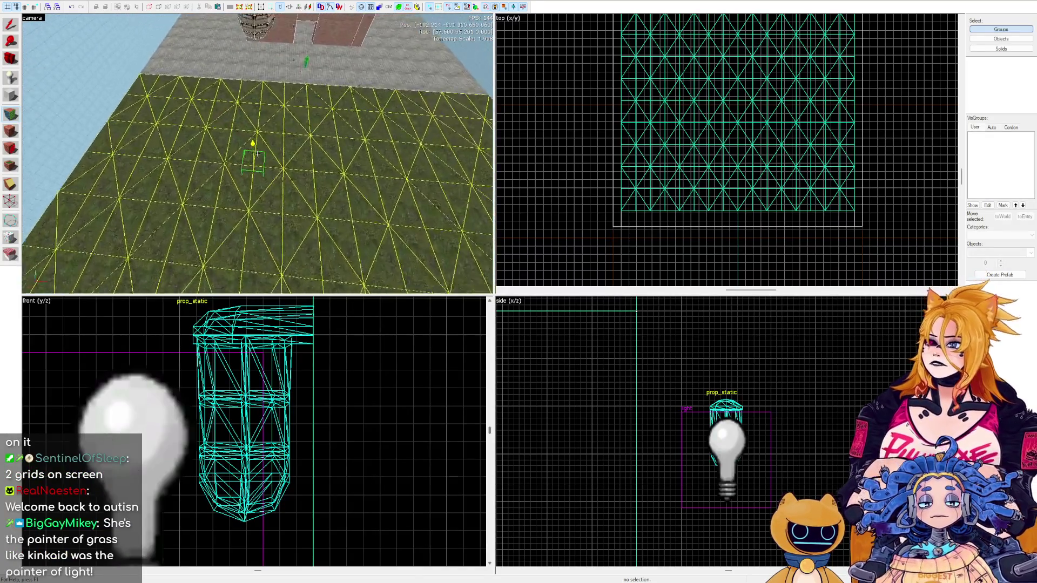
scroll(258, 154, "up", 3)
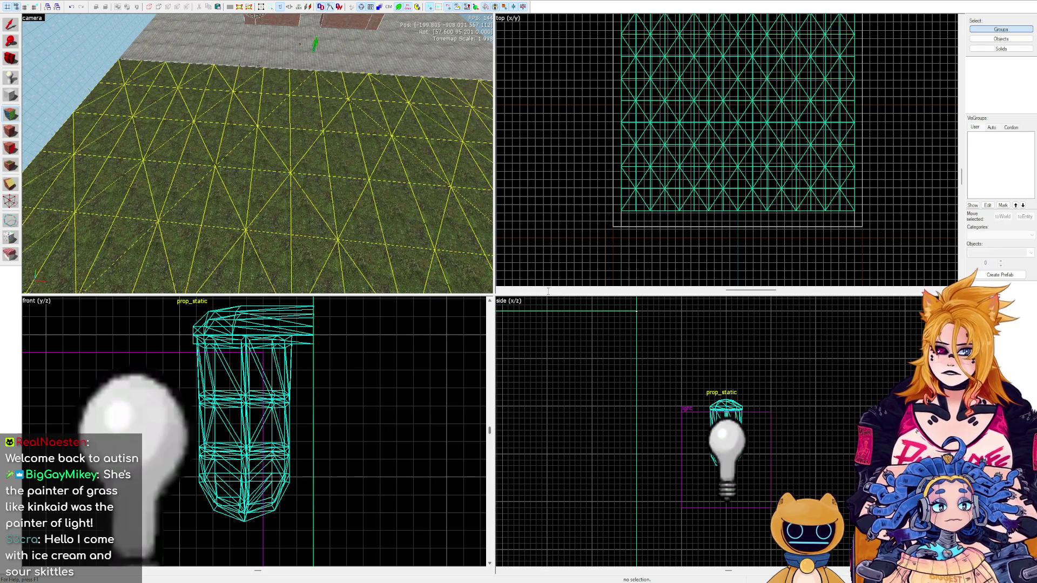
mouse_move(362, 230)
left_mouse_down()
mouse_move(251, 139)
mouse_move(288, 126)
left_mouse_up()
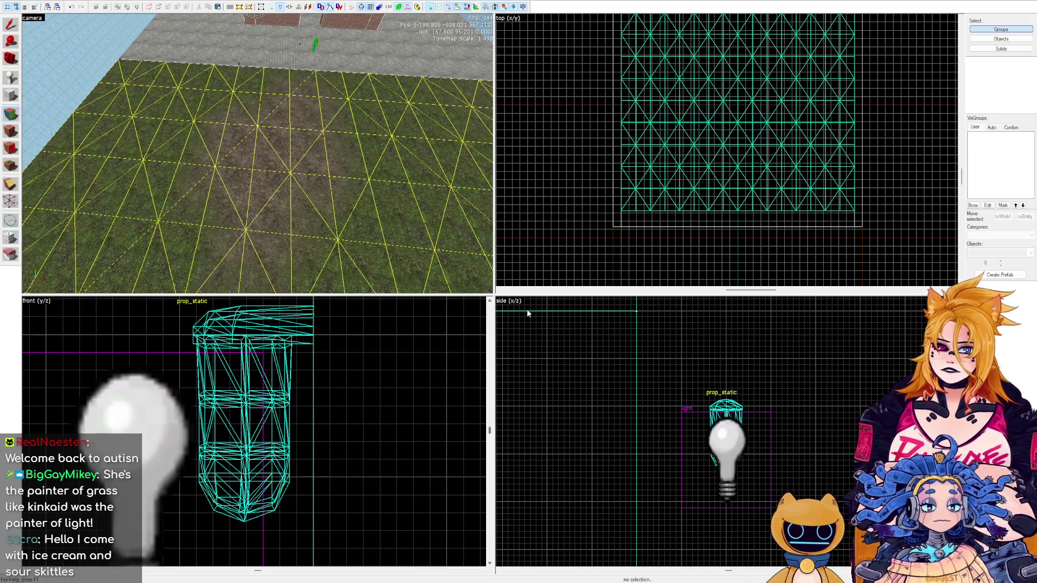
mouse_move(301, 226)
left_mouse_down()
mouse_move(295, 138)
mouse_move(312, 74)
left_mouse_up()
left_click_drag(203, 135, 185, 116)
Paint a dirt streak lengthwise up the grass displacement.
scroll(317, 86, "up", 3)
scroll(317, 87, "down", 3)
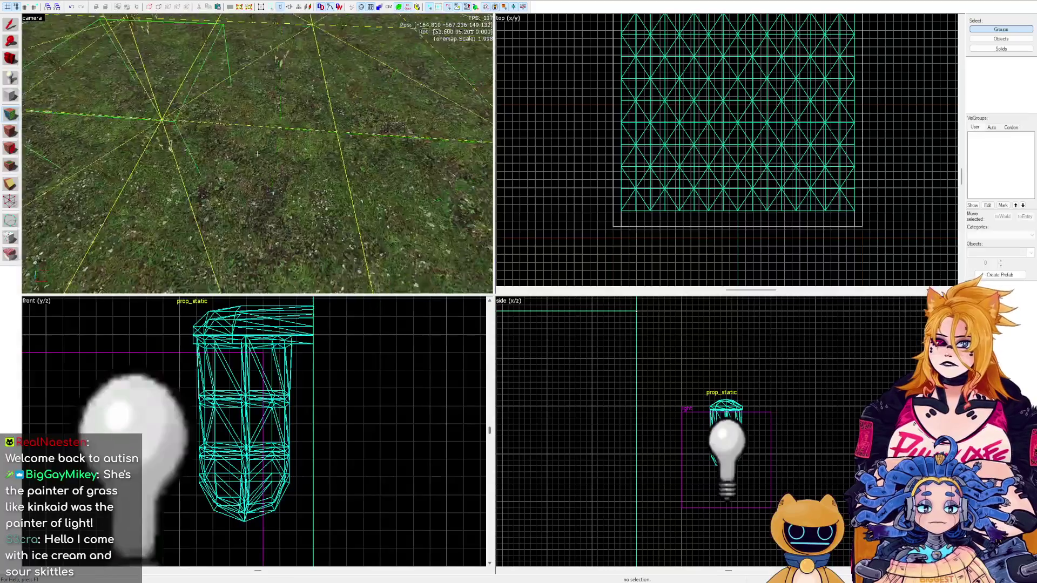
mouse_move(282, 140)
left_mouse_down()
mouse_move(151, 162)
mouse_move(241, 125)
mouse_move(259, 155)
left_mouse_up()
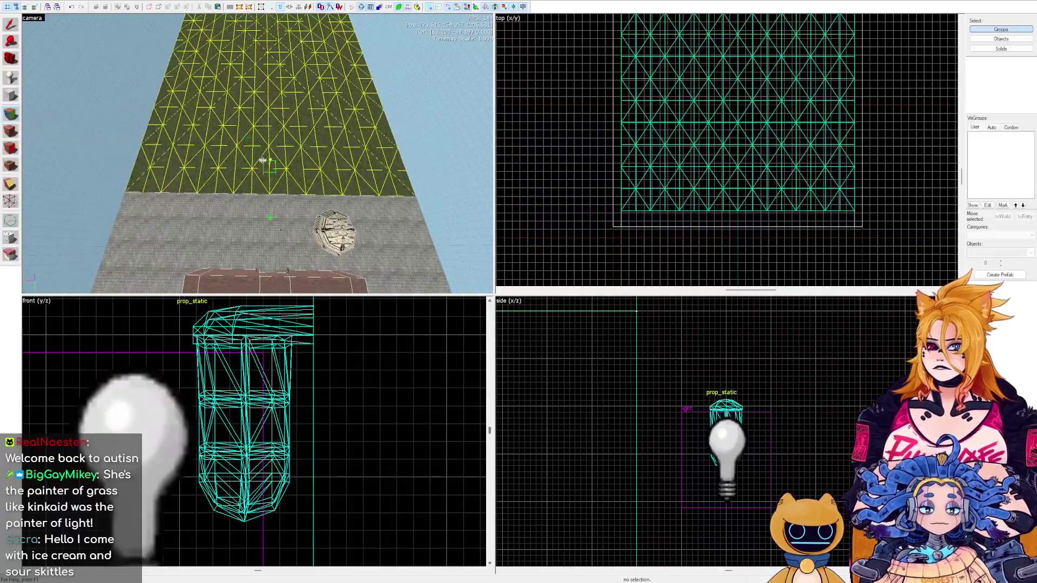
left_click_drag(271, 193, 268, 142)
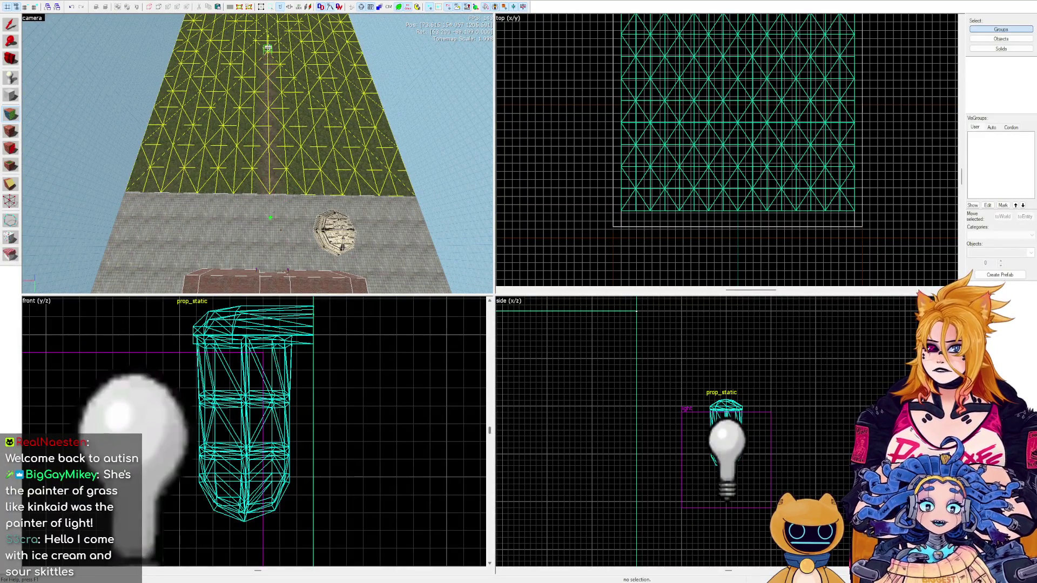
Fly the camera low over the grass to inspect the painted dirt path.
key("z")
key("w")
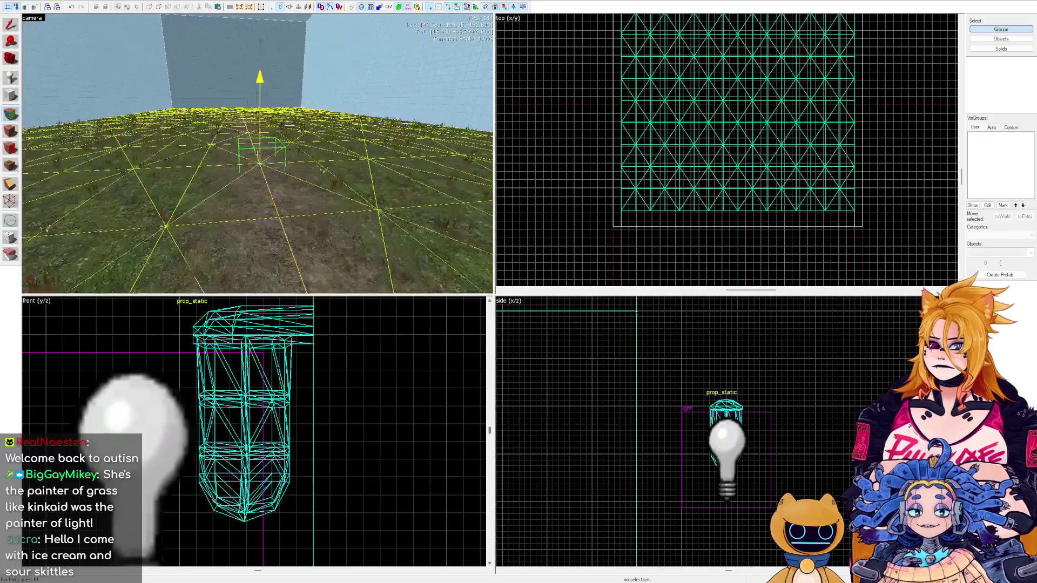
key("s")
key("s")
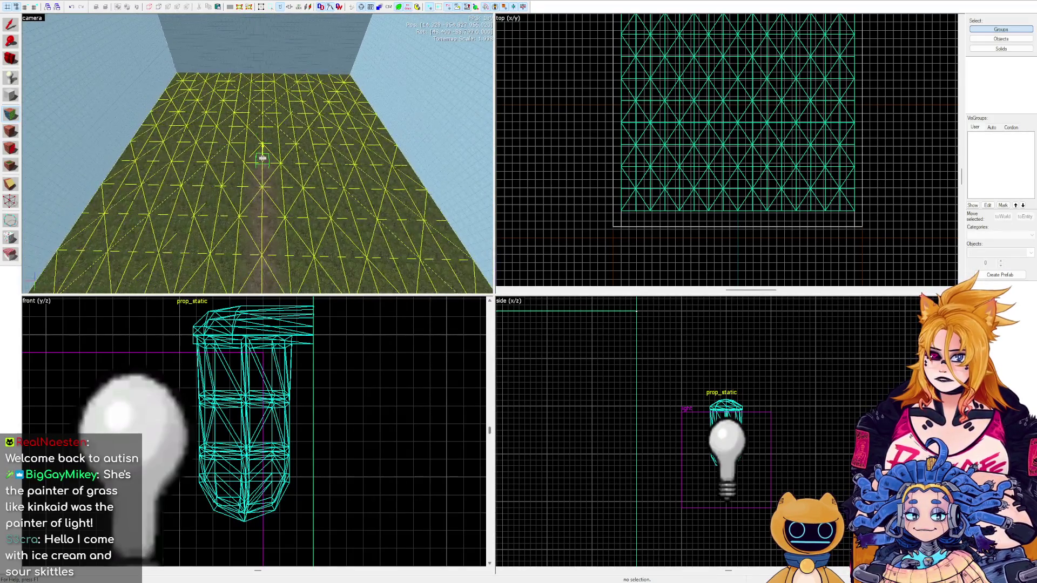
key("w")
key("Left")
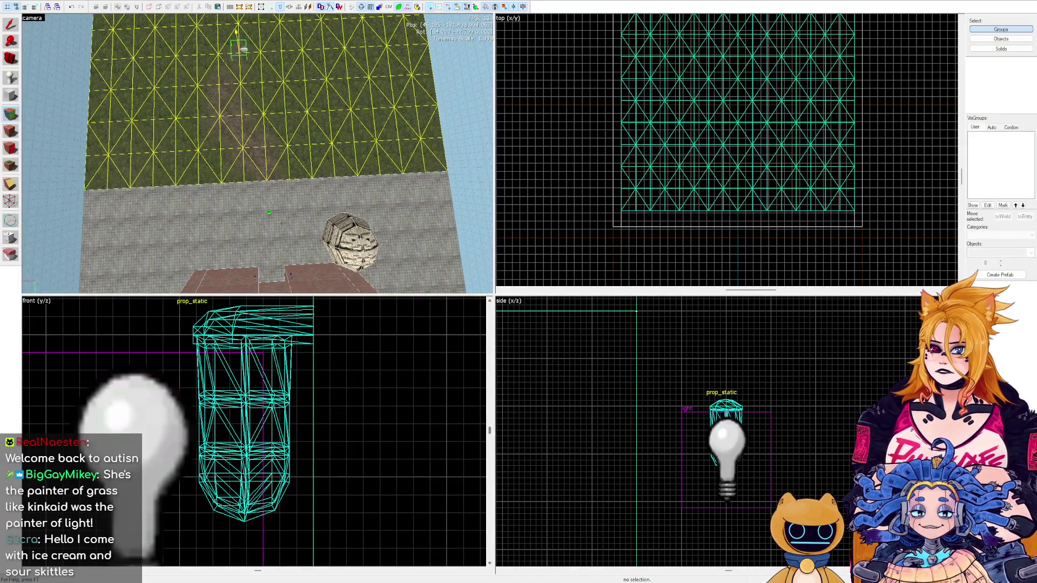
key("w")
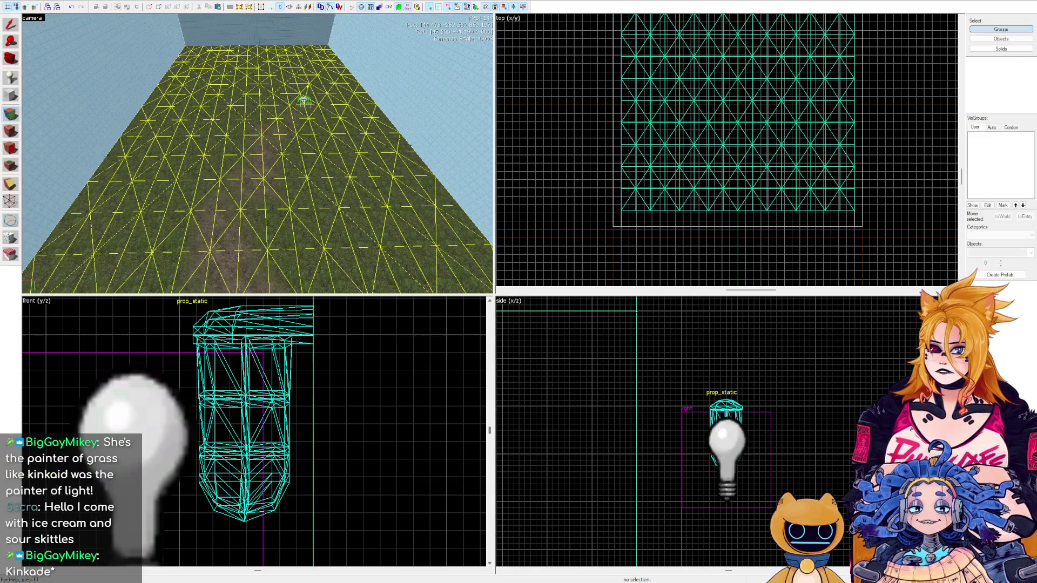
key("w")
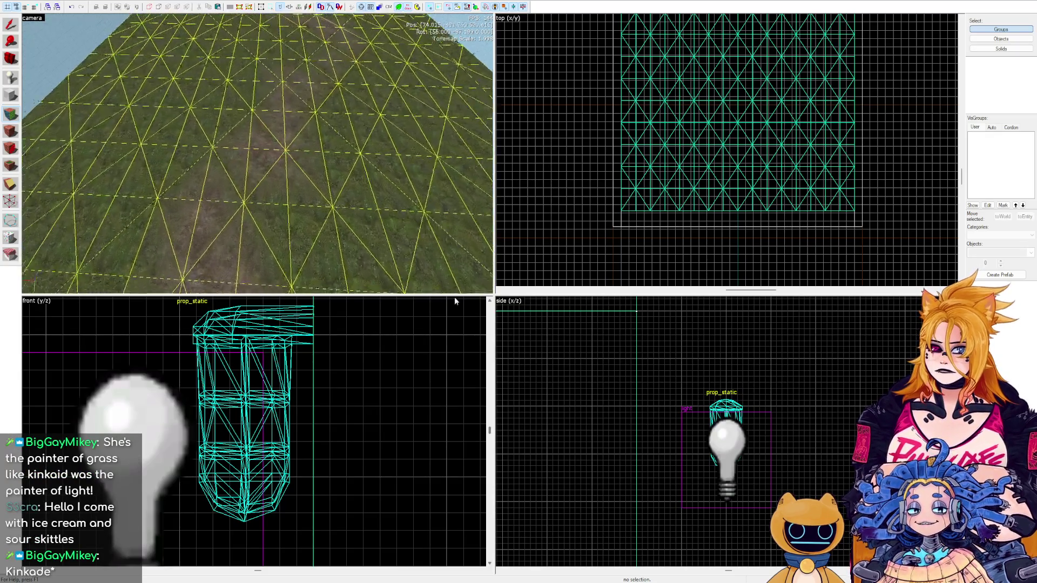
left_click_drag(278, 222, 259, 158)
key("w")
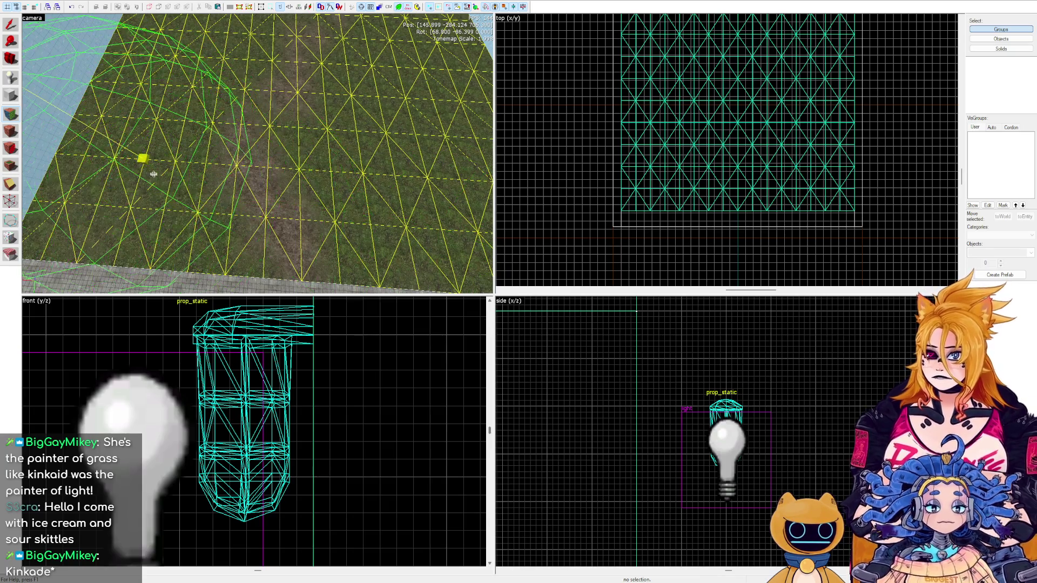
Orbit the 3D view around the terrain, brick structure and brush sphere to inspect the displacement.
scroll(257, 153, "down", 5)
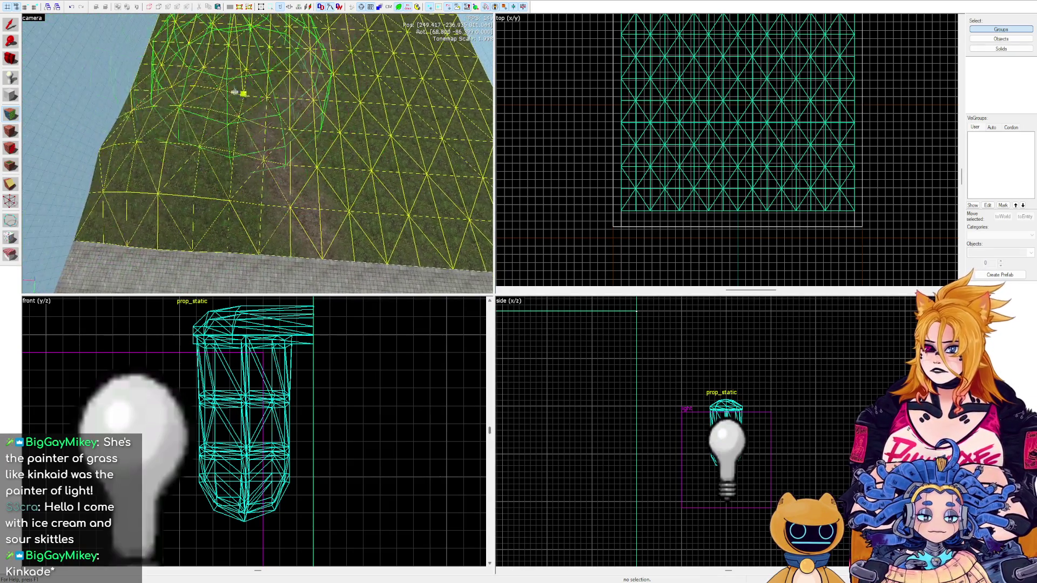
left_click_drag(258, 153, 303, 152)
scroll(303, 152, "down", 3)
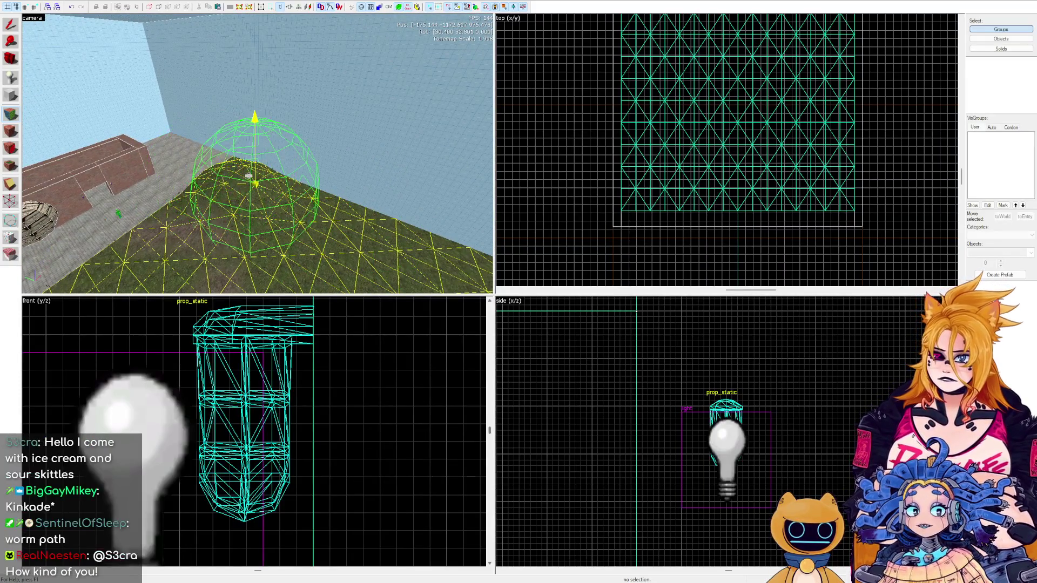
mouse_move(300, 223)
left_mouse_down()
mouse_move(257, 154)
mouse_move(232, 162)
mouse_move(208, 151)
left_mouse_up()
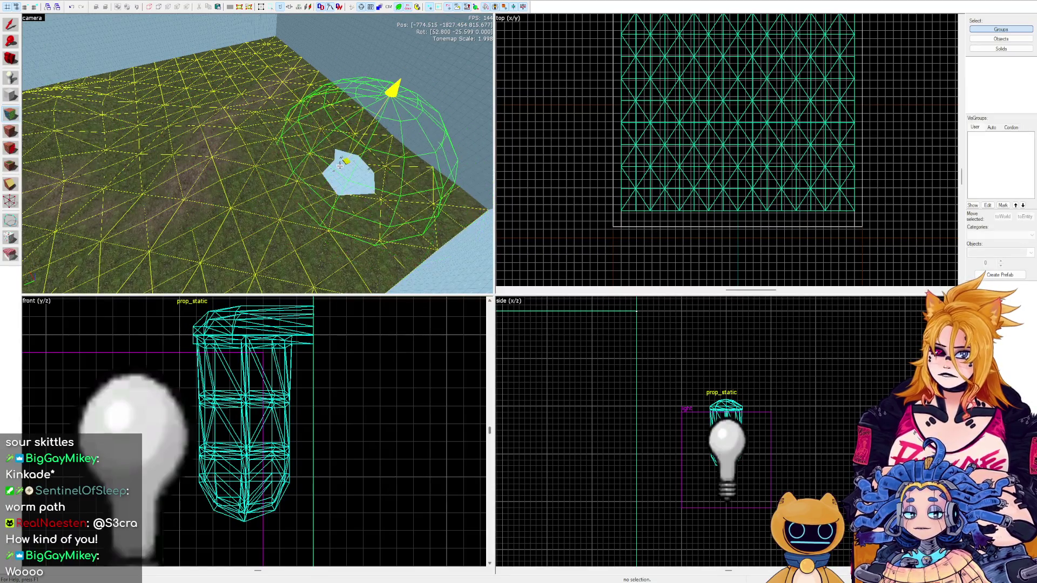
left_click_drag(347, 173, 258, 155)
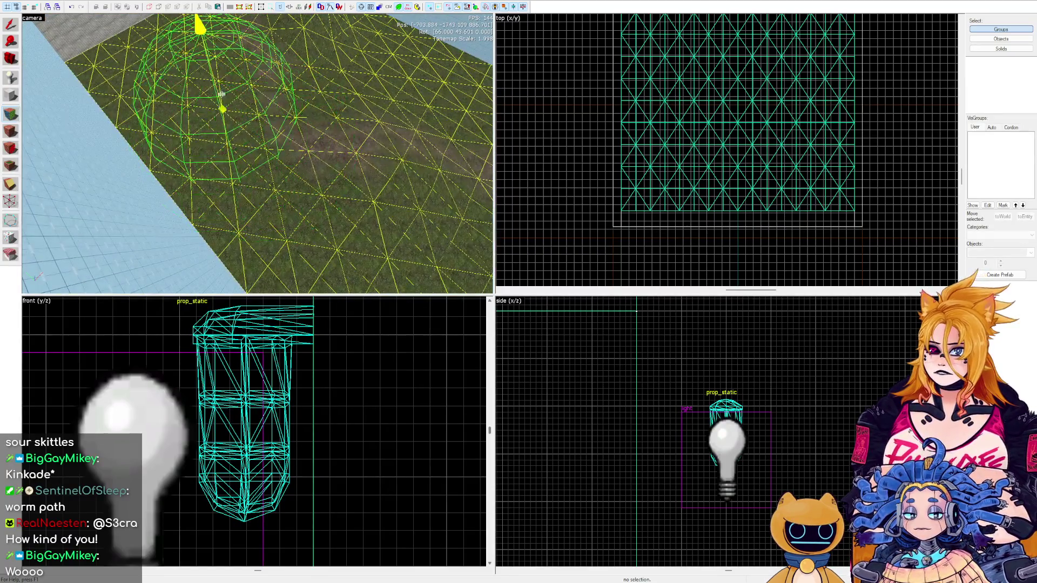
mouse_move(401, 75)
left_mouse_down()
mouse_move(259, 137)
mouse_move(291, 139)
left_mouse_up()
mouse_move(327, 188)
left_mouse_down()
mouse_move(257, 154)
mouse_move(245, 122)
left_mouse_up()
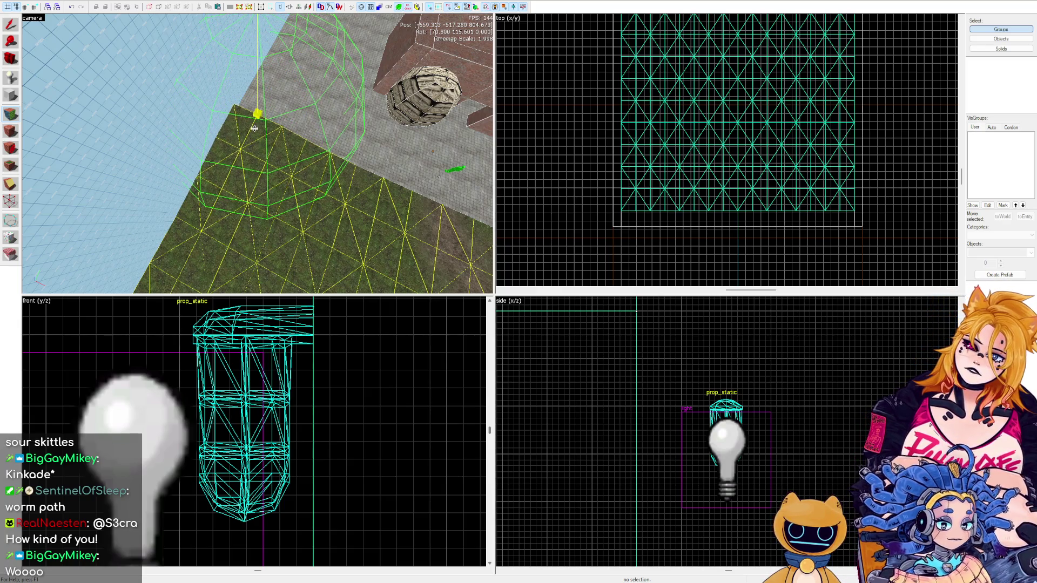
mouse_move(315, 134)
left_mouse_down()
mouse_move(257, 154)
mouse_move(226, 121)
left_mouse_up()
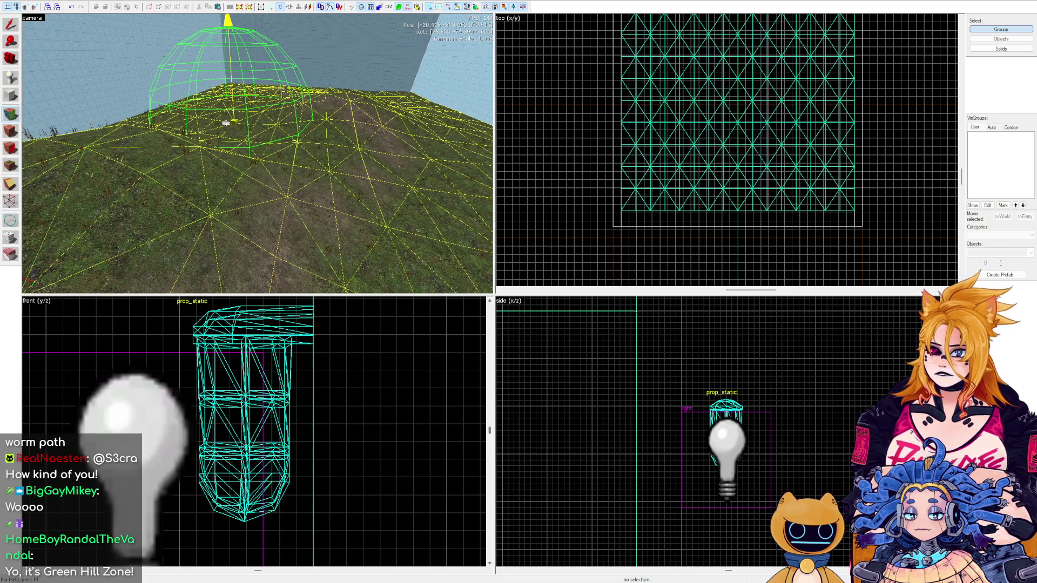
mouse_move(226, 123)
left_mouse_down()
mouse_move(324, 167)
mouse_move(236, 169)
mouse_move(205, 184)
mouse_move(243, 173)
left_mouse_up()
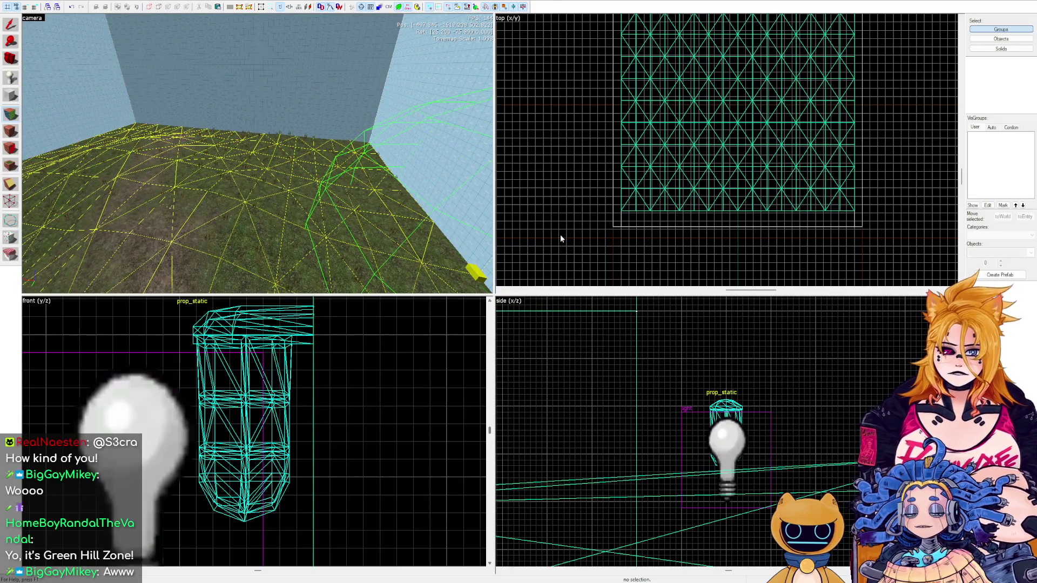
key("z")
key("w")
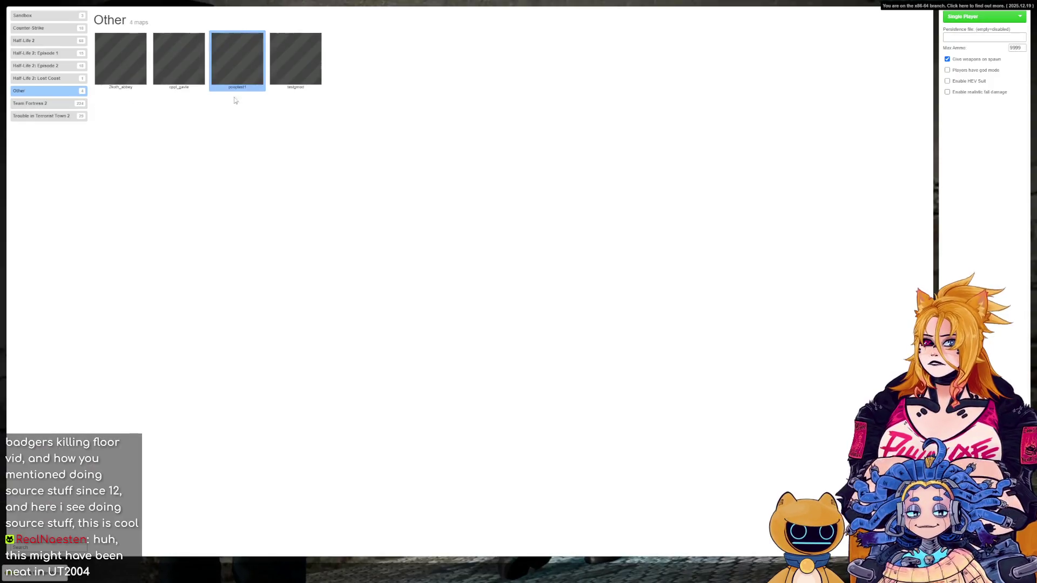
Load the pooptest1 map and walk off the tiles onto the grass.
double_click(251, 60)
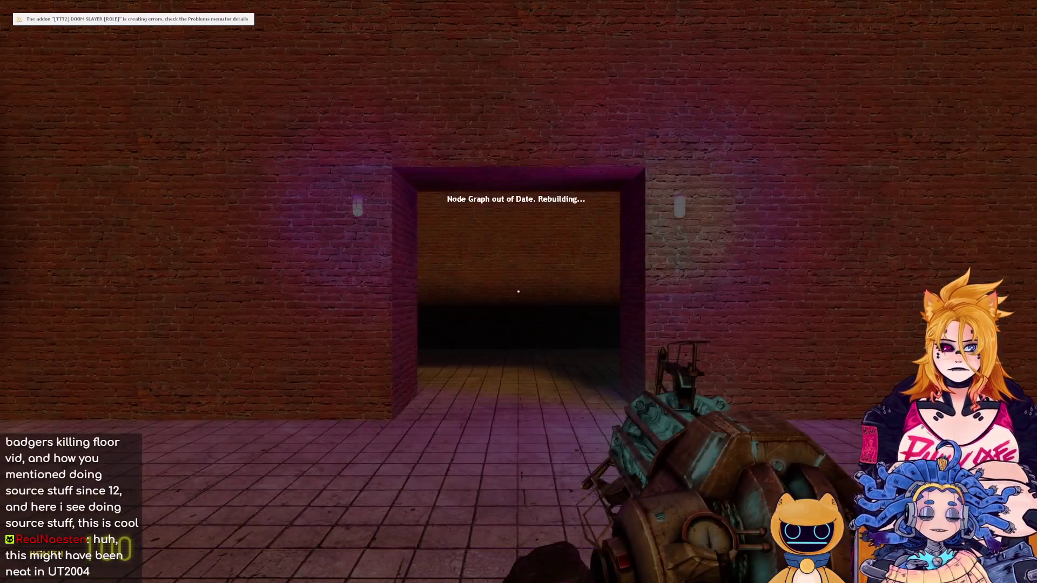
key("s")
key("a")
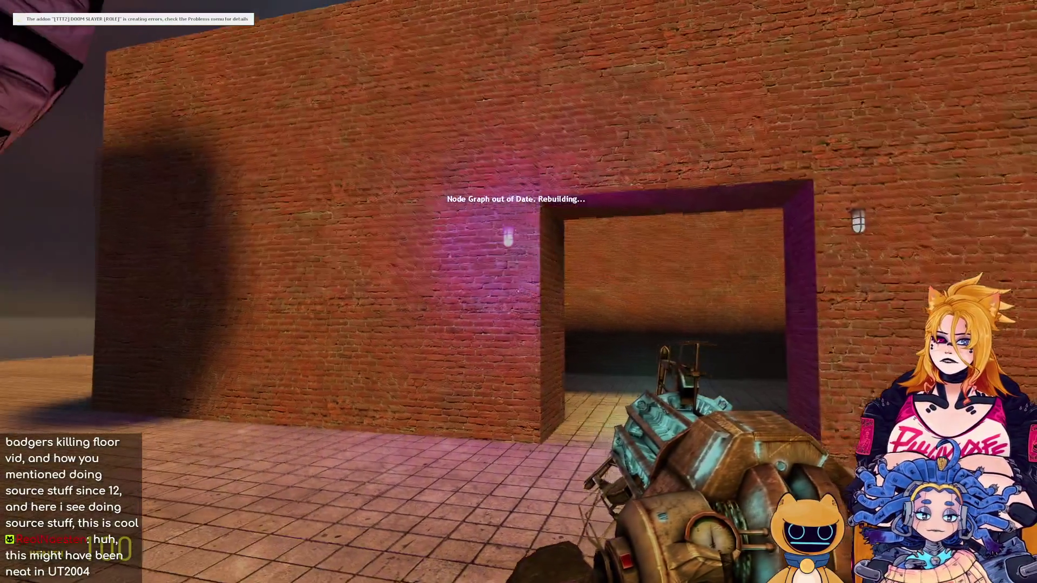
key("w")
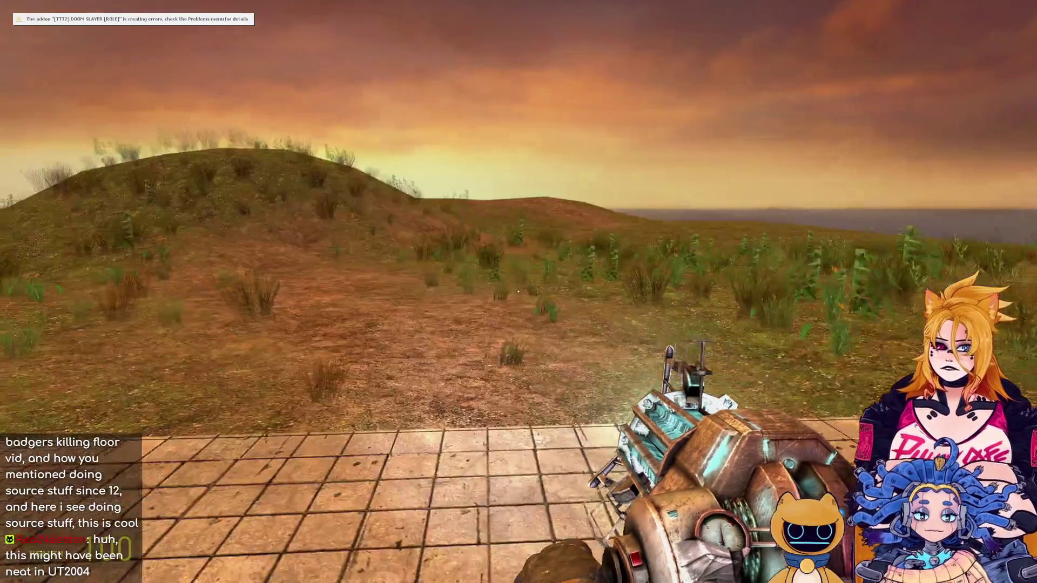
Switch weapons and walk up the grassy hillside onto the brick floor.
key("2")
key("2")
key("w")
key("3")
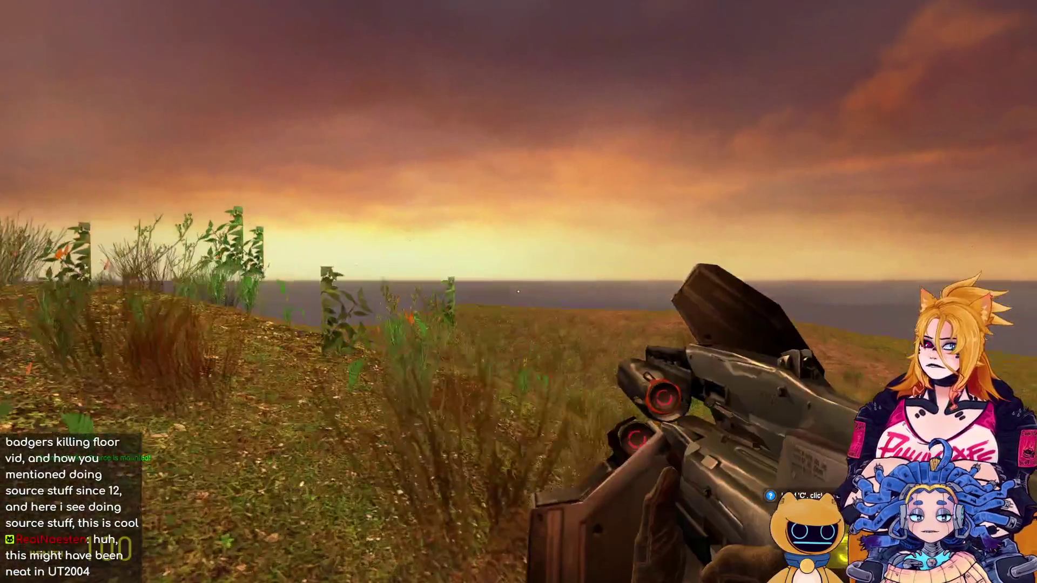
key("w")
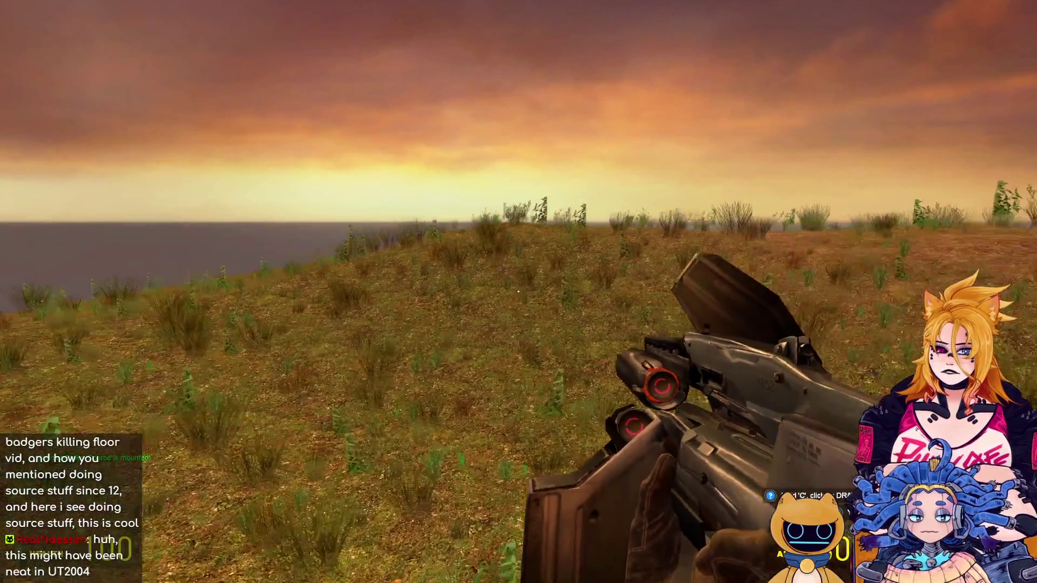
key("w")
key("w")
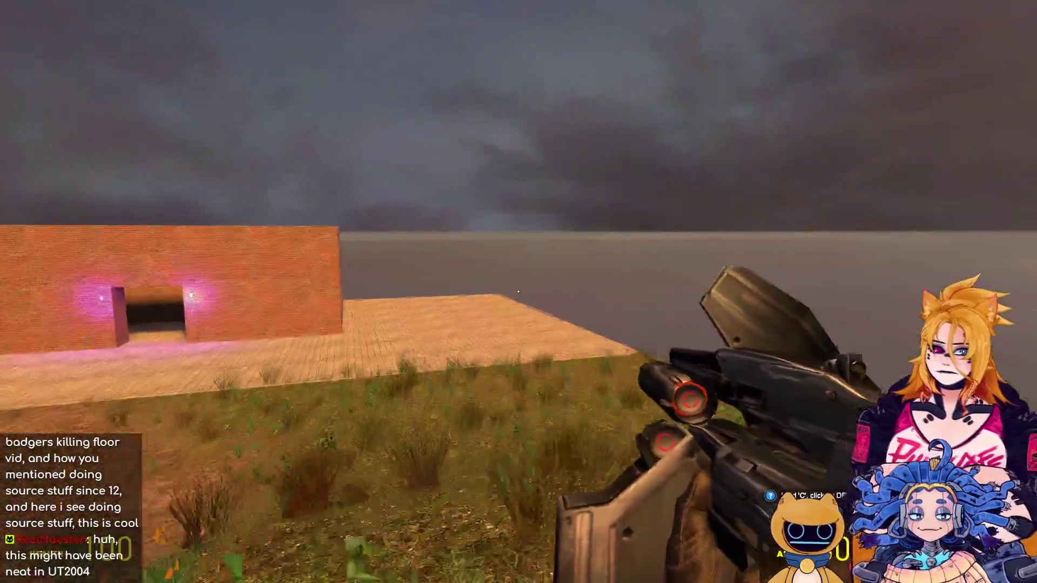
key("w")
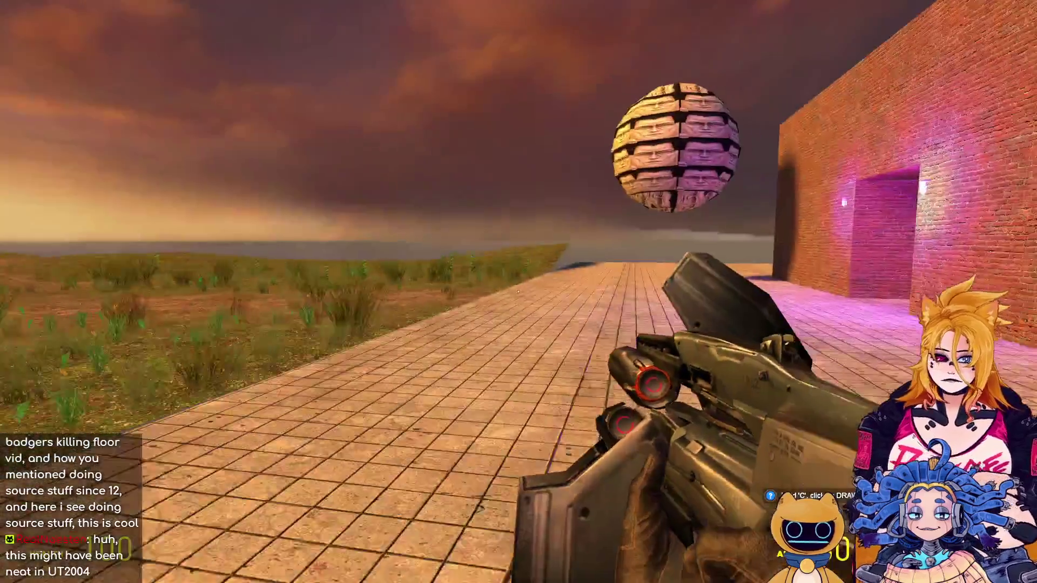
scroll(519, 292, "down", 1)
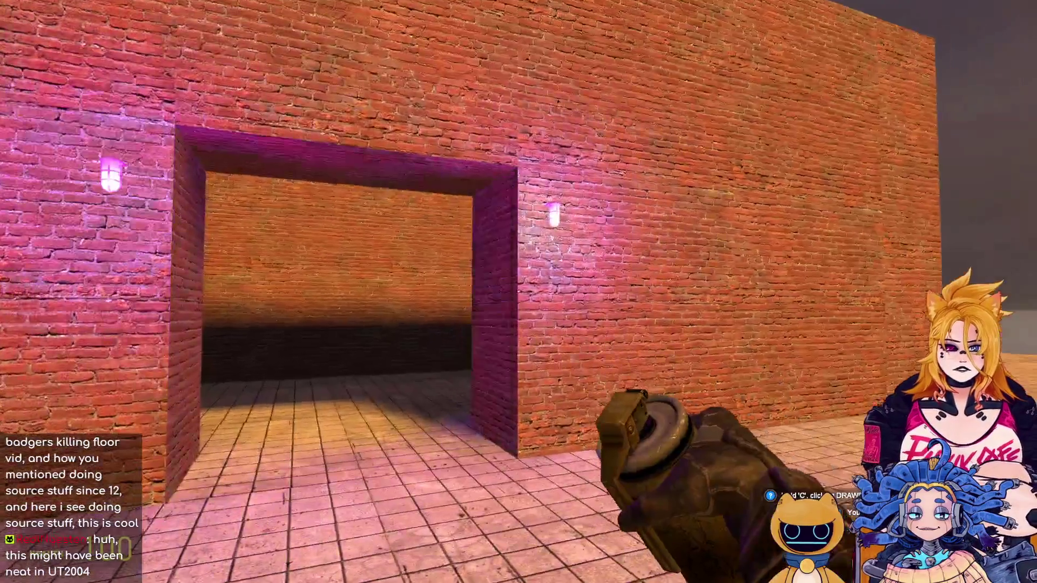
Walk along the building, across the water, and over the hill toward the building.
key("d")
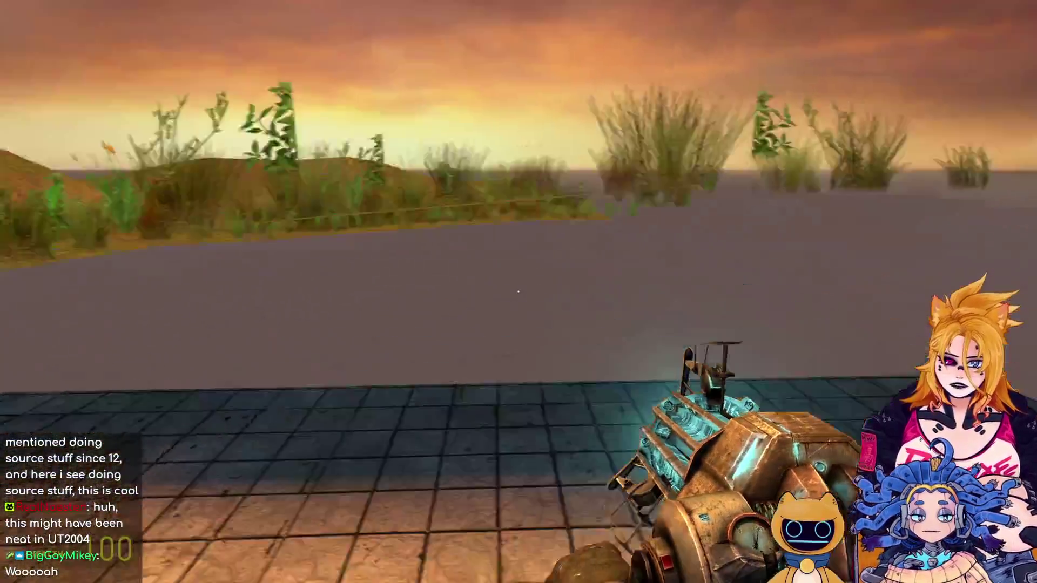
key("w")
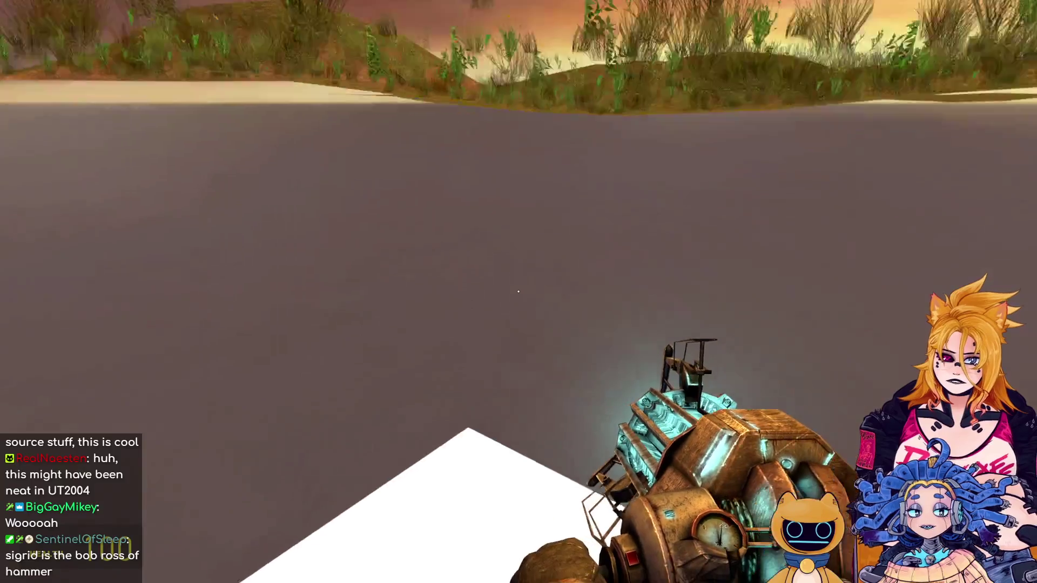
key("w")
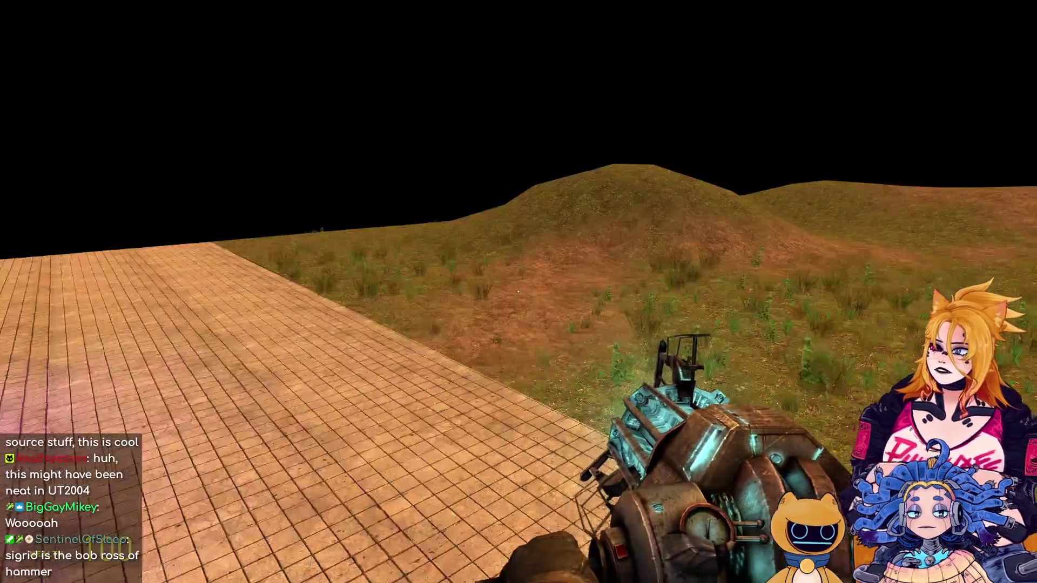
key("w")
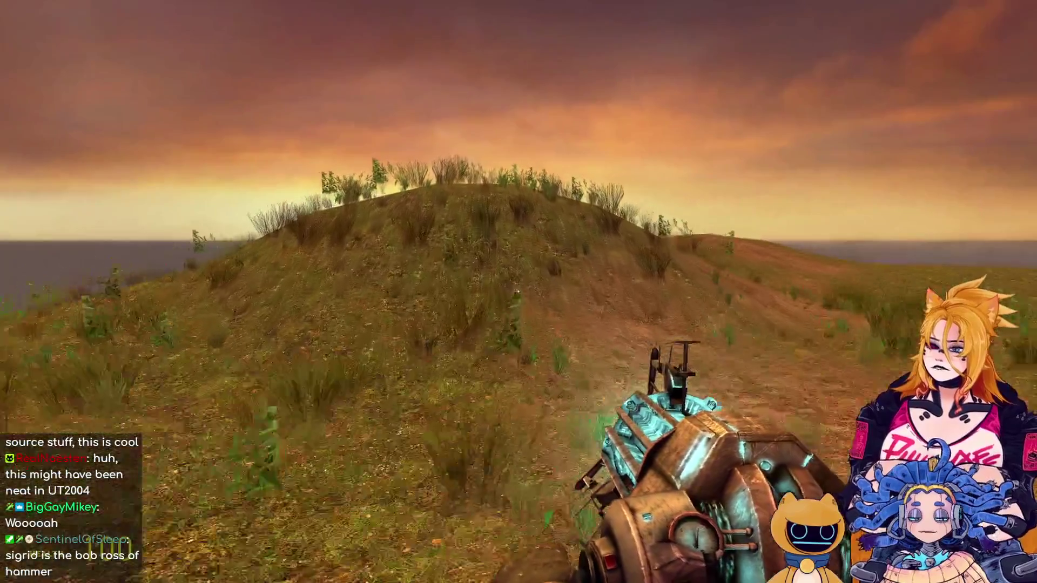
key("3")
key("4")
key("4")
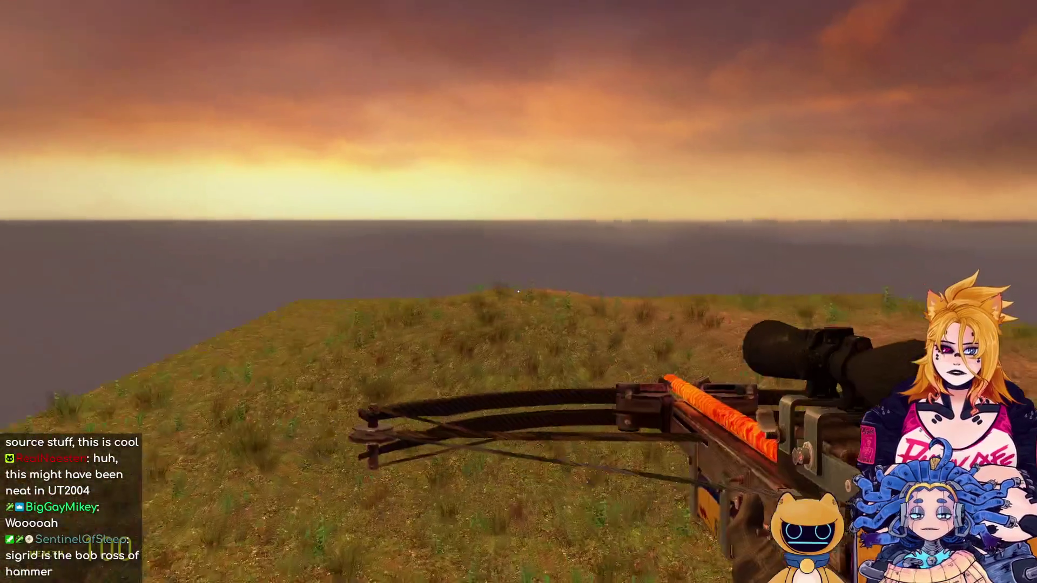
key("w")
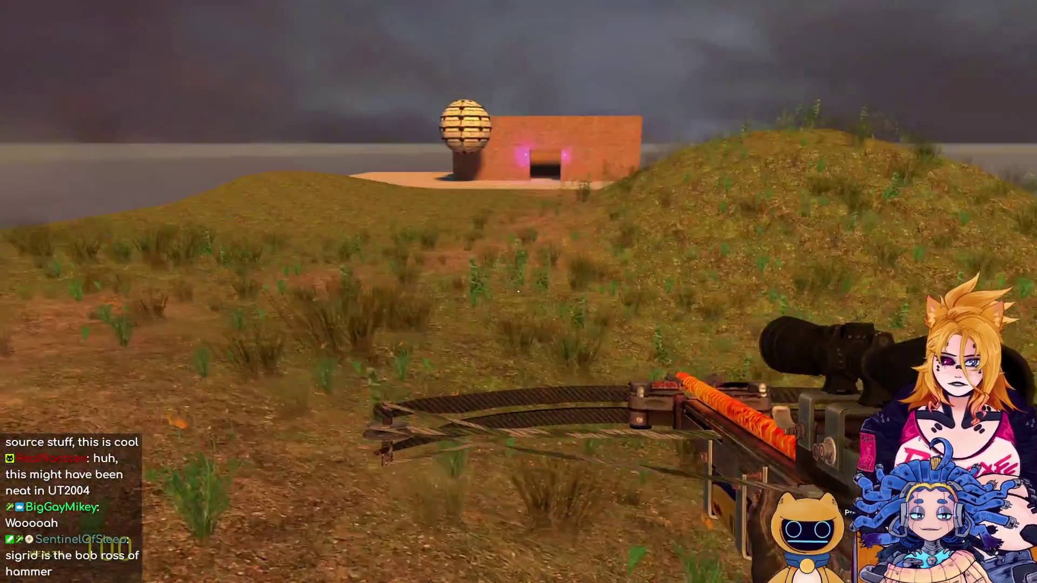
key("w")
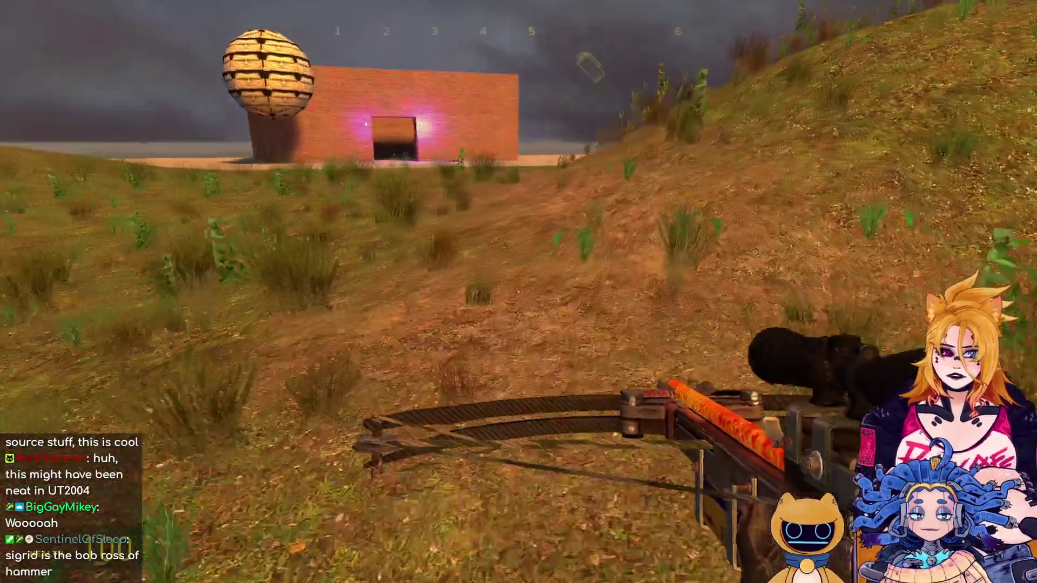
Equip the crossbow and bring up the spawnable props list.
key("5")
key("5")
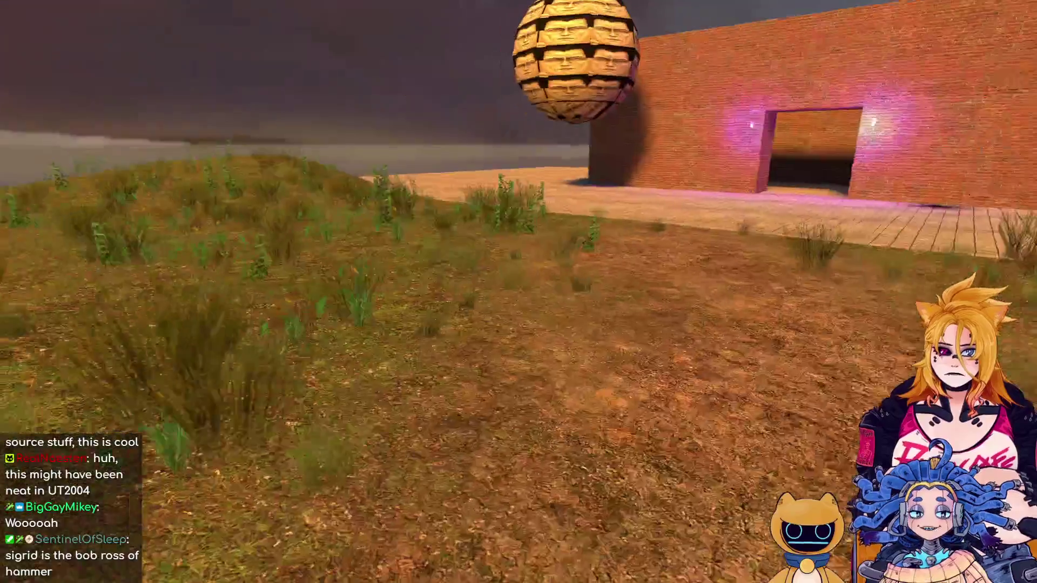
key("5")
key("4")
left_click(518, 292)
key("q")
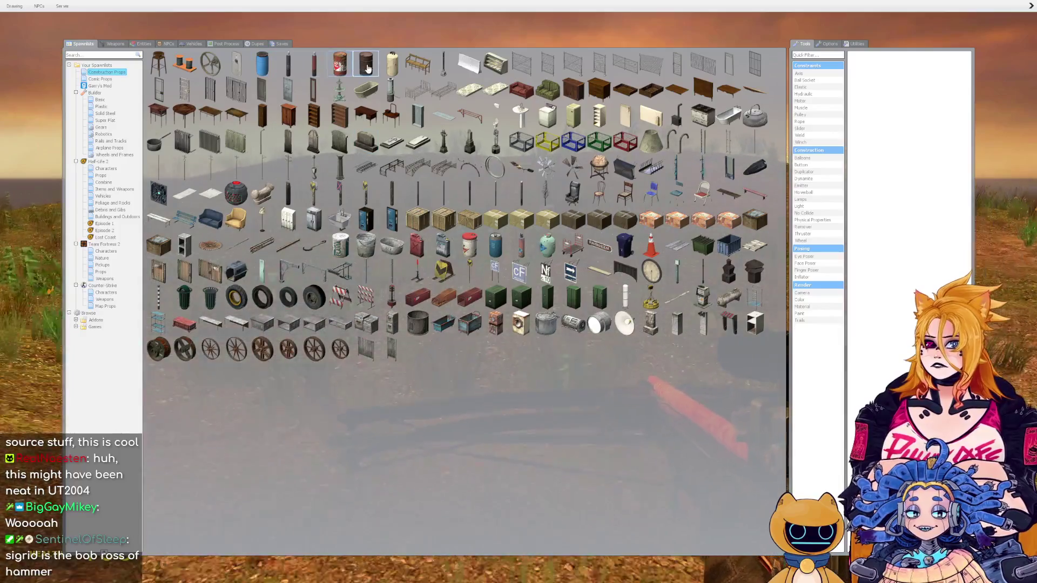
Spawn a cylinder prop and carry it onto the hill with the Physics Gun.
left_click(396, 65)
key("1")
left_click(519, 292)
left_click_drag(519, 291, 519, 292)
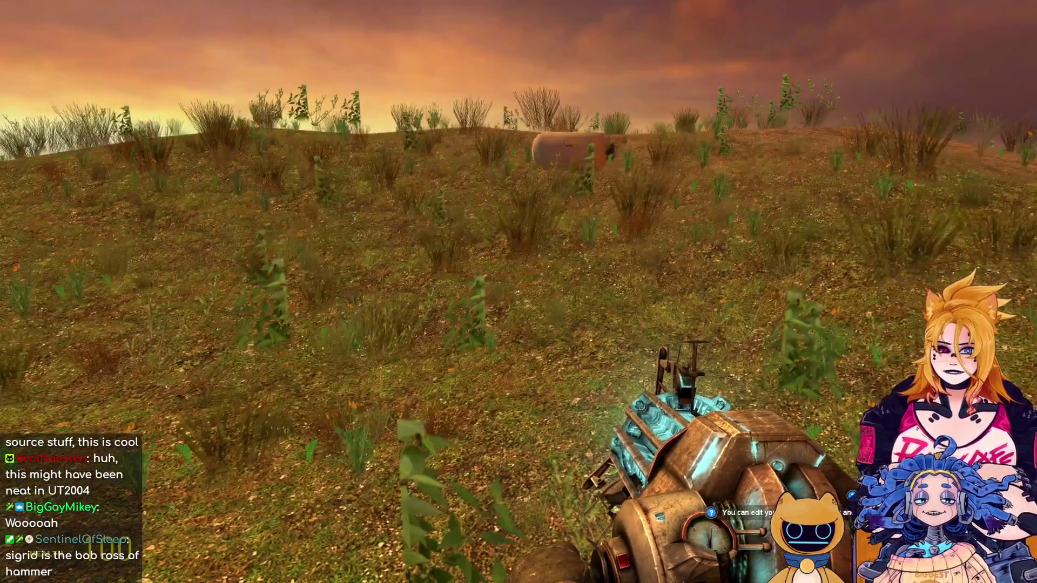
key("w")
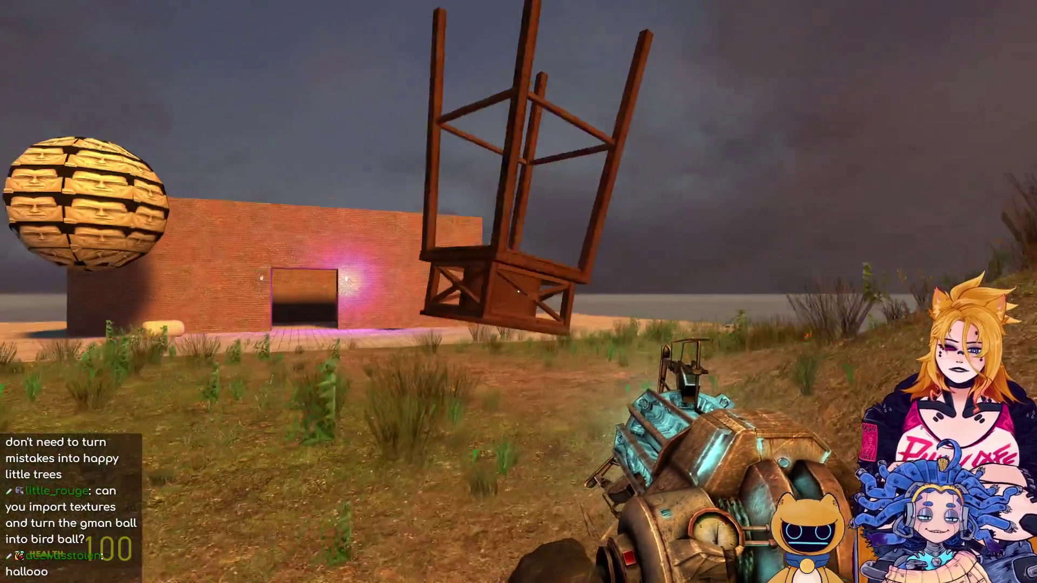
Grab the floating chair frame with the Physics Gun and swing it away.
left_click(519, 291)
left_click_drag(519, 292, 518, 292)
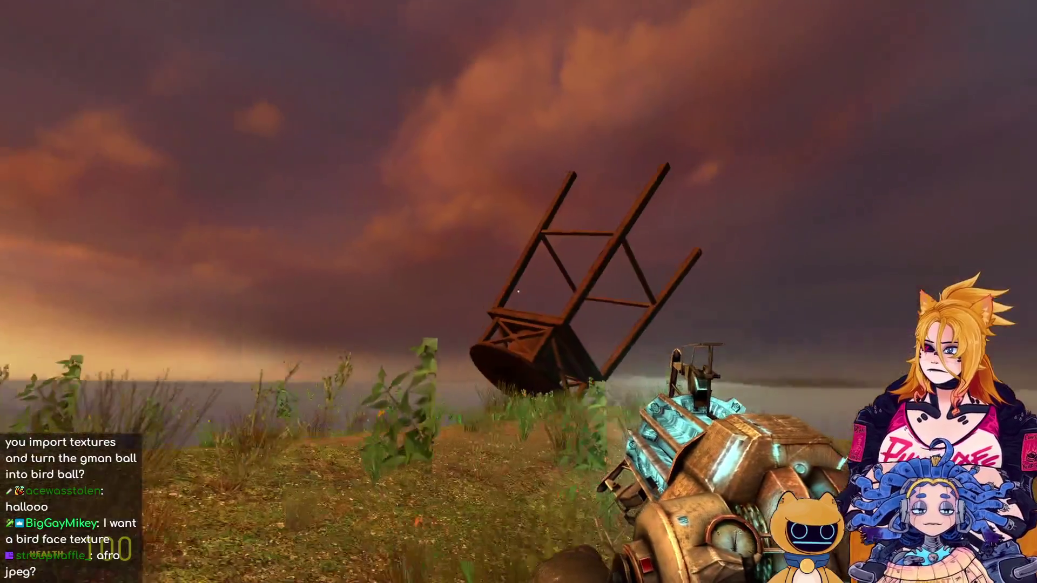
left_click_drag(519, 291, 518, 292)
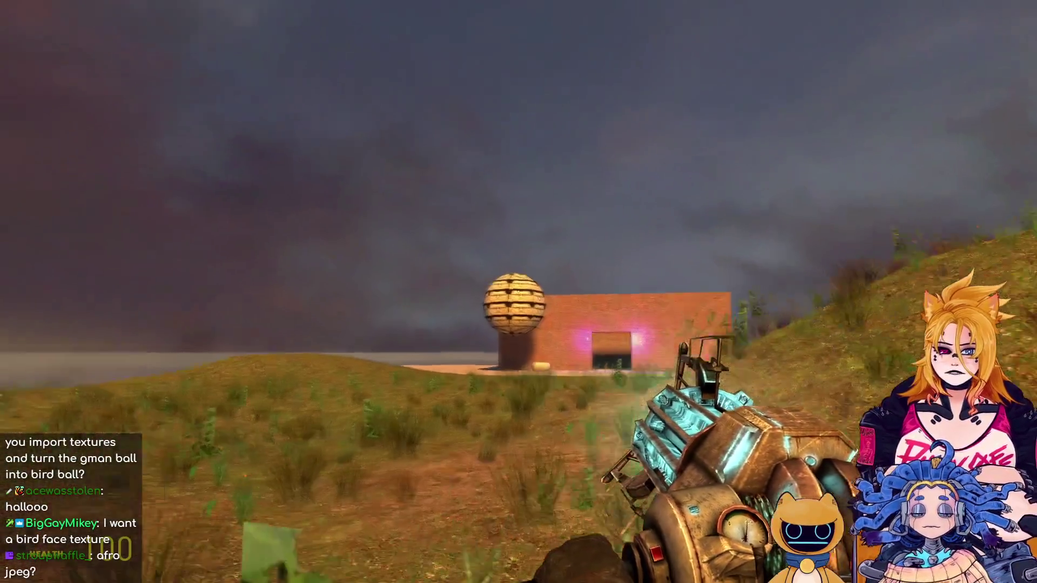
key("w")
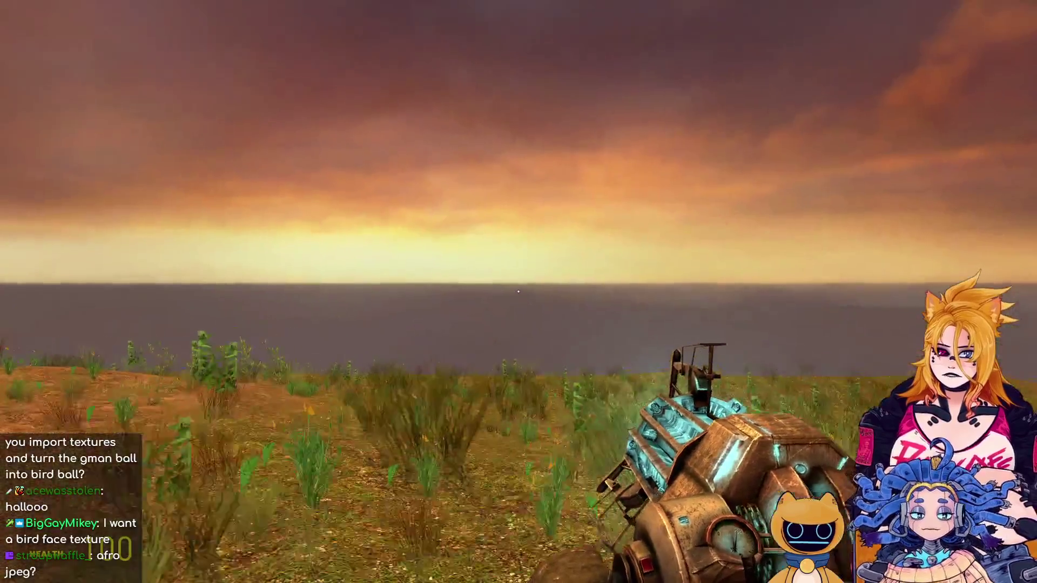
Dismiss the pause menu and Alt-Tab back to Hammer.
key("Escape")
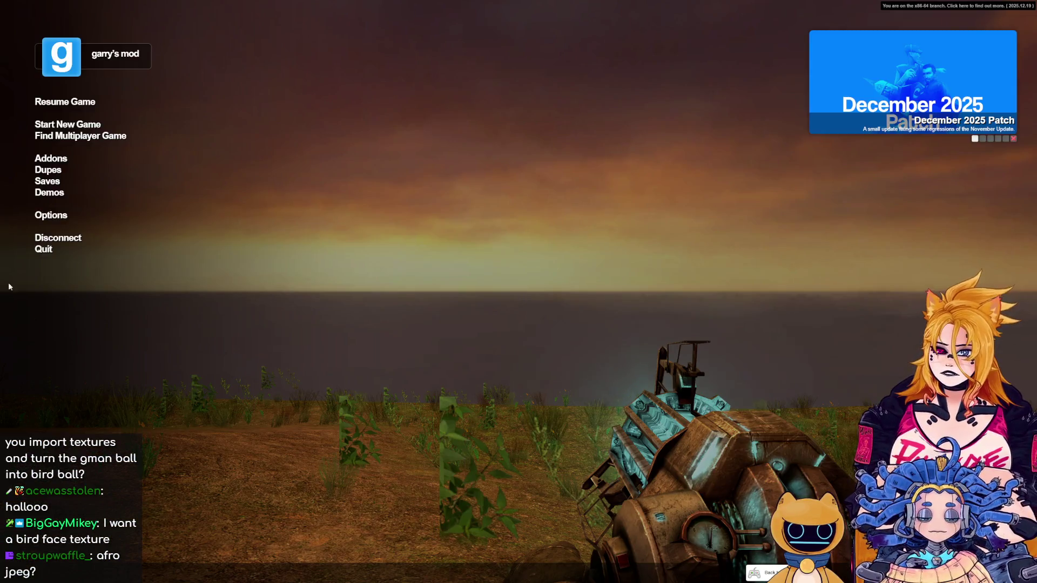
key("Escape")
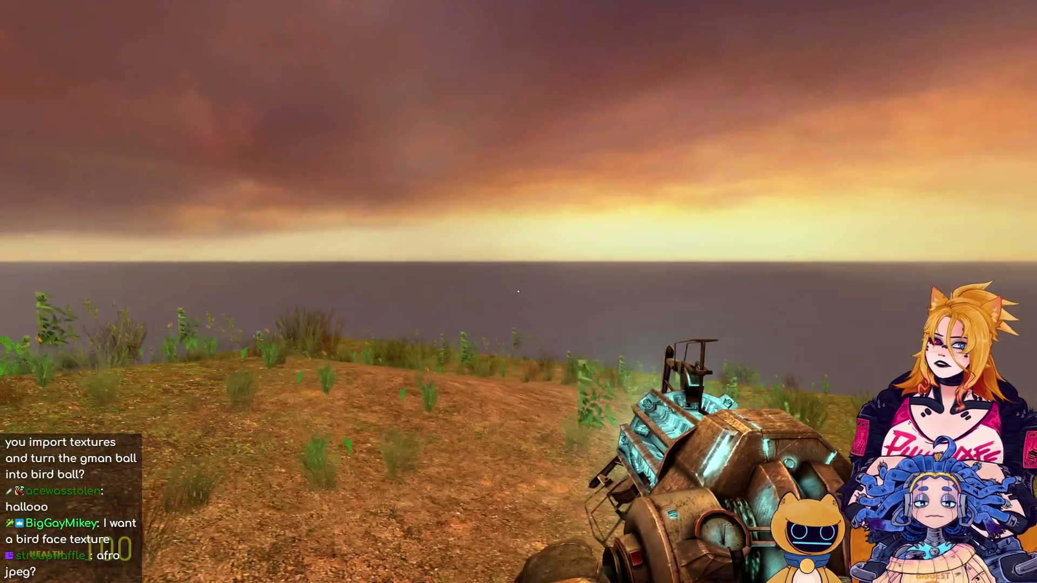
key("Escape")
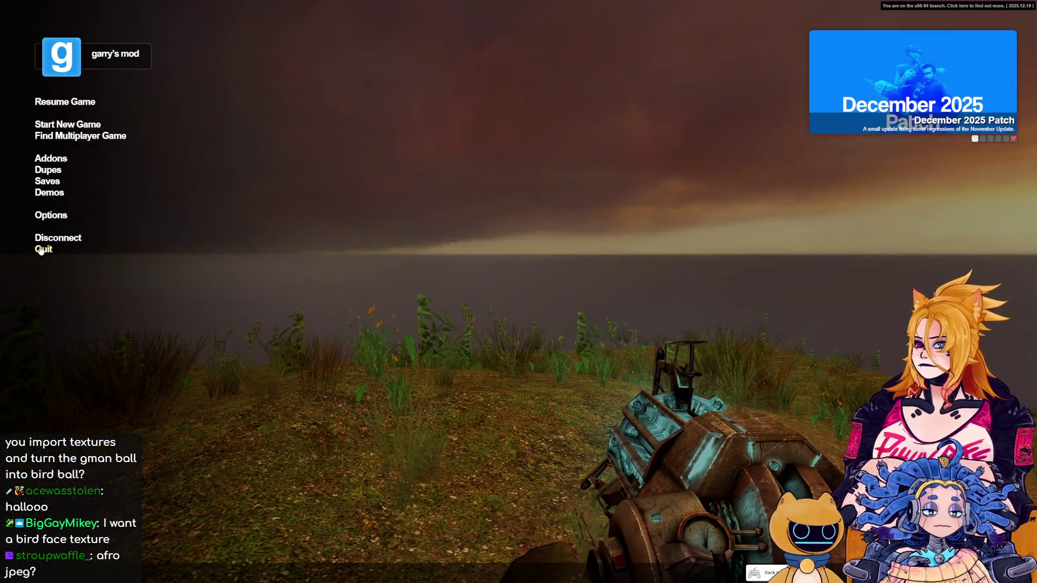
key("Escape")
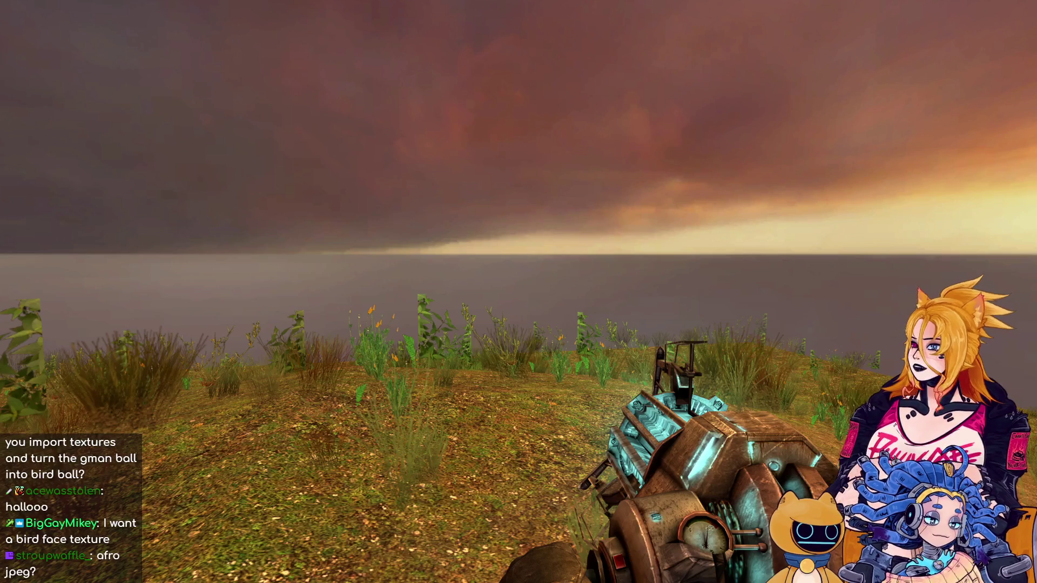
key("alt+Tab")
Select the group of surrounding walls in the 3D view and delete it.
key("z")
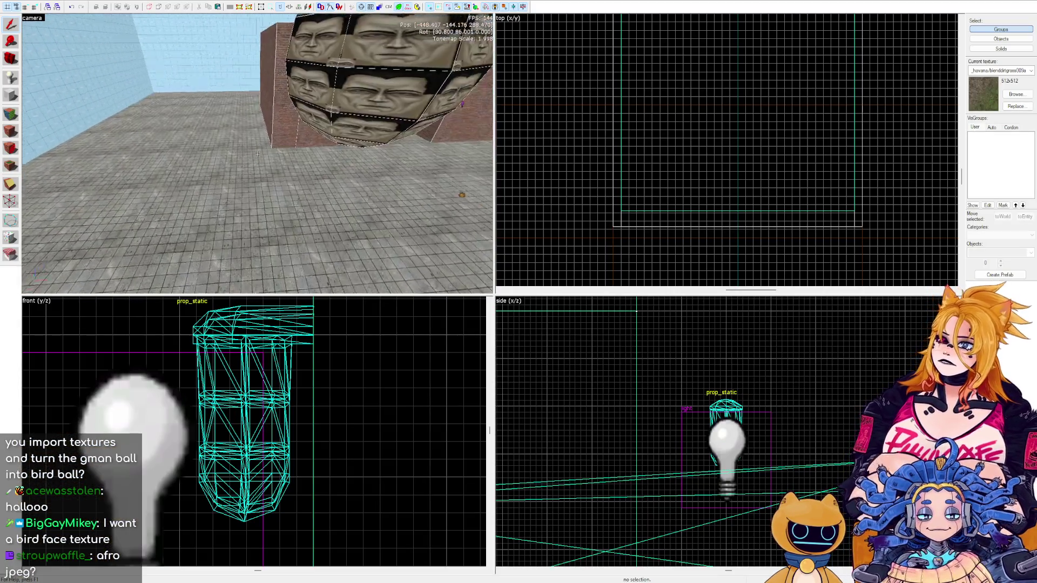
key("w")
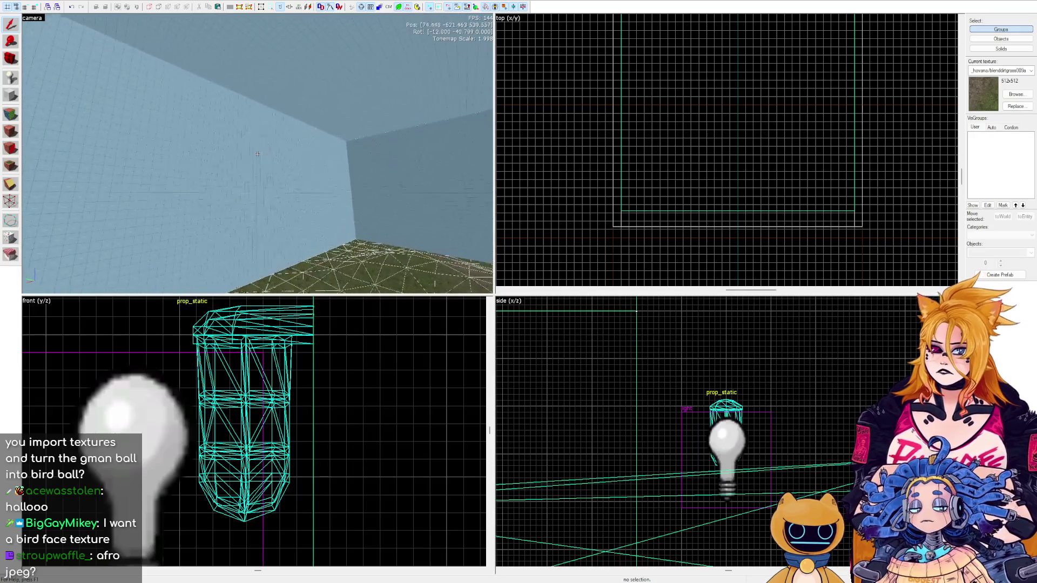
key("z")
left_click(229, 160)
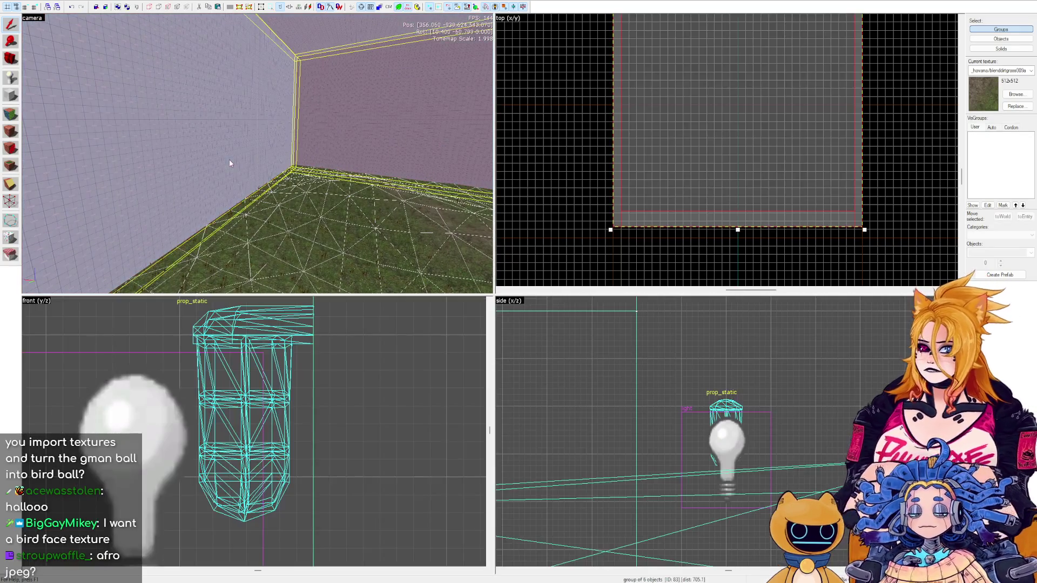
scroll(787, 162, "down", 2)
scroll(776, 135, "up", 1)
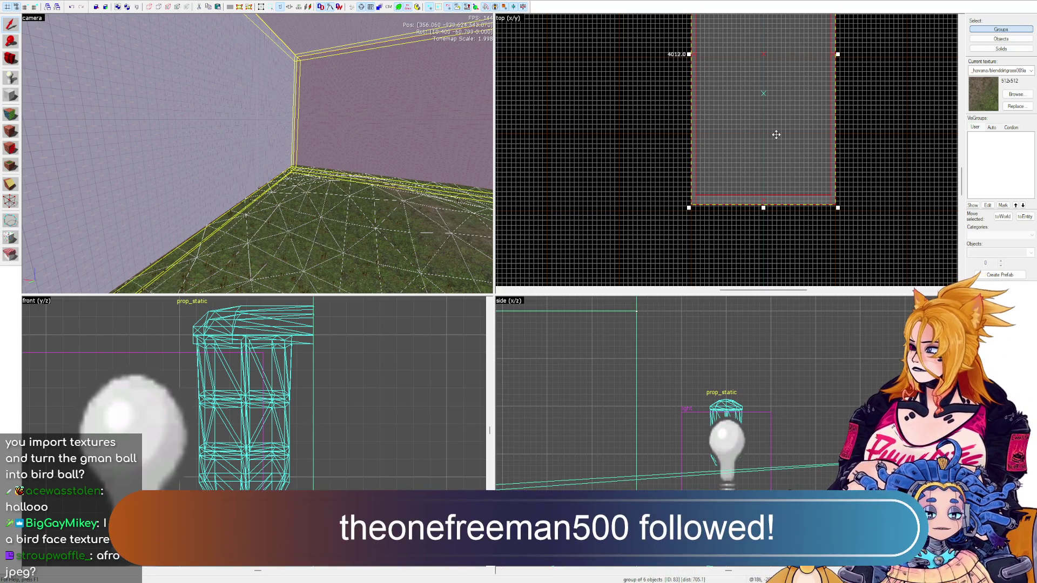
key("Delete")
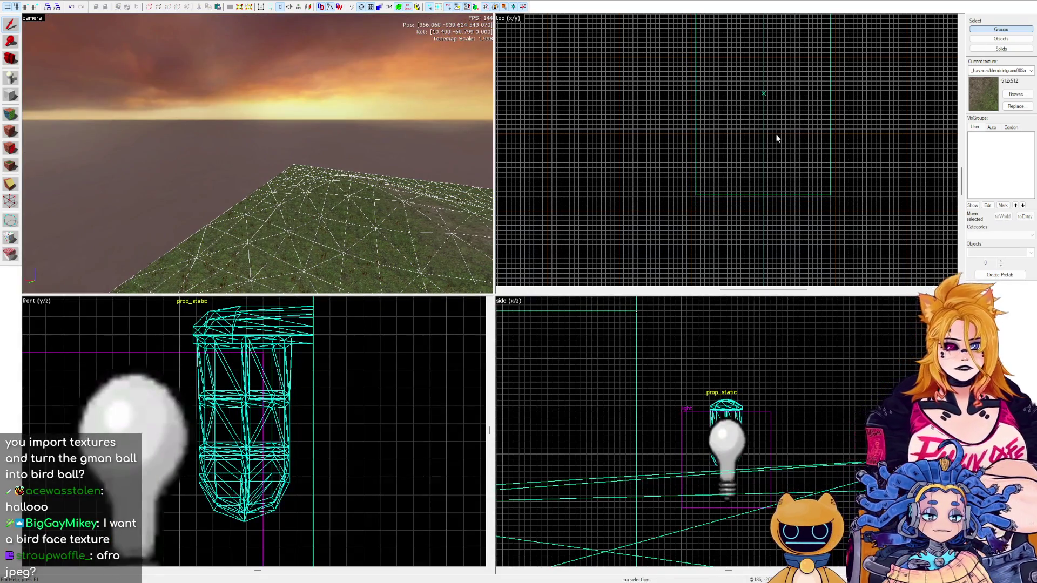
Start drawing a new 8 by 11 block in the top view with the Block tool.
key("z")
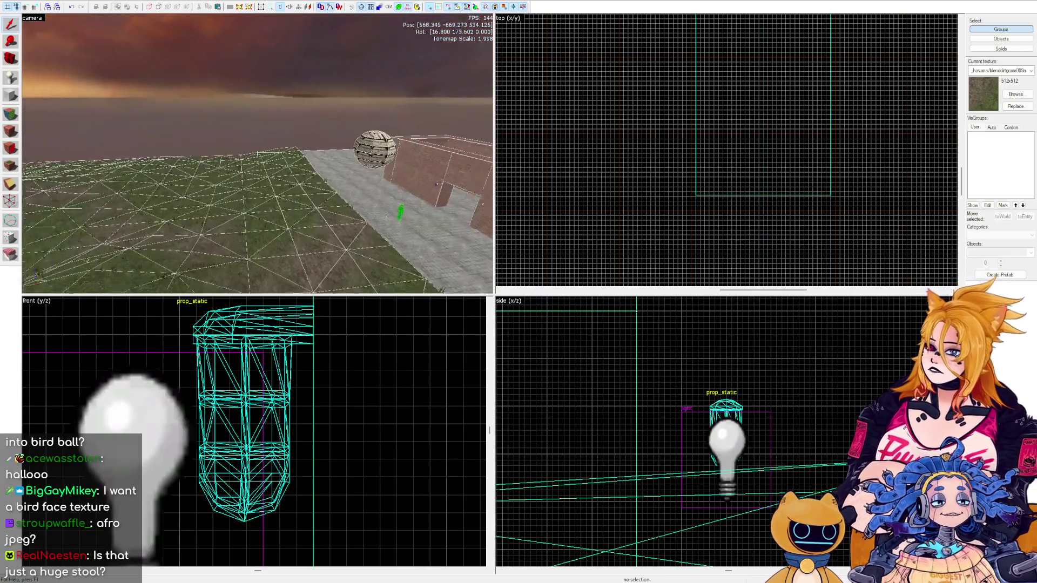
key("w")
key("z")
left_click(10, 94)
scroll(857, 155, "up", 5)
scroll(815, 216, "up", 4)
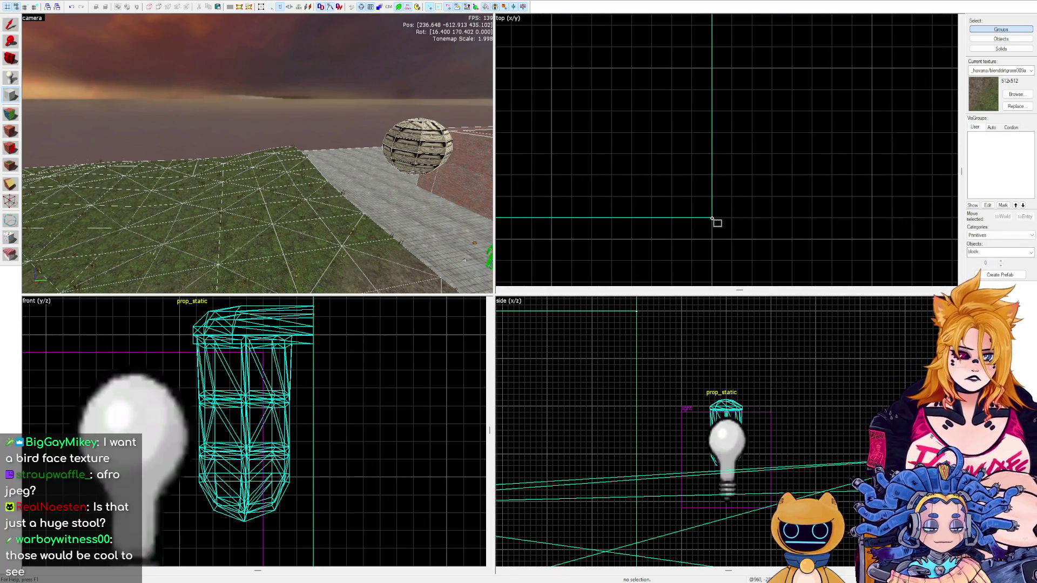
mouse_move(713, 218)
left_mouse_down()
mouse_move(753, 173)
mouse_move(753, 89)
mouse_move(775, 67)
mouse_move(880, 62)
mouse_move(774, 108)
mouse_move(822, 98)
mouse_move(797, 82)
left_mouse_up()
Drag a thin block outline along the terrain edge in the top view.
scroll(774, 108, "down", 5)
scroll(810, 106, "up", 3)
scroll(811, 192, "down", 2)
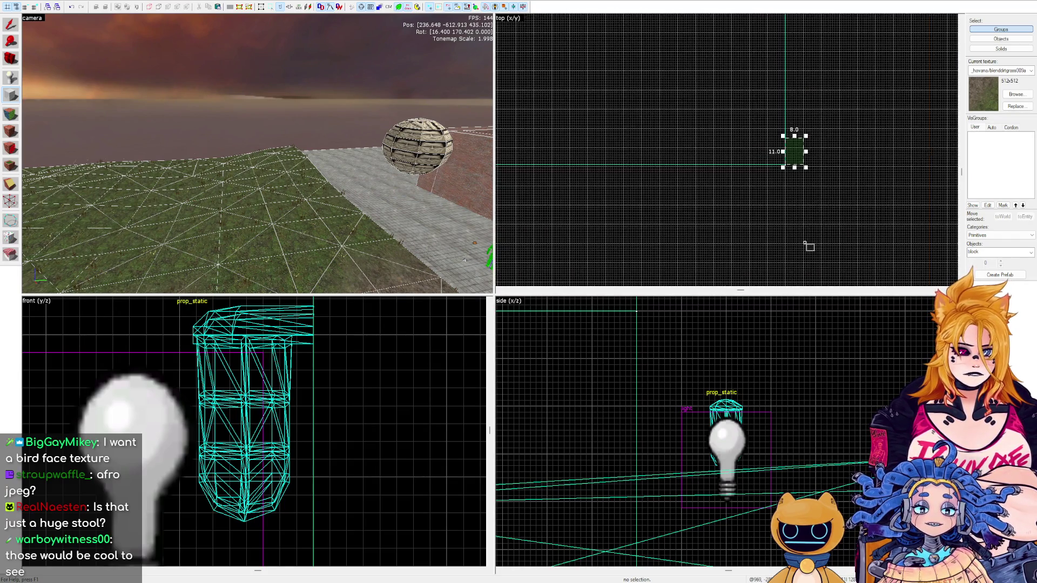
scroll(805, 244, "down", 2)
mouse_move(804, 212)
left_mouse_down()
mouse_move(804, 45)
mouse_move(817, 232)
mouse_move(787, 216)
mouse_move(729, 227)
mouse_move(751, 232)
mouse_move(694, 259)
mouse_move(752, 224)
mouse_move(753, 143)
mouse_move(772, 254)
mouse_move(729, 192)
mouse_move(729, 149)
mouse_move(767, 187)
mouse_move(764, 47)
mouse_move(702, 148)
left_mouse_up()
scroll(804, 45, "up", 3)
scroll(787, 217, "down", 2)
scroll(730, 227, "up", 4)
scroll(694, 260, "down", 2)
scroll(753, 144, "down", 2)
scroll(757, 147, "up", 2)
scroll(730, 191, "up", 2)
scroll(766, 188, "down", 2)
scroll(766, 188, "up", 2)
scroll(772, 125, "up", 2)
scroll(763, 69, "down", 2)
scroll(762, 72, "up", 2)
scroll(702, 148, "up", 1)
scroll(702, 147, "up", 1)
scroll(702, 148, "up", 1)
scroll(706, 151, "down", 4)
Create the thin block as a solid wall brush along the terrain's edge.
left_click(12, 28)
scroll(873, 179, "down", 1)
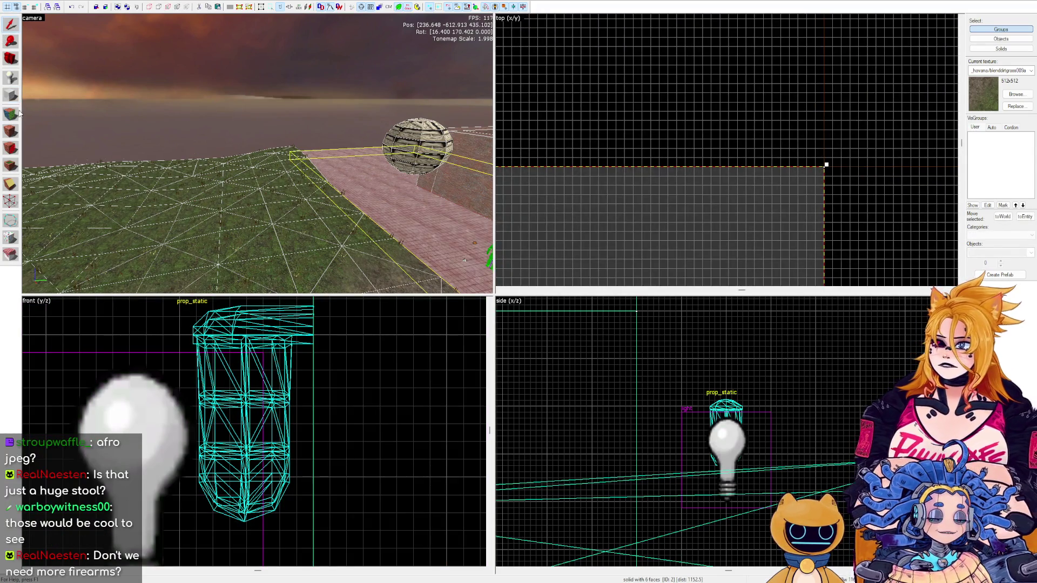
left_click(10, 95)
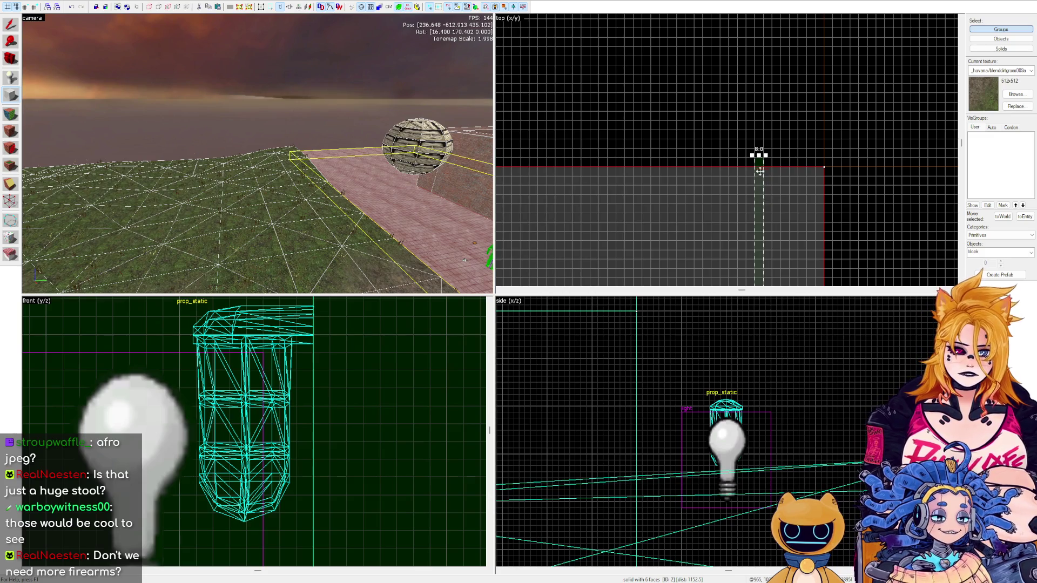
key("Return")
key("z")
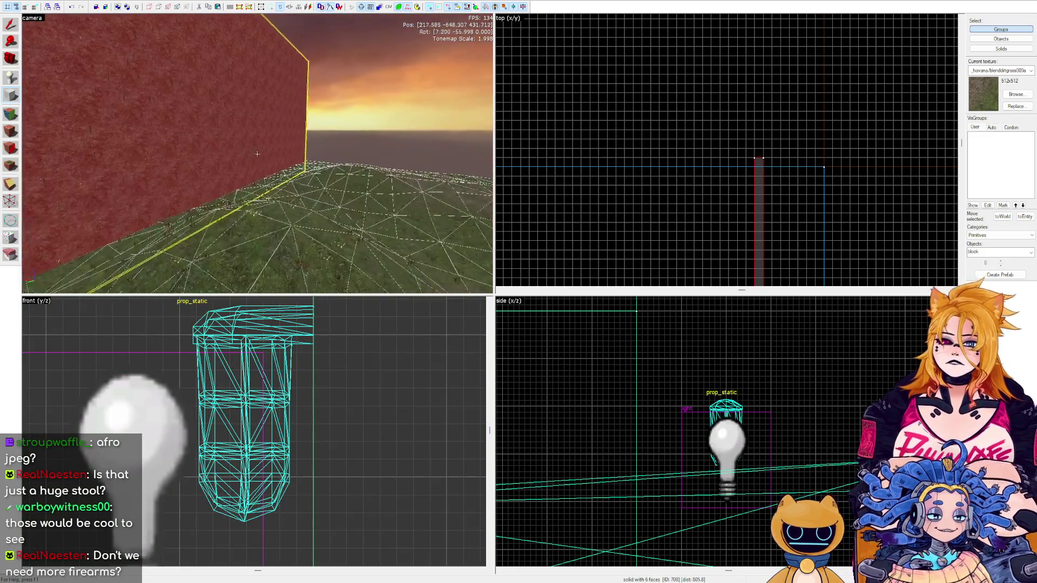
key("z")
Resize the neighbouring floor block by dragging its corner handle.
left_click(11, 24)
scroll(858, 199, "up", 1)
mouse_move(810, 149)
left_mouse_down()
mouse_move(708, 151)
mouse_move(729, 146)
left_mouse_up()
scroll(711, 143, "up", 2)
scroll(805, 128, "down", 5)
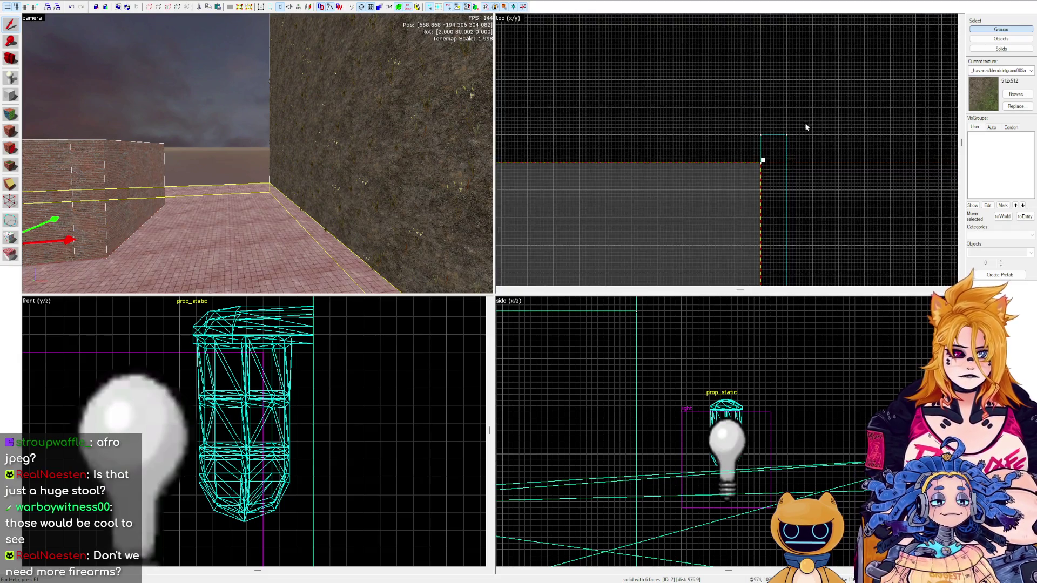
scroll(862, 240, "up", 5)
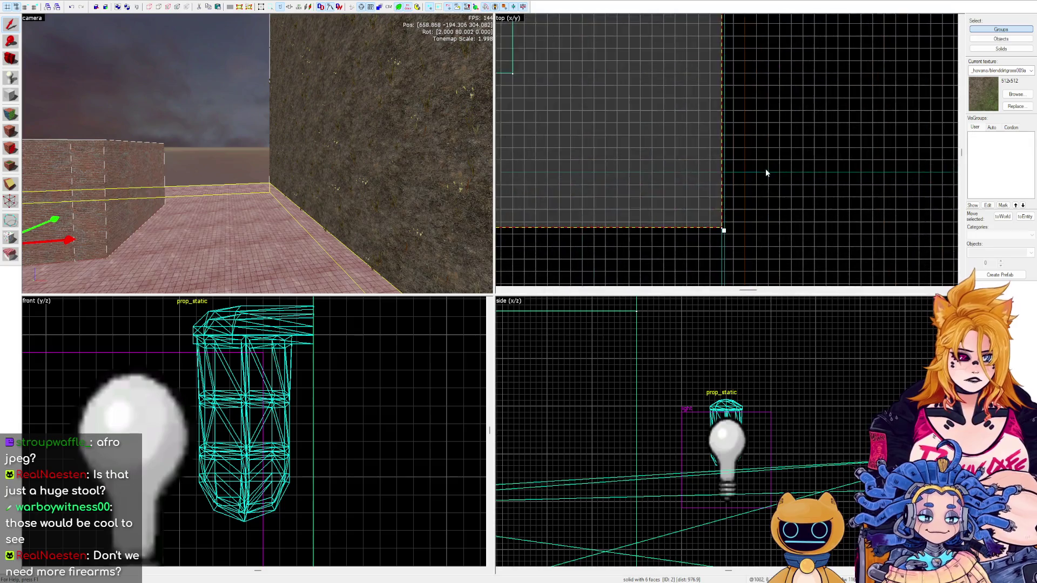
scroll(739, 44, "up", 3)
Fly the 3D view over and select the tall grassy wall.
key("z")
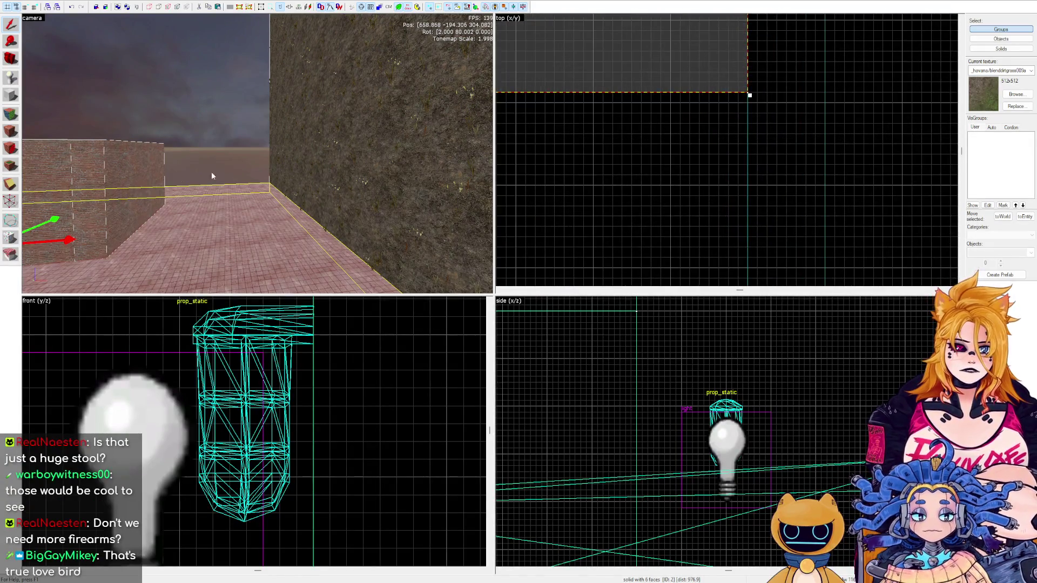
key("w")
key("w")
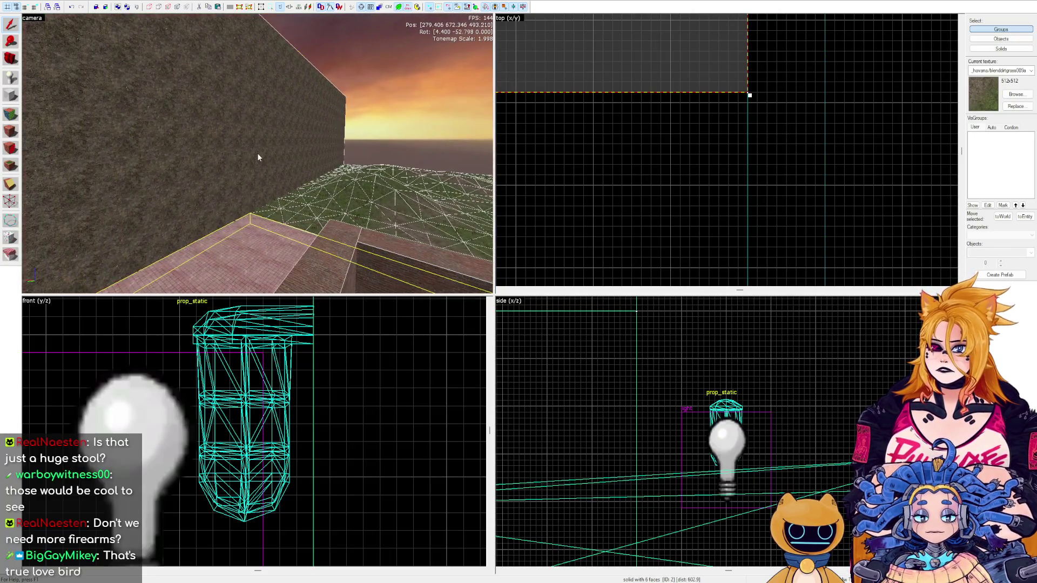
key("z")
left_click(301, 186)
scroll(319, 396, "down", 5)
scroll(319, 396, "down", 3)
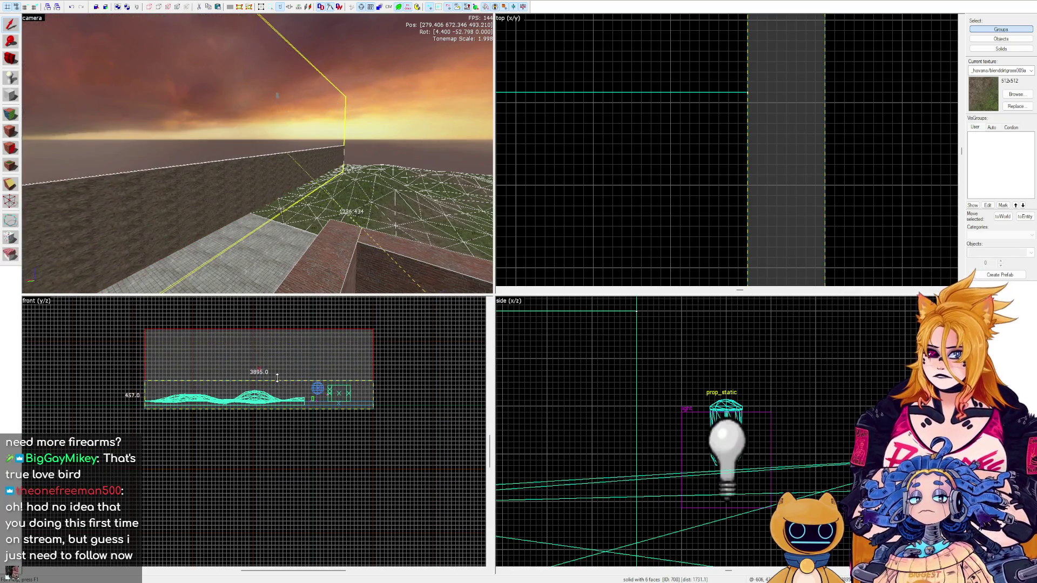
Lower the new wall's top from 457 to 118 units and adjust its bottom edge height.
left_click_drag(259, 328, 260, 379)
key("z")
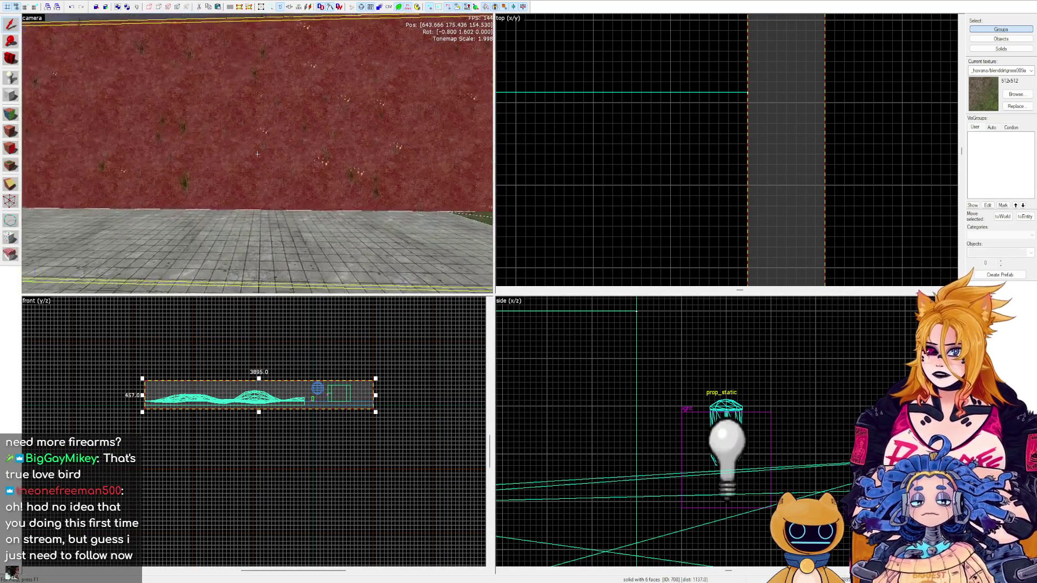
key("w")
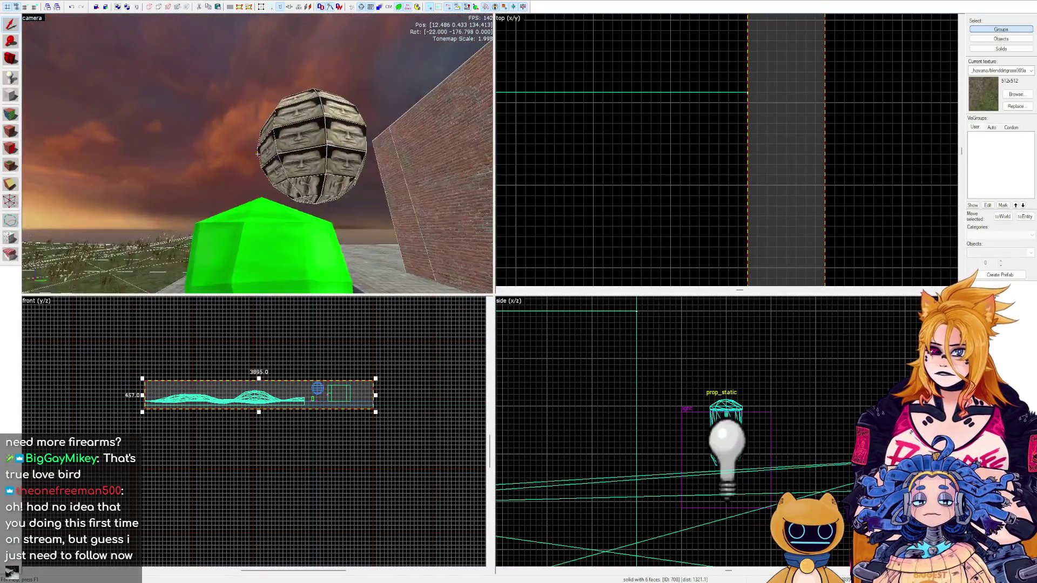
key("z")
left_click_drag(260, 378, 260, 392)
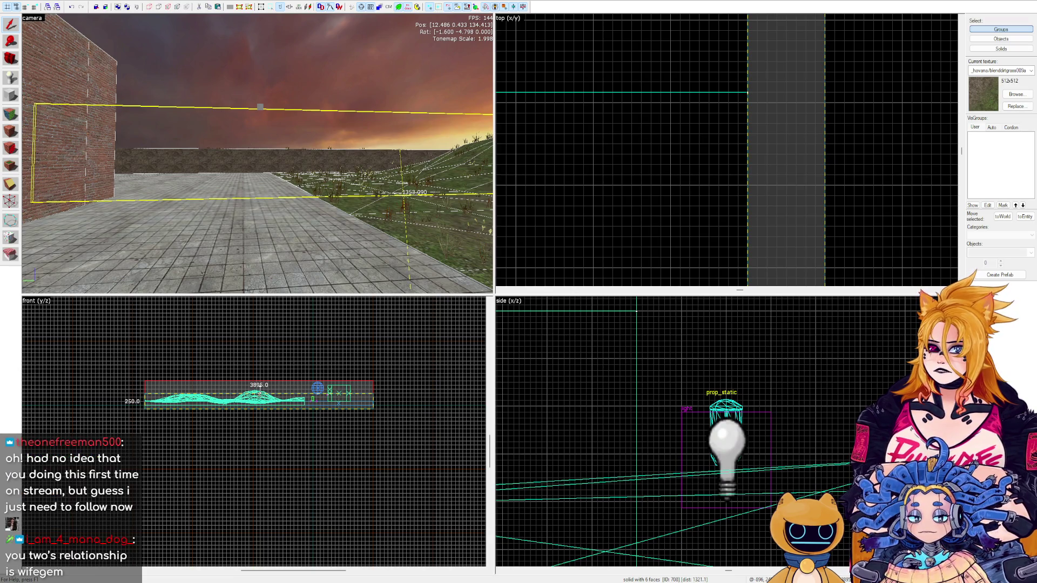
key("z")
key("w")
key("z")
scroll(265, 403, "up", 3)
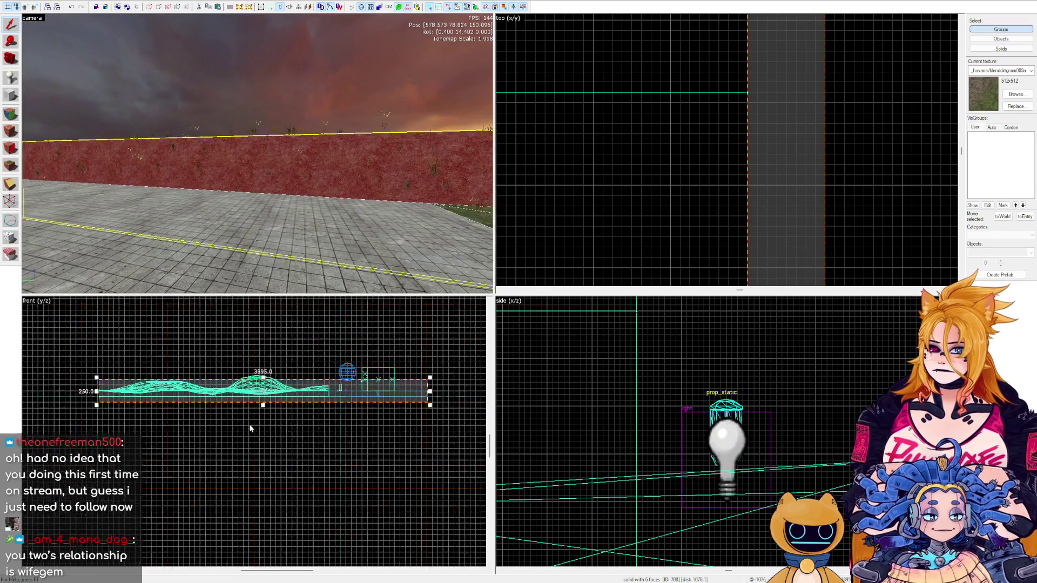
left_click_drag(266, 398, 272, 388)
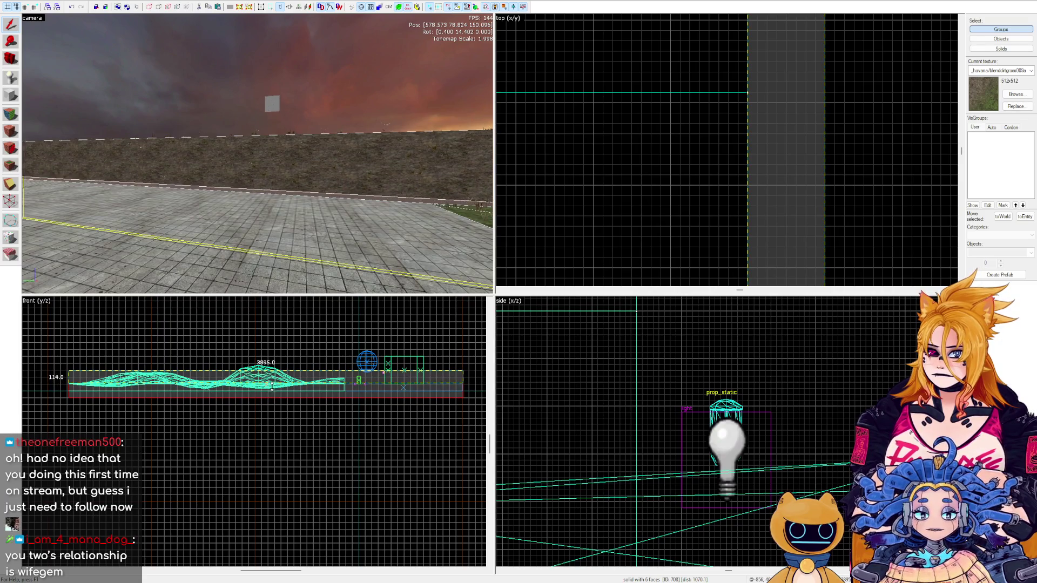
scroll(273, 388, "up", 5)
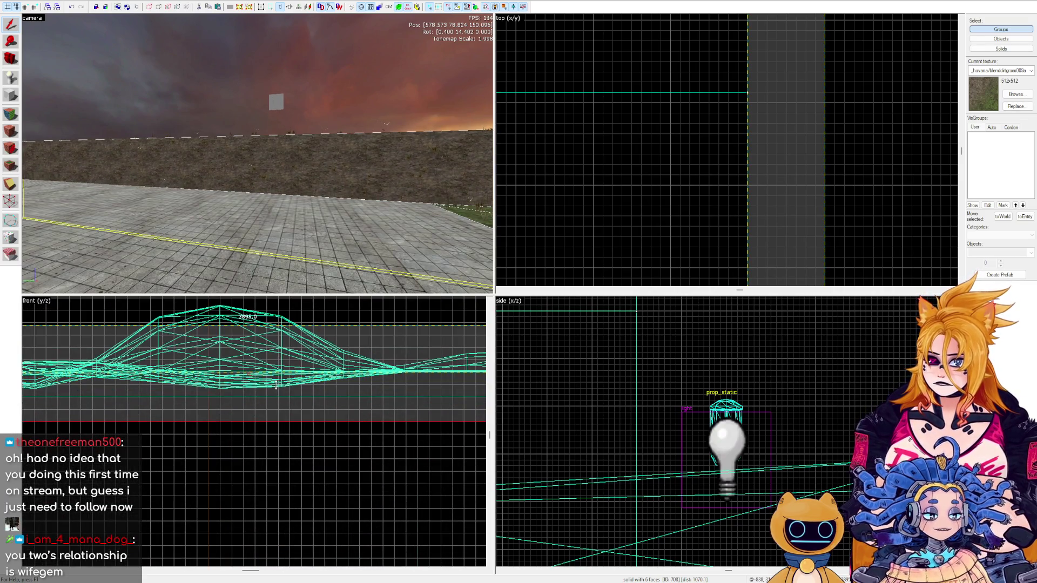
Select the lowered wall and apply the tools/toolsnodraw texture to its faces.
left_click(276, 390)
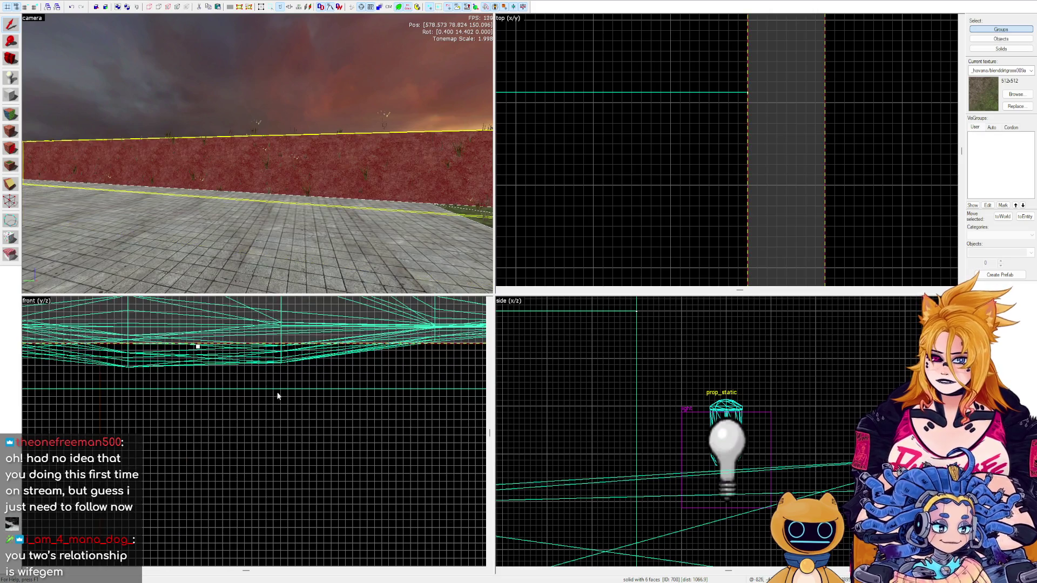
key("z")
key("w")
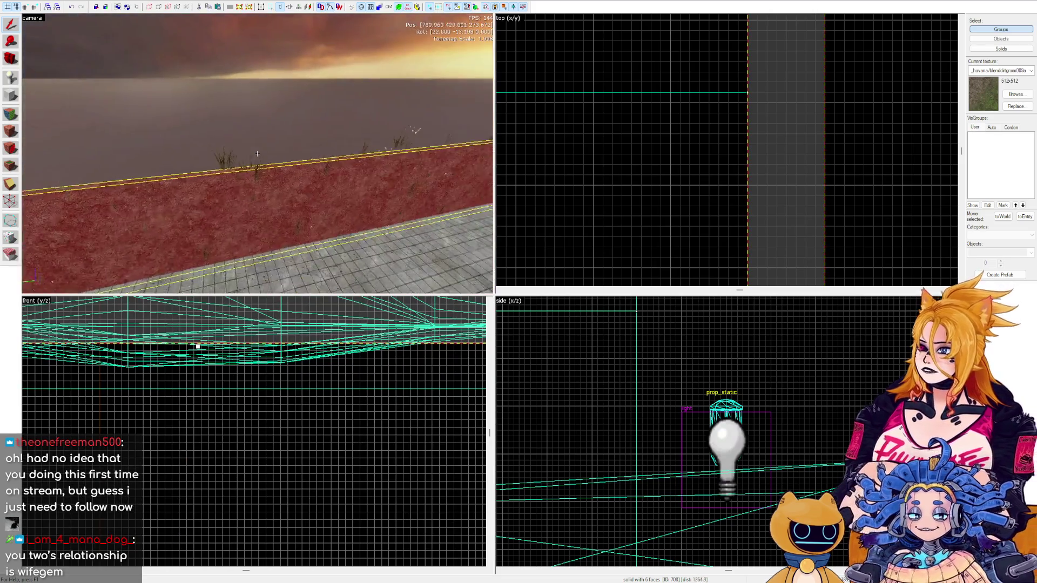
key("w")
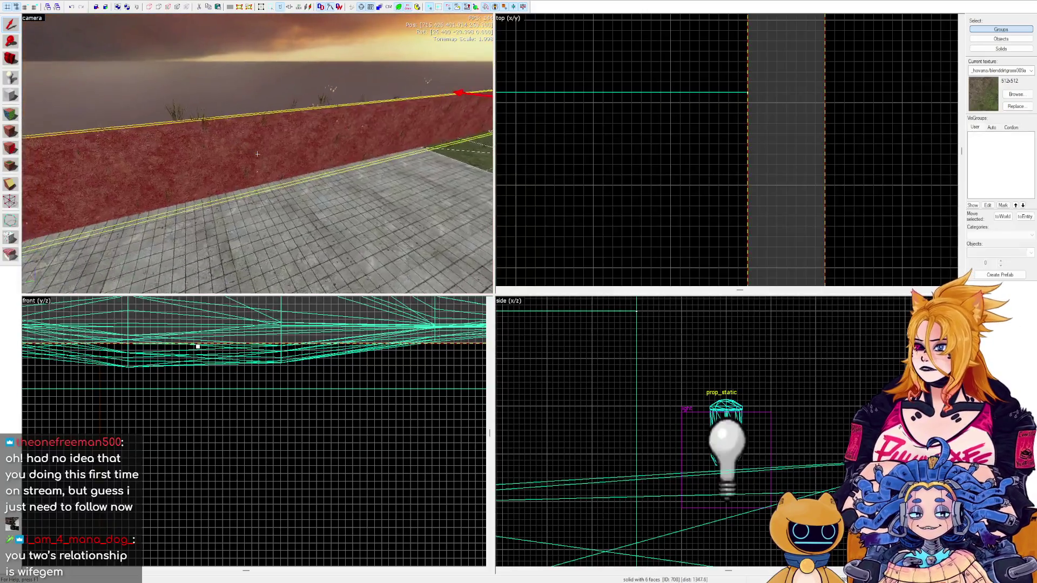
key("z")
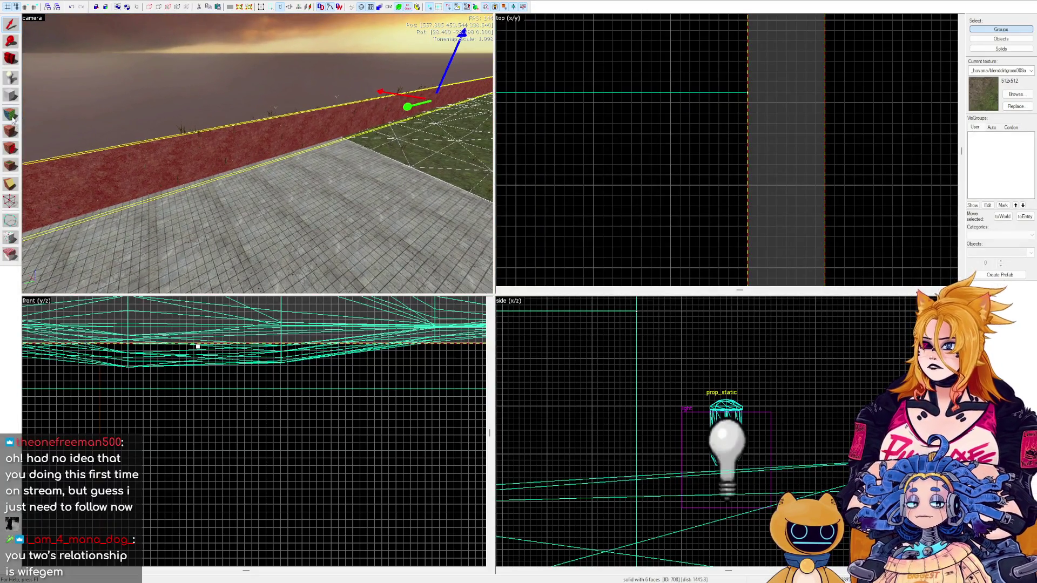
left_click(12, 116)
key("shift+b")
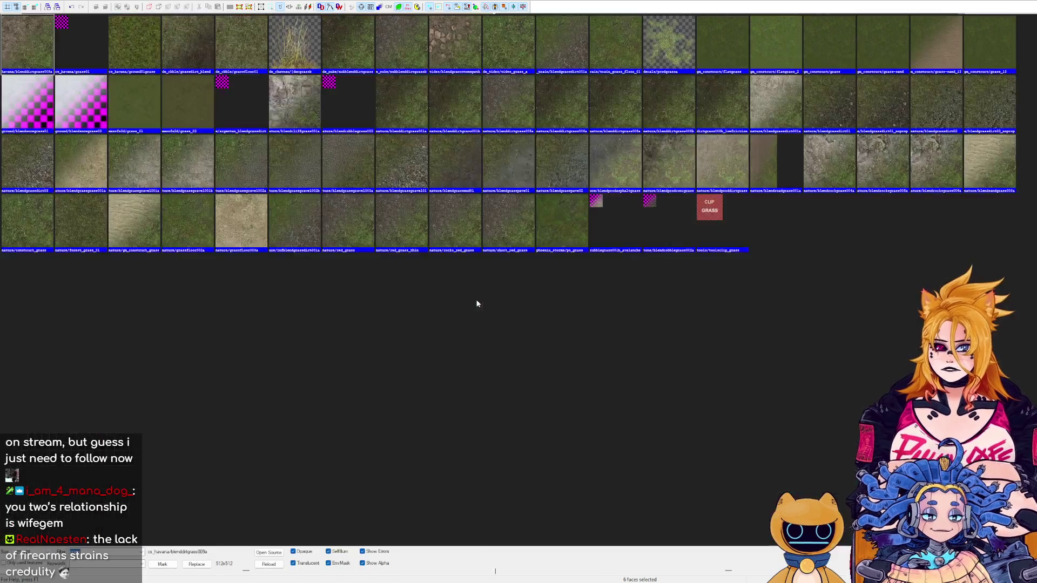
type("nodraw")
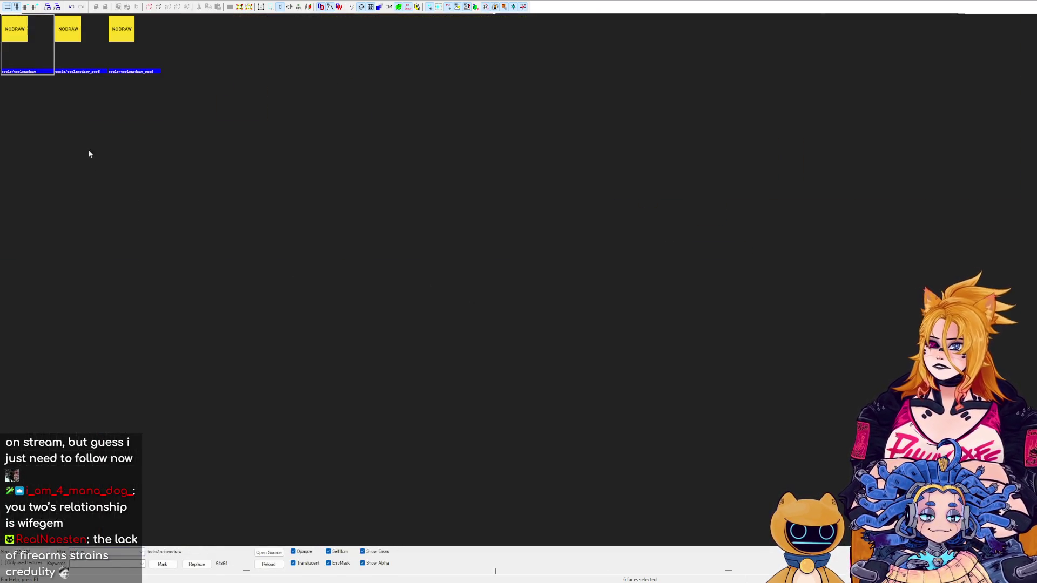
double_click(35, 49)
key("shift+t")
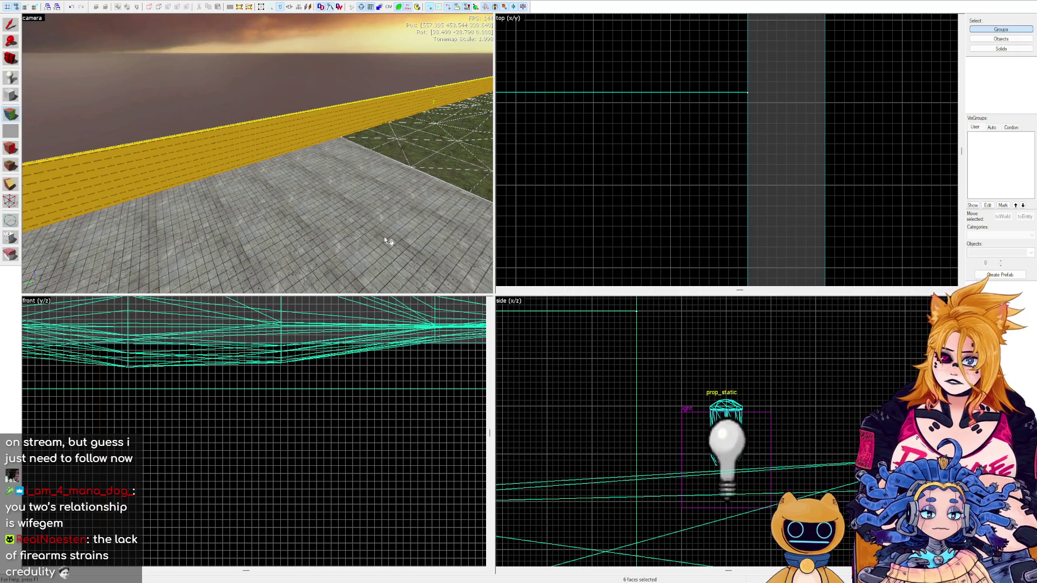
Show the wall face's texture properties, nodraw at 0.25 scale, and the full texture list.
scroll(233, 99, "up", 2)
left_click_drag(234, 98, 282, 204)
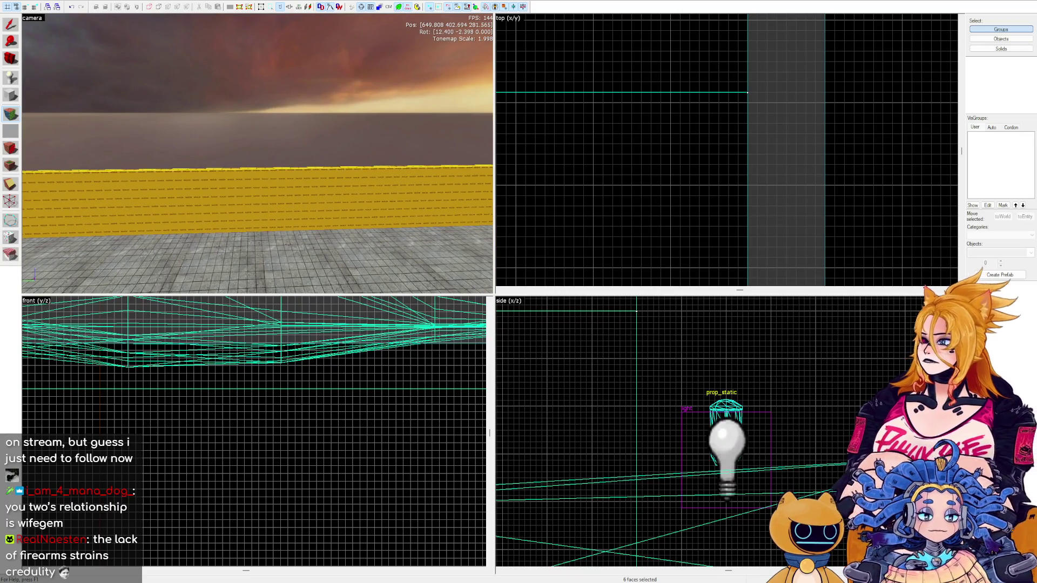
key("shift+a")
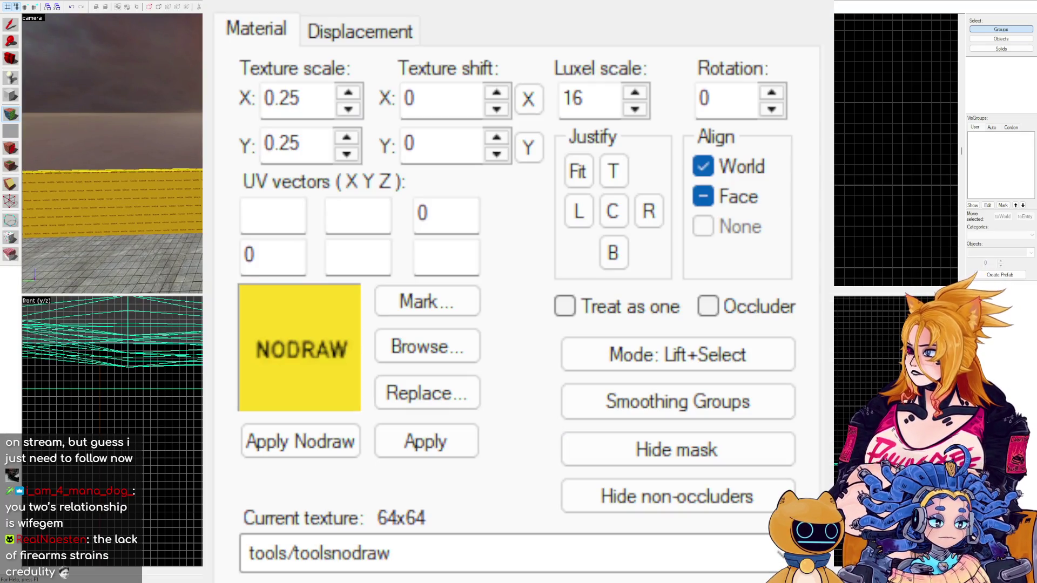
left_click(448, 346)
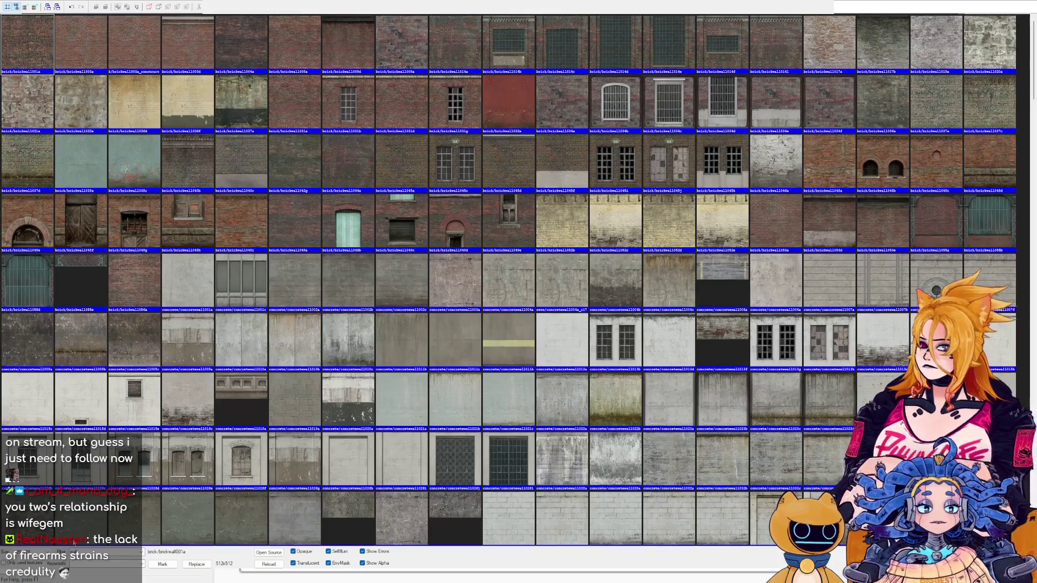
Filter textures for 'plaste' and apply plaster/plasterwall005c_c17 to the wall face.
left_click_drag(1034, 68, 1028, 208)
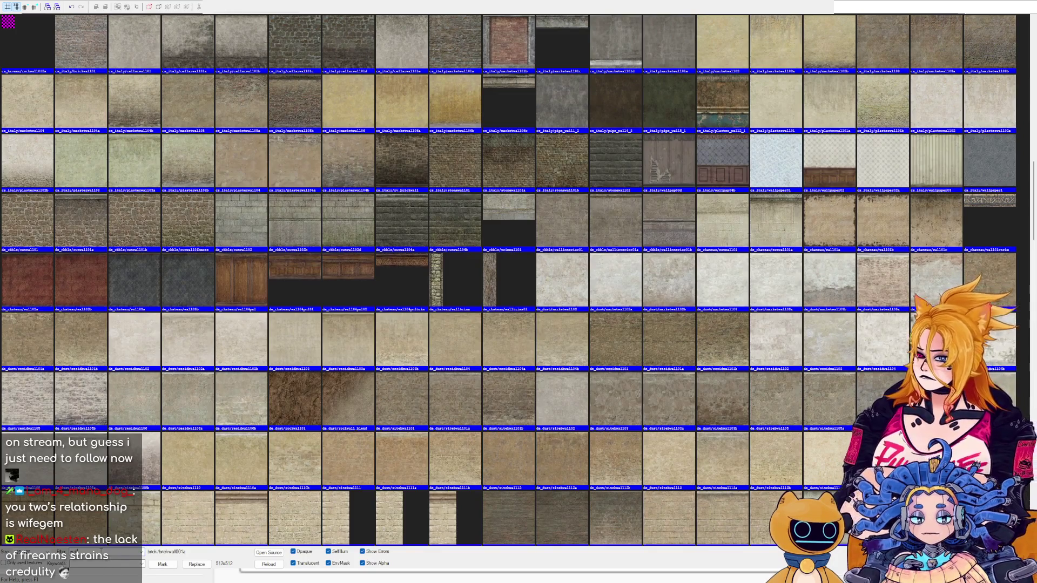
type("plaster")
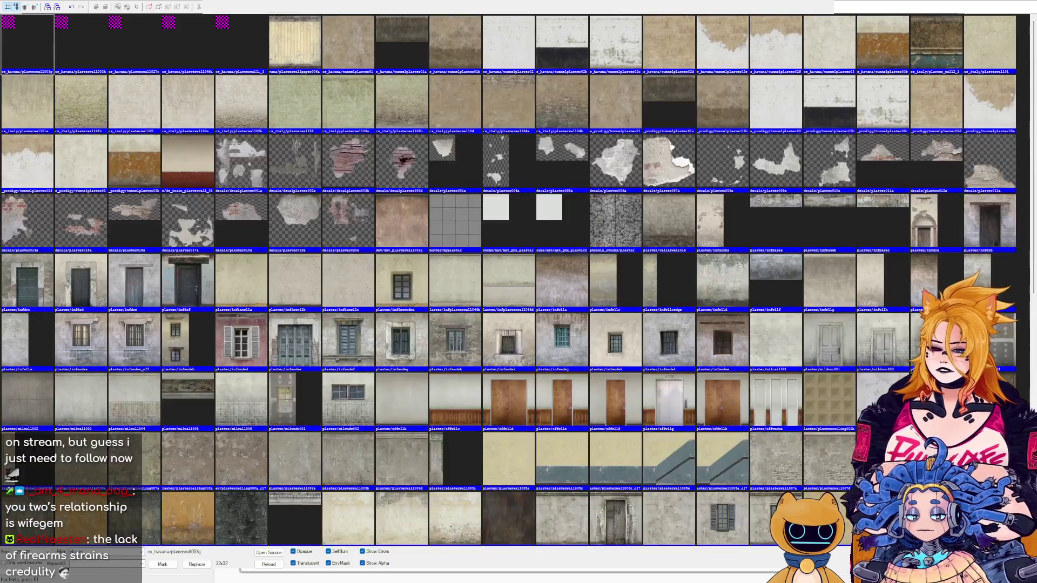
type("er")
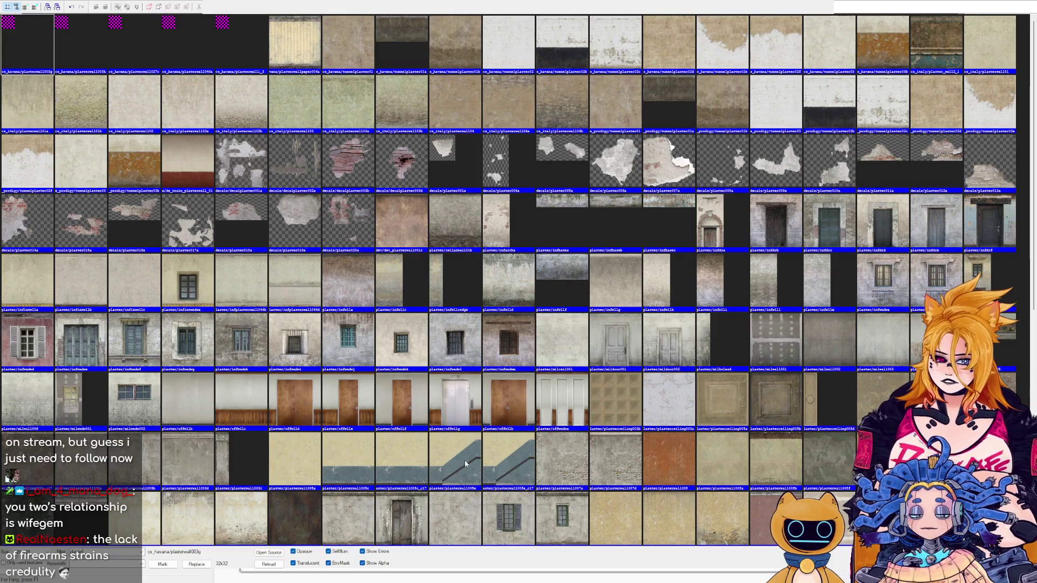
scroll(405, 443, "down", 5)
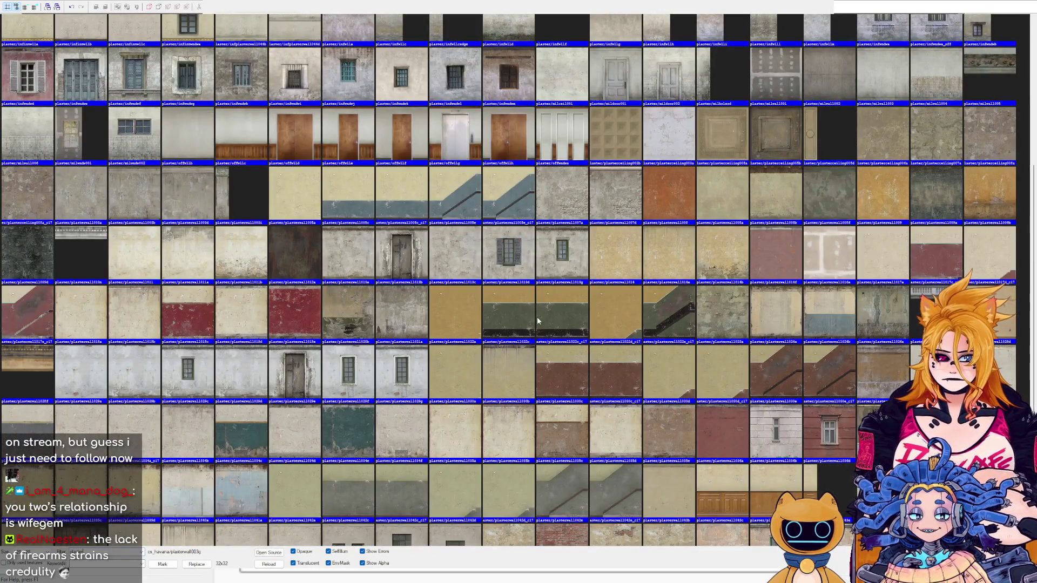
double_click(404, 214)
left_click(440, 451)
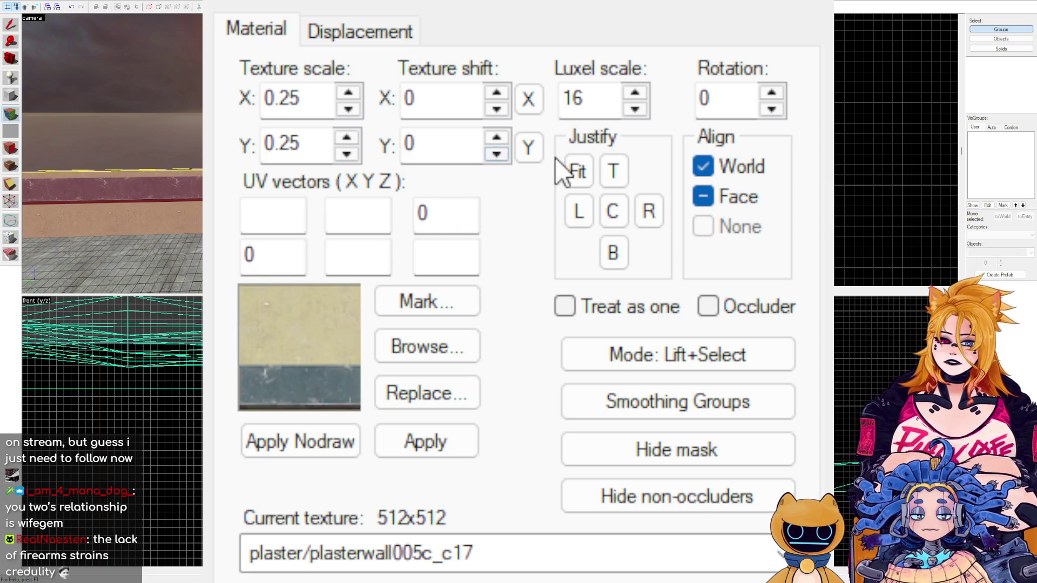
Try Justify Fit and left alignment on the plaster texture, then undo the fit.
left_click(577, 171)
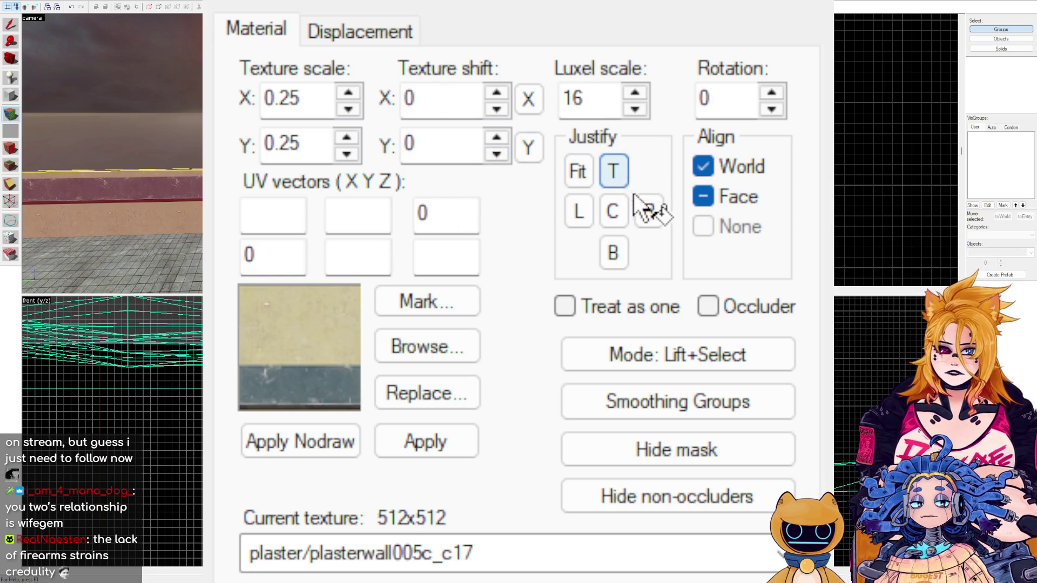
left_click_drag(499, 109, 499, 109)
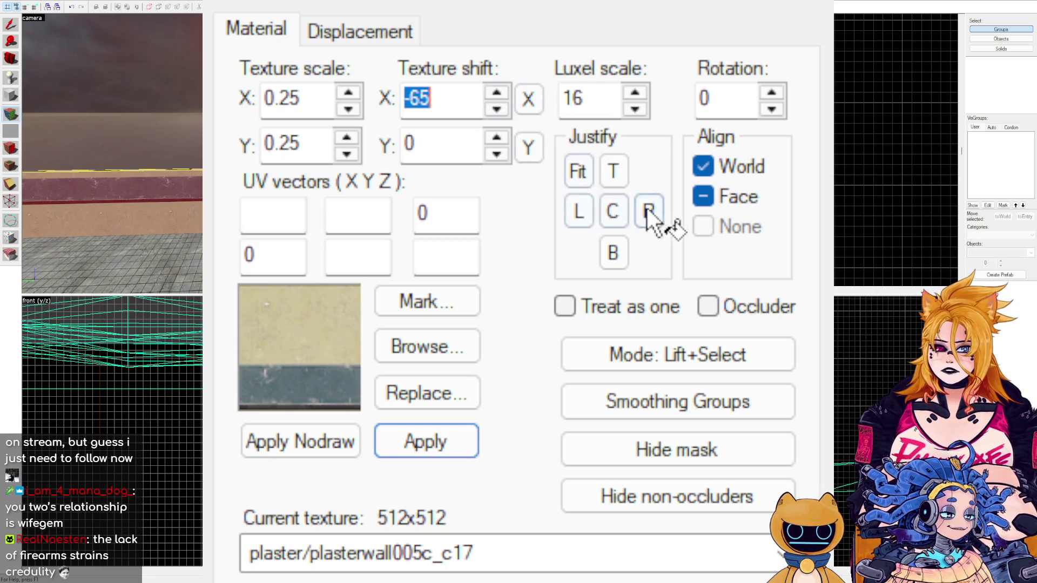
left_click(581, 174)
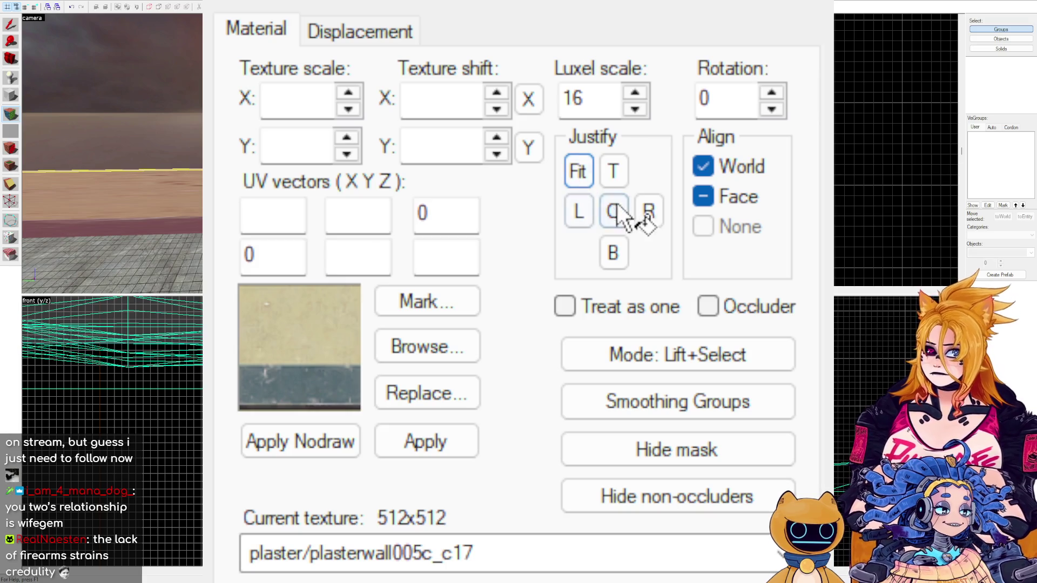
left_click(579, 211)
left_click(580, 174)
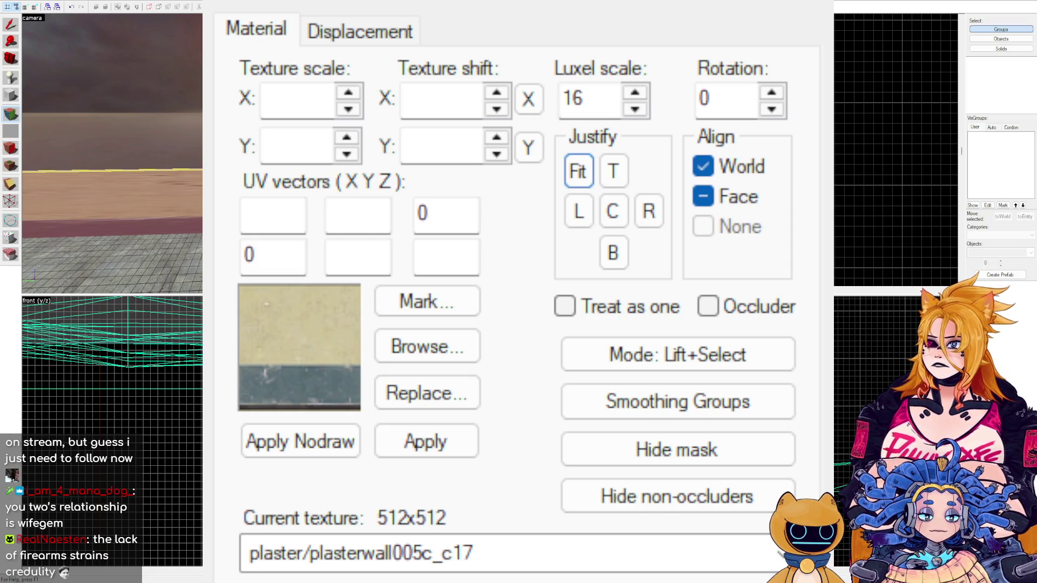
key("ctrl+z")
key("Down")
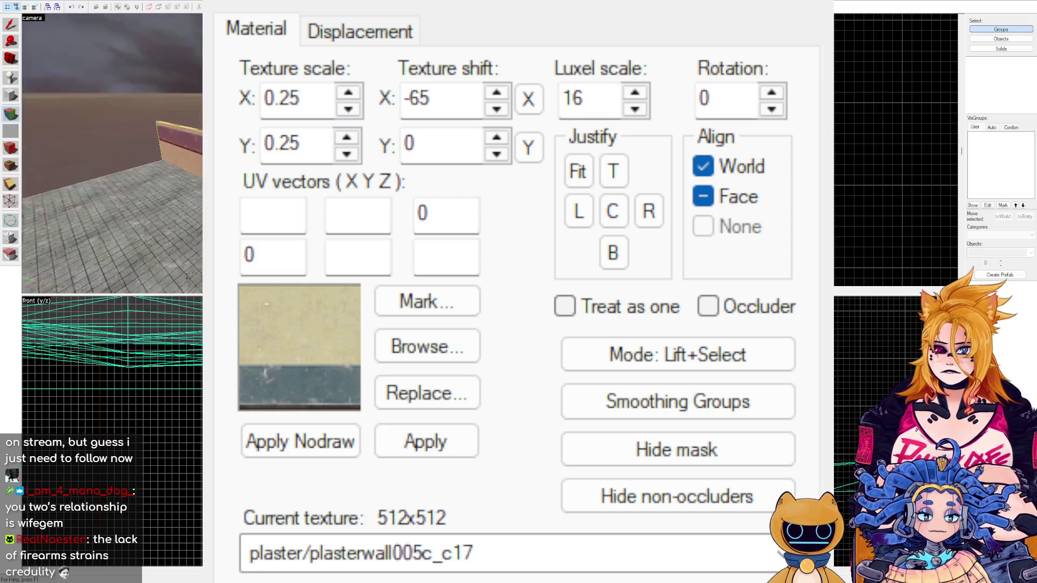
key("Up")
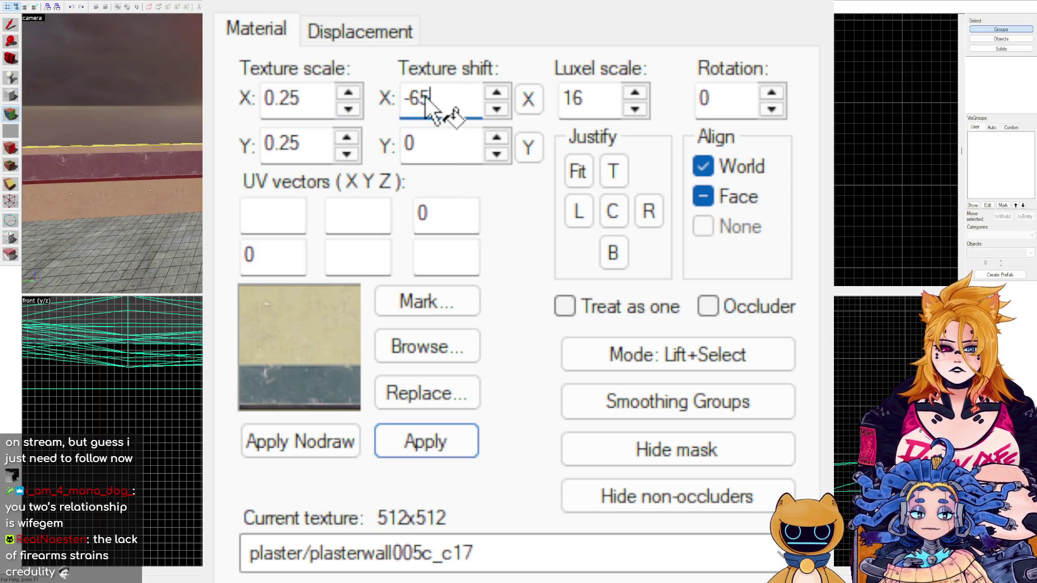
Make the horizontal and vertical texture shift values negative and nudge the vertical shift.
left_click_drag(428, 108, 396, 71)
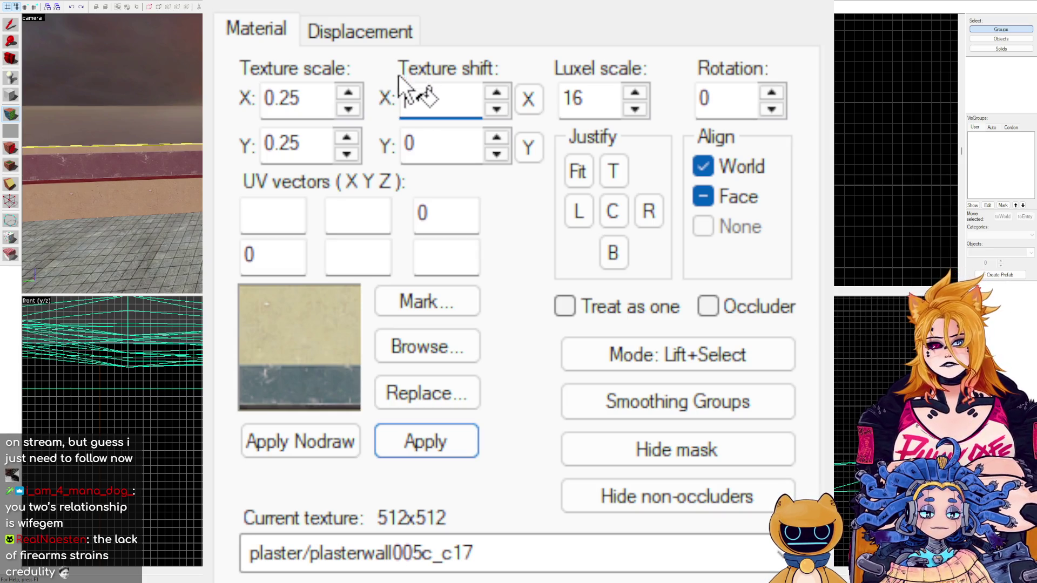
double_click(427, 141)
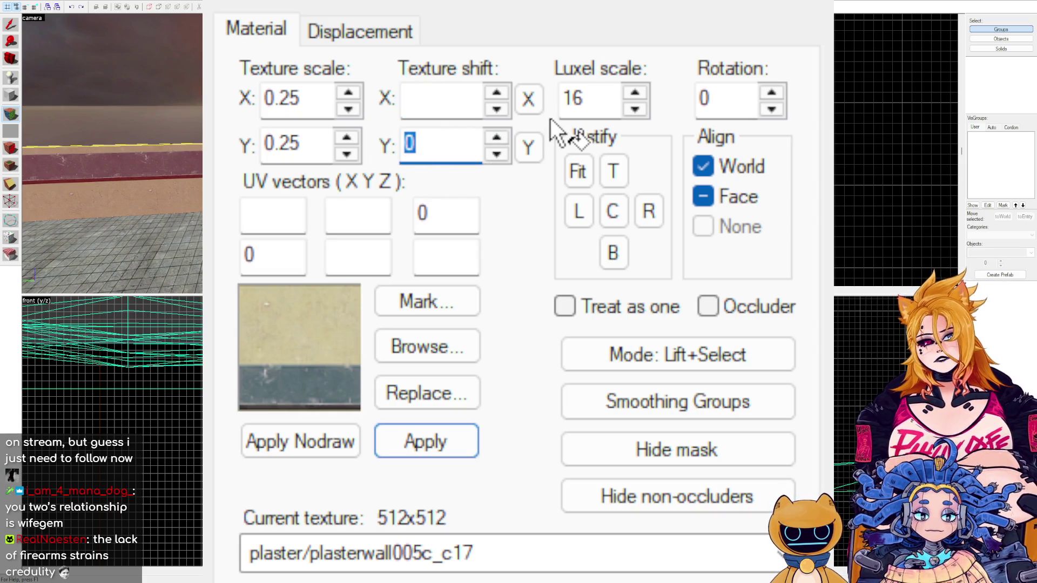
type("-1")
key("Return")
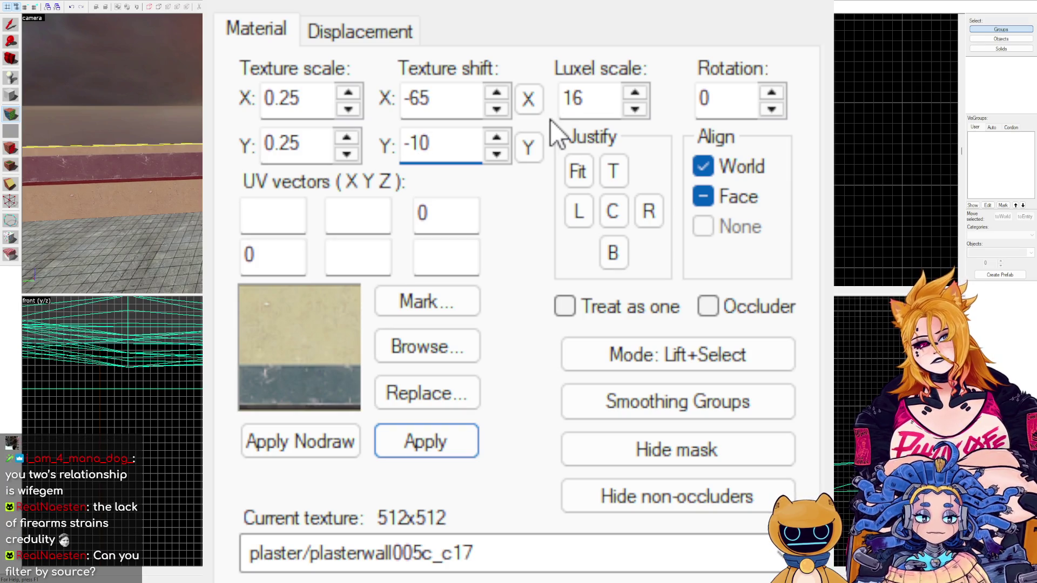
left_click(507, 151)
left_click_drag(508, 150, 508, 149)
left_click(510, 138)
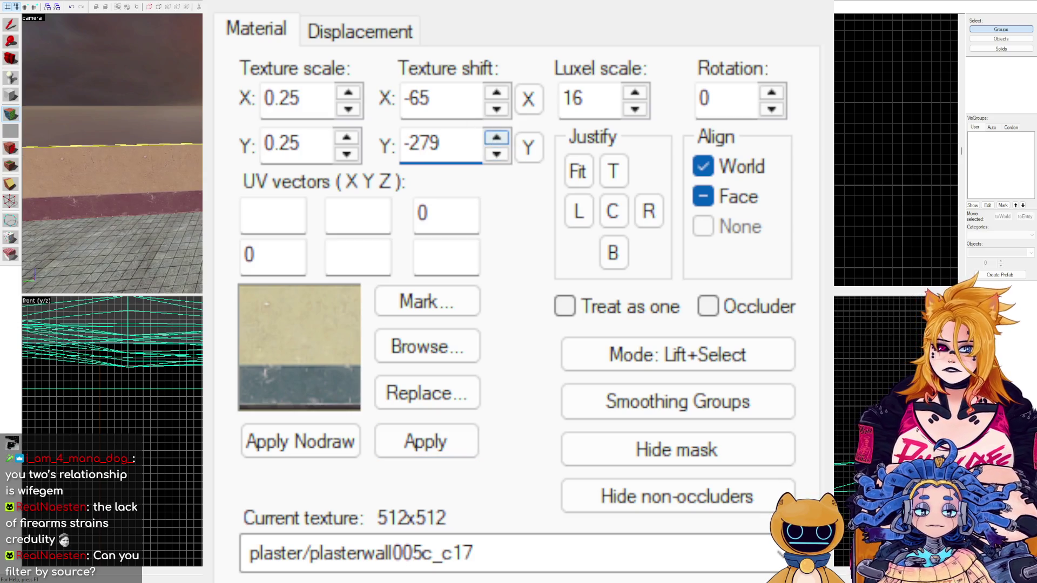
Fine-tune the vertical texture shift to -256 and apply the offset to the face.
key("w")
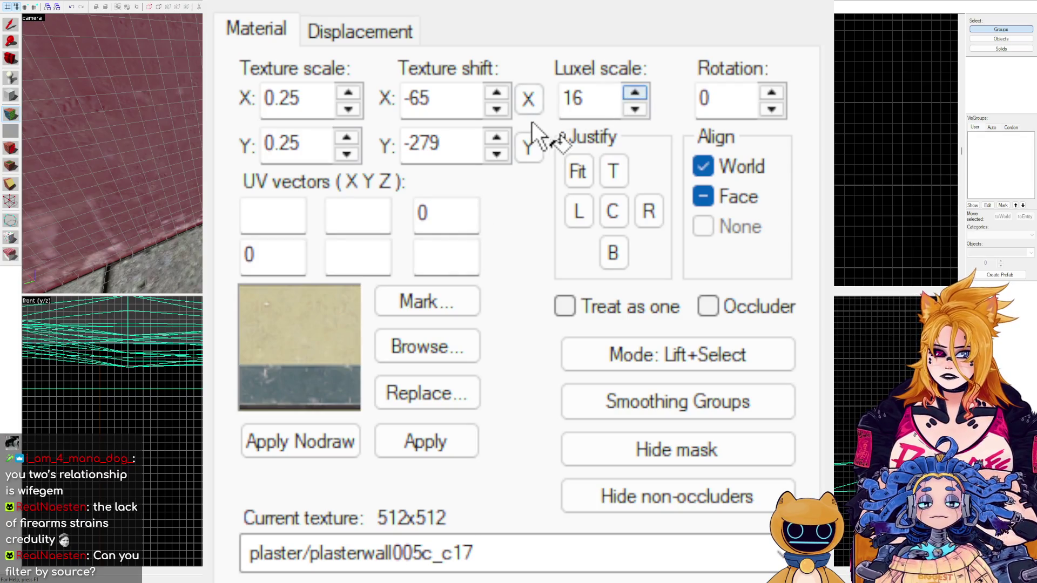
left_click(506, 138)
left_click(506, 137)
left_click(507, 138)
left_click(506, 138)
left_click(507, 138)
left_click(507, 137)
left_click(507, 137)
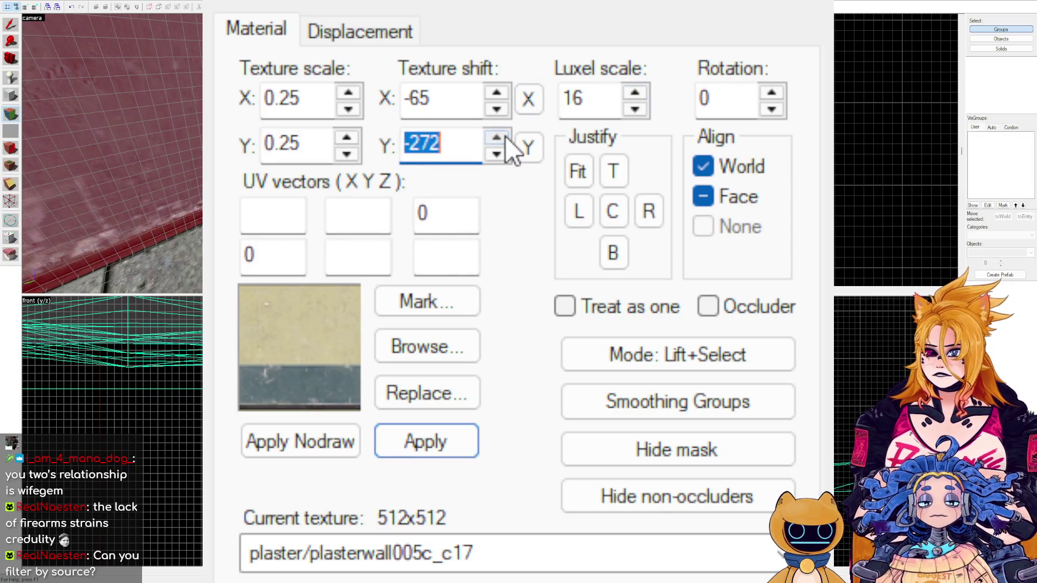
left_click(507, 137)
left_click(507, 138)
left_click(507, 137)
left_click(507, 138)
left_click(507, 138)
left_click(507, 138)
left_click(507, 138)
left_click(507, 138)
key("Page_Up")
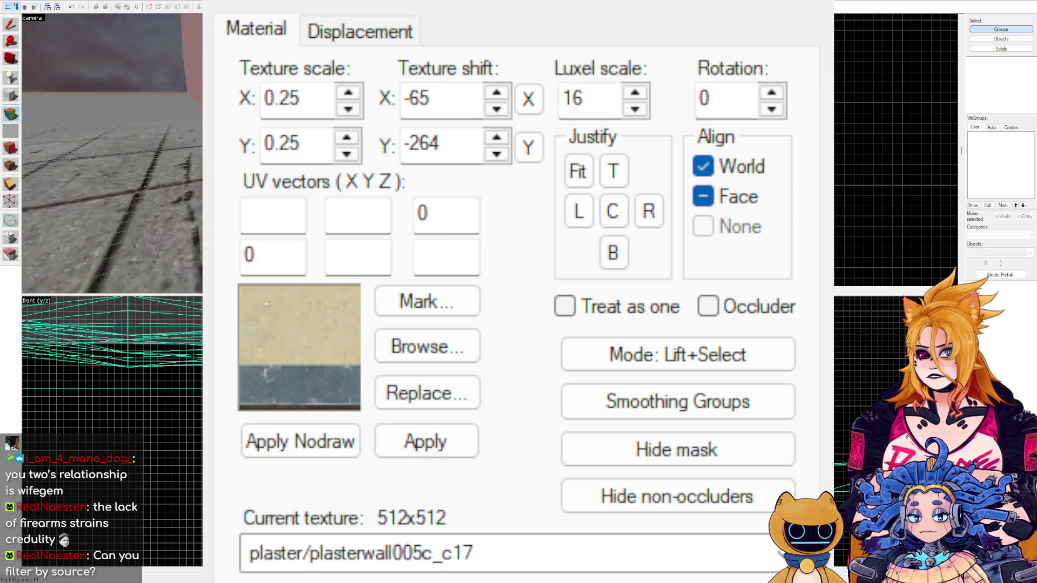
left_click(502, 133)
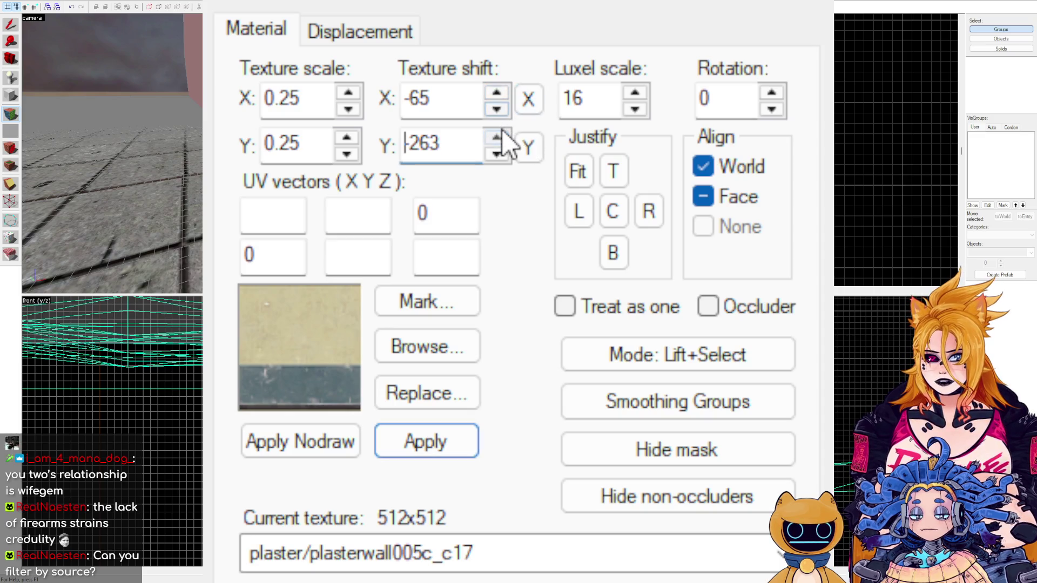
left_click(500, 136)
left_click(500, 136)
left_click(500, 136)
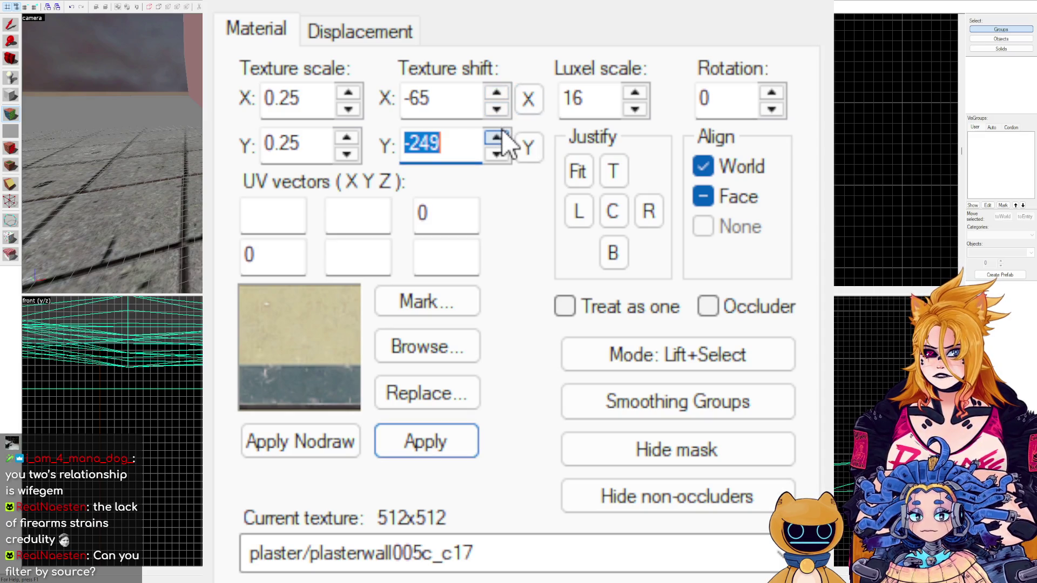
left_click(500, 155)
left_click(500, 155)
left_click(501, 156)
left_click(502, 155)
left_click(501, 155)
left_click(501, 156)
left_click(502, 155)
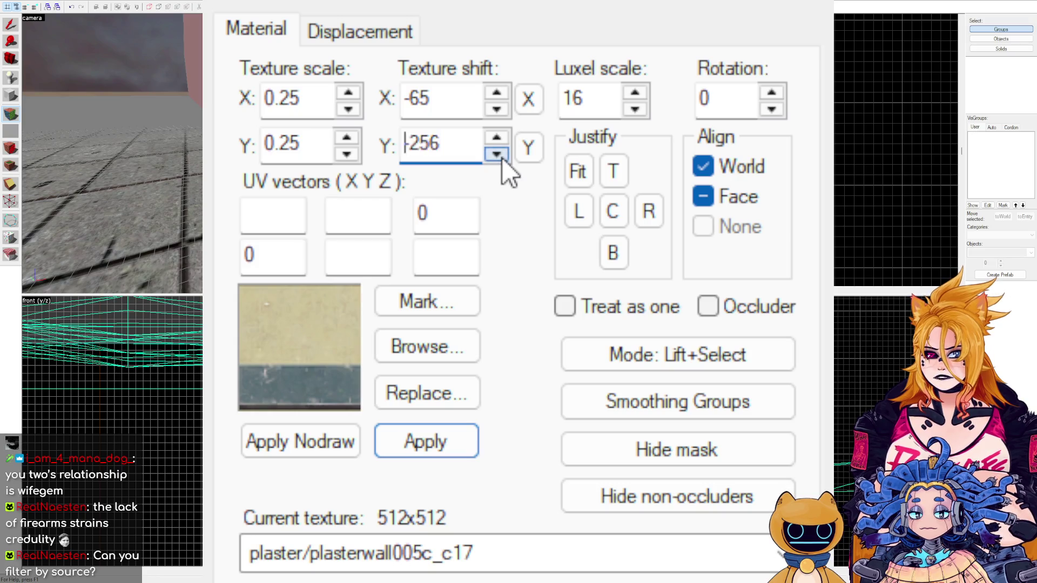
key("z")
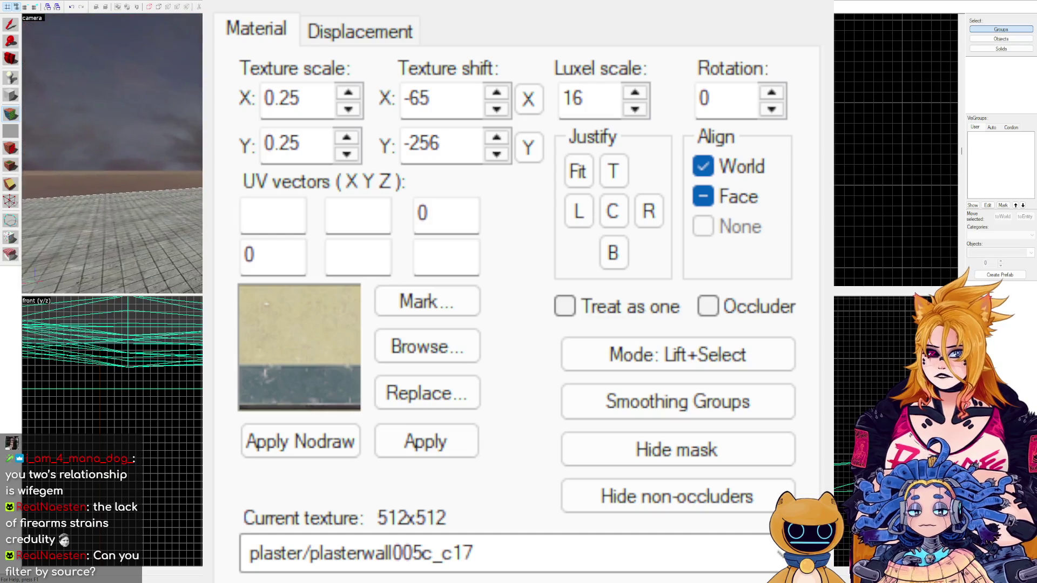
left_click(432, 442)
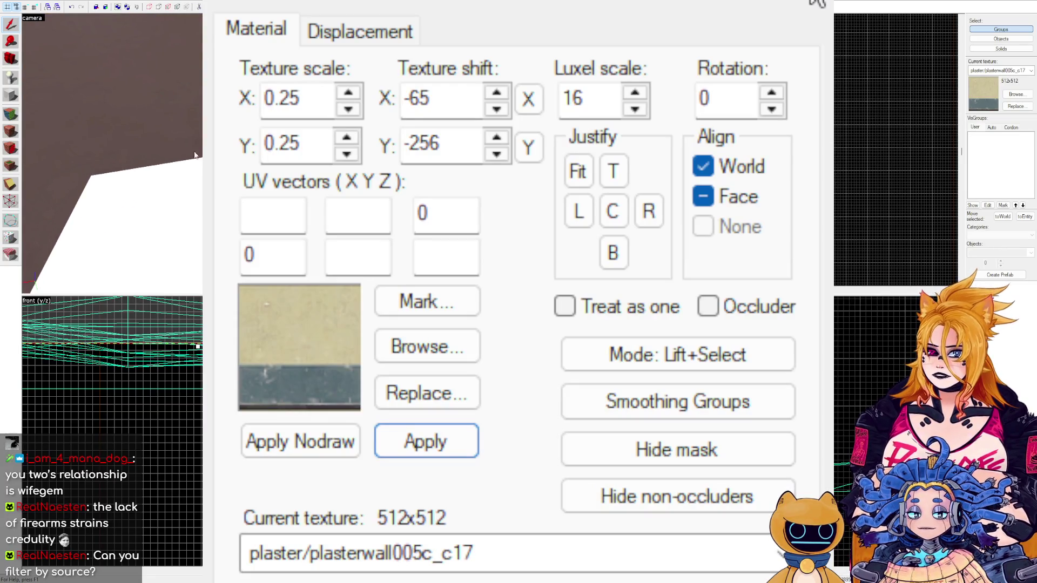
Select two wall faces and the grassy terrain face, flying around the building to inspect them.
left_click(16, 126)
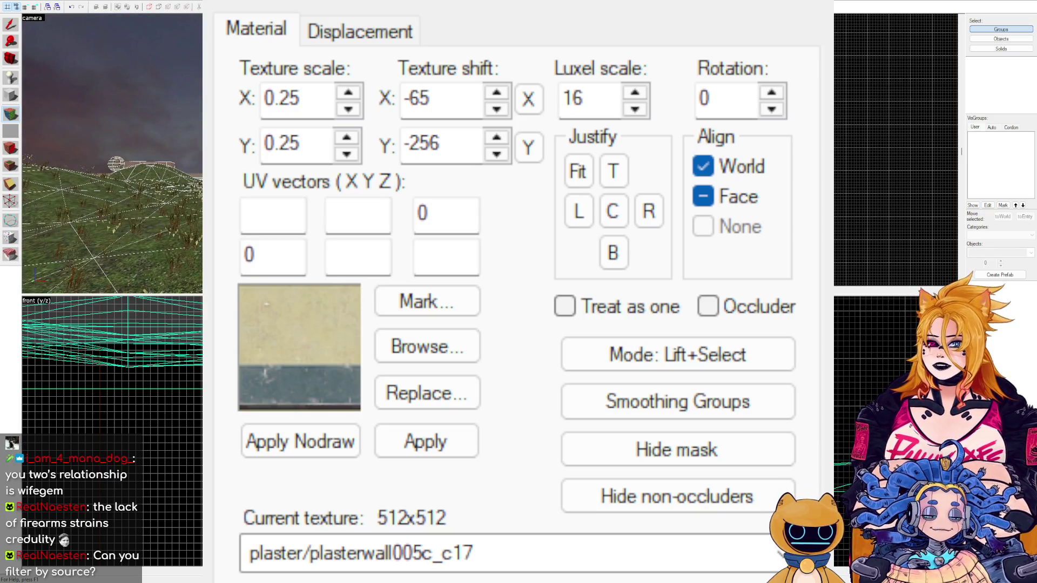
left_click(111, 162)
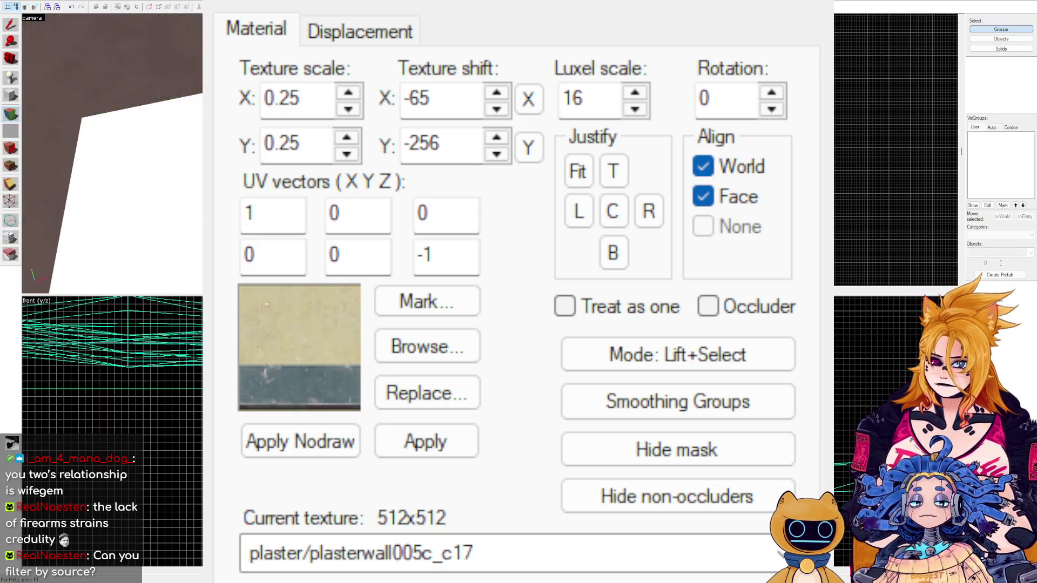
left_click(111, 154, "ctrl")
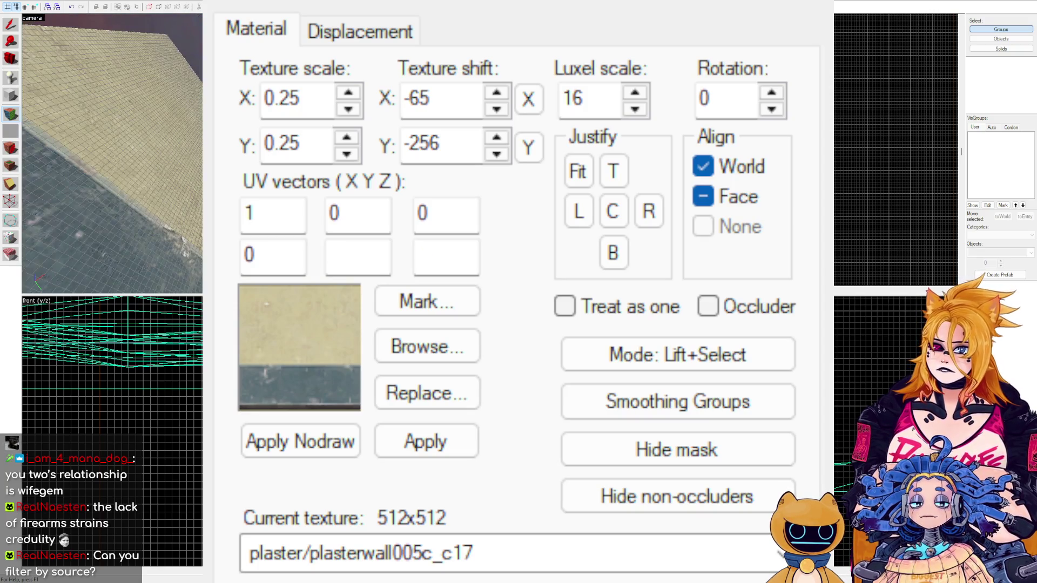
left_click(112, 154, "ctrl")
key("s")
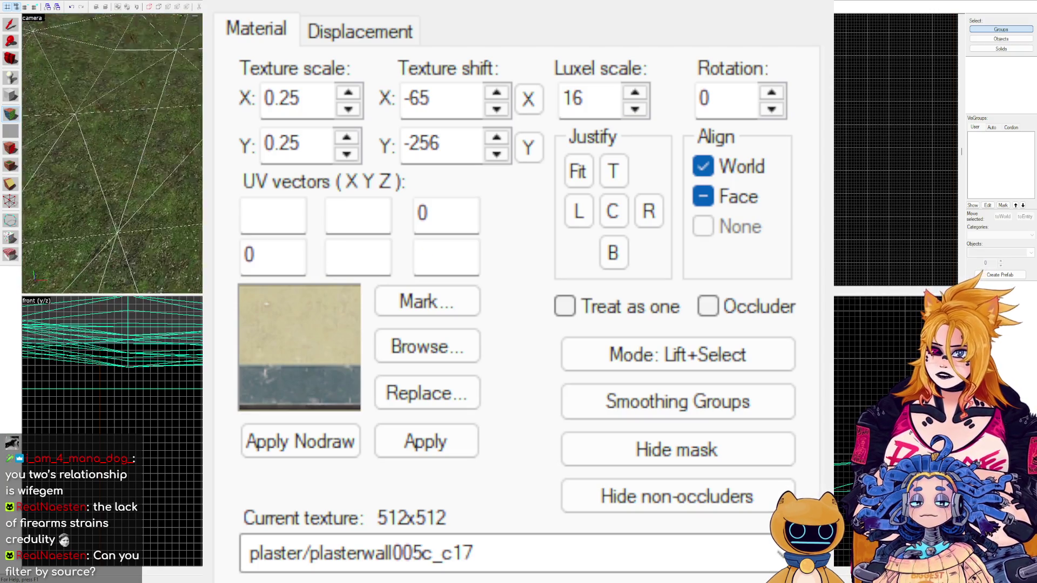
key("w")
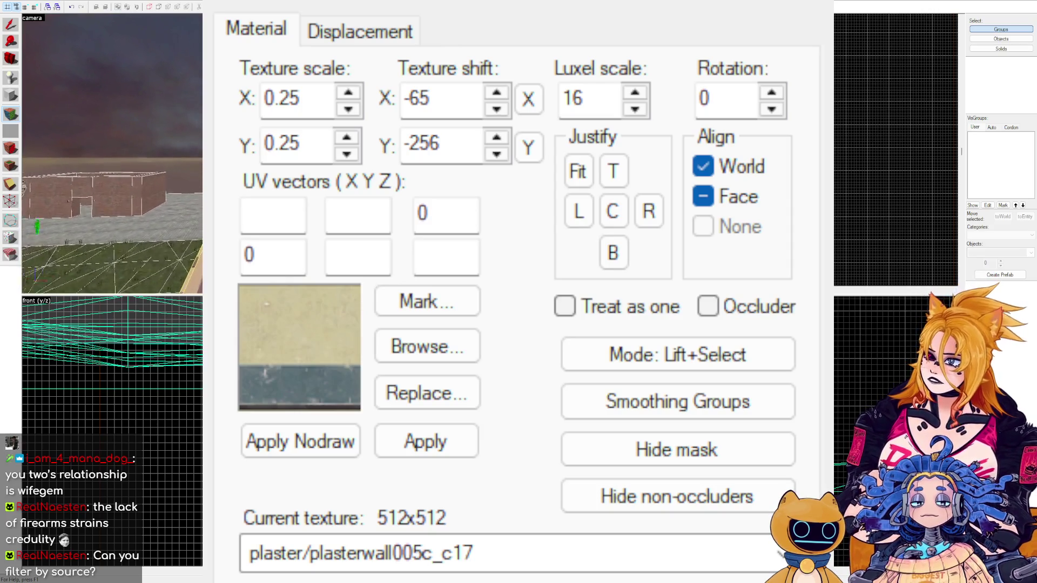
key("w")
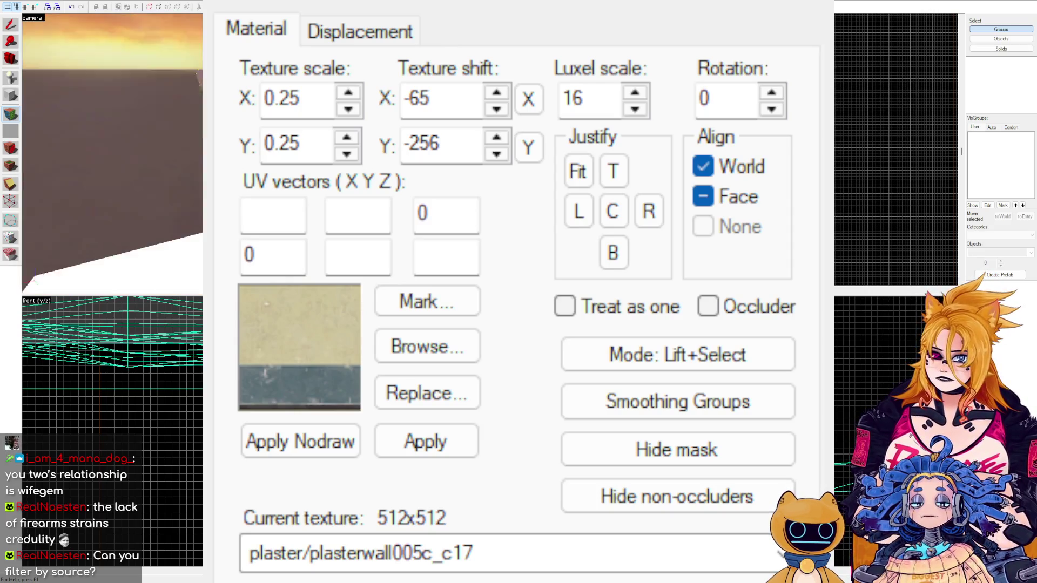
key("s")
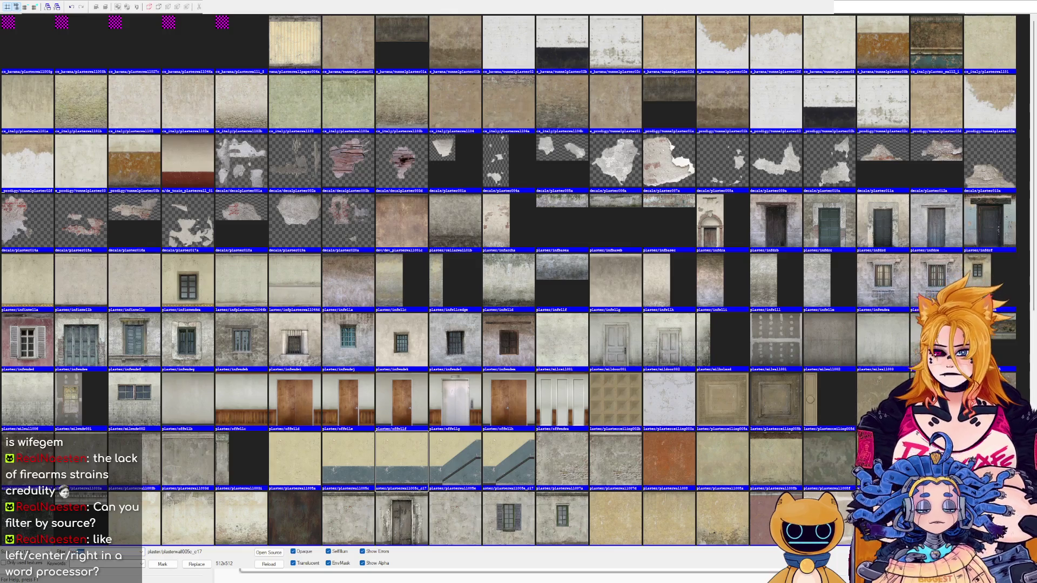
Filter for nodraw and apply tools/toolsnodraw to the chosen face.
type("nodraw")
double_click(16, 45)
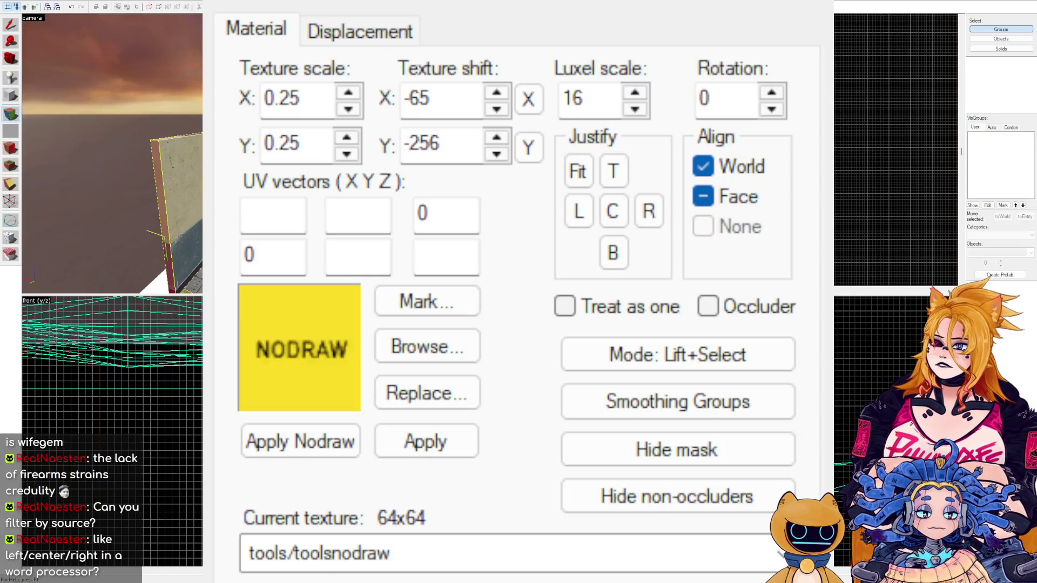
left_click(462, 446)
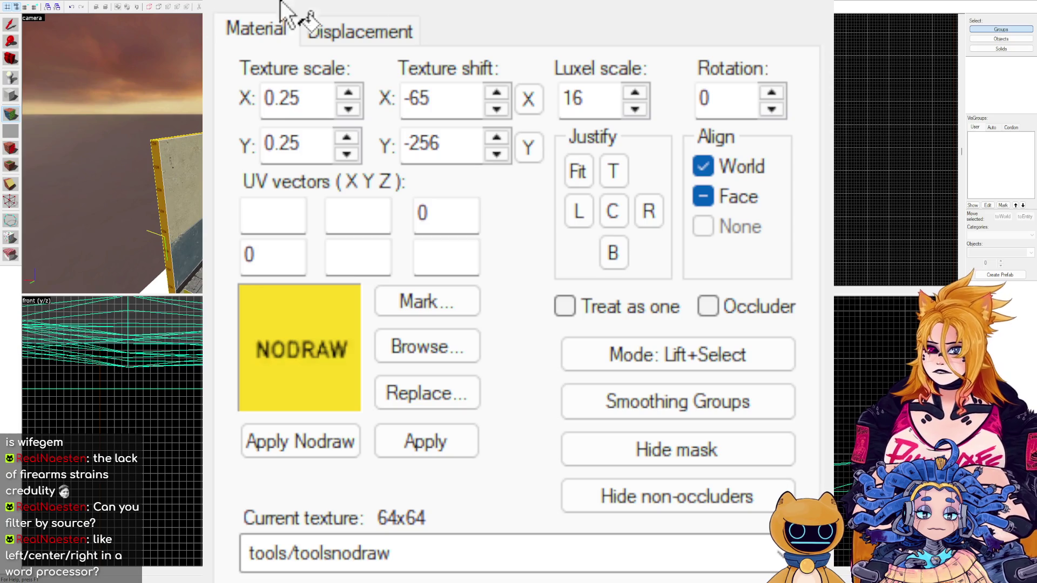
With the Selection tool, delete a brush and then undo the deletion.
left_click(814, 7)
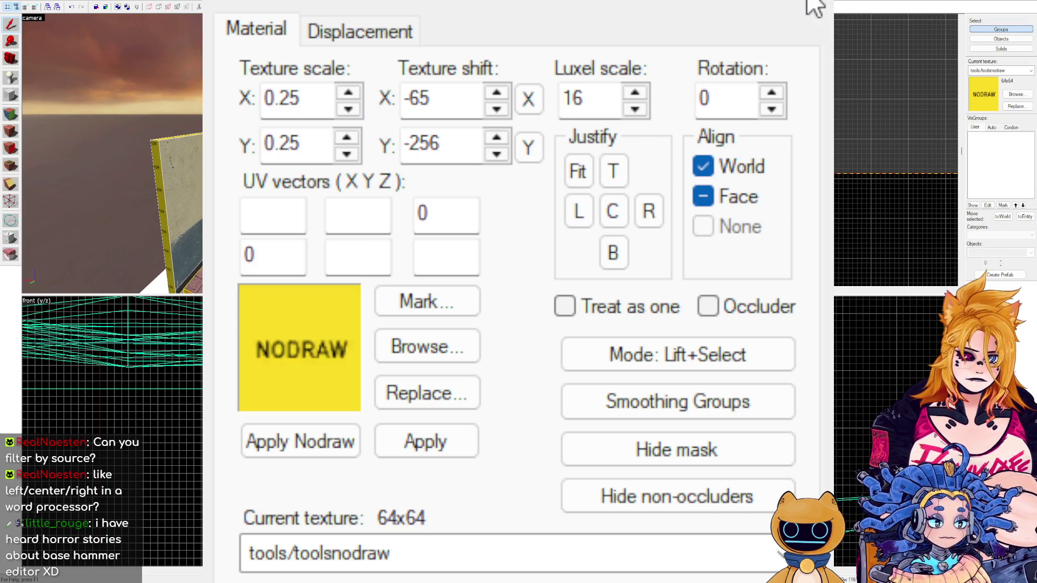
key("Delete")
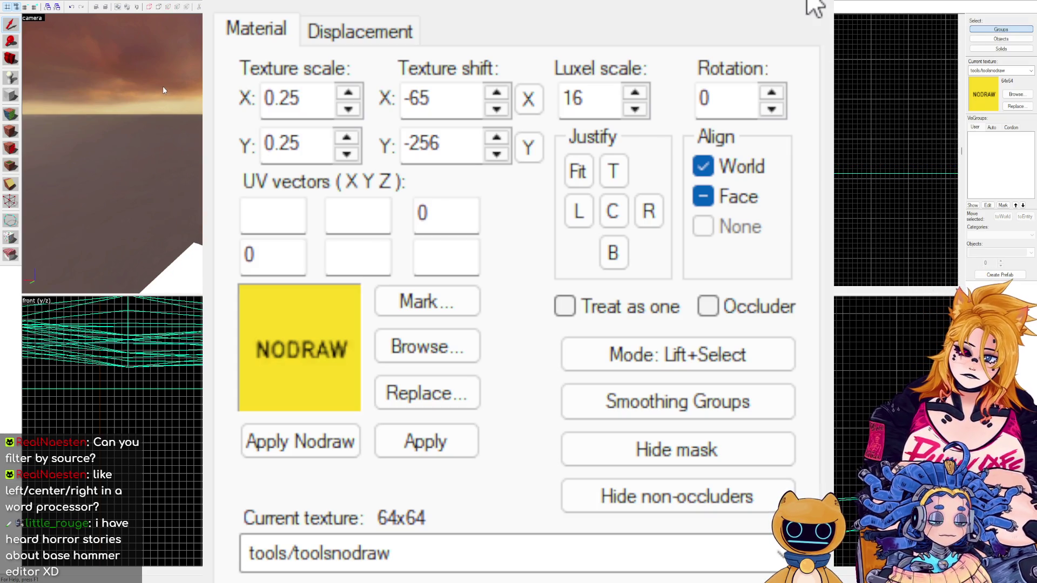
left_click_drag(163, 85, 157, 124)
key("w")
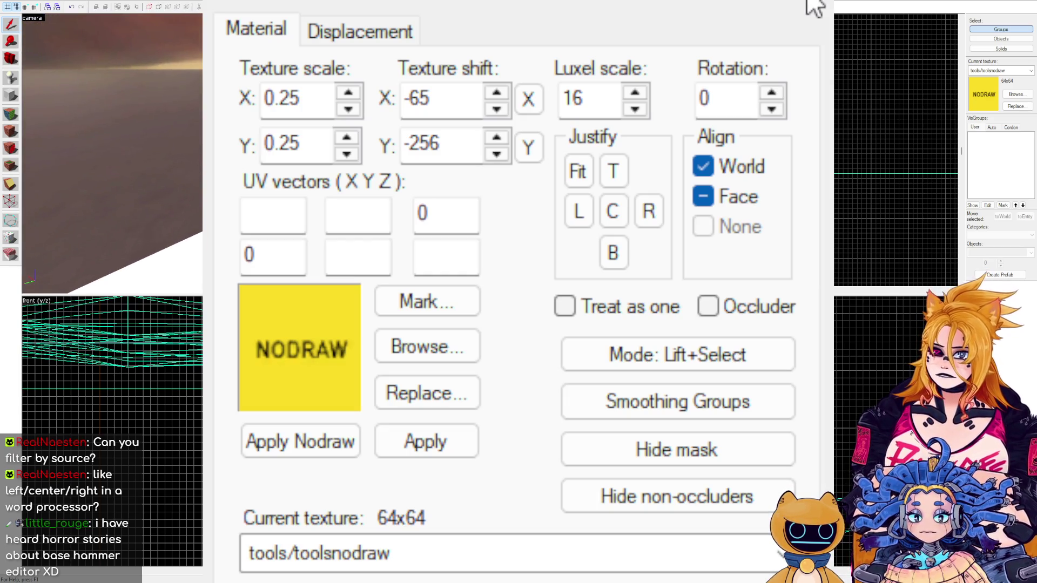
key("ctrl+z")
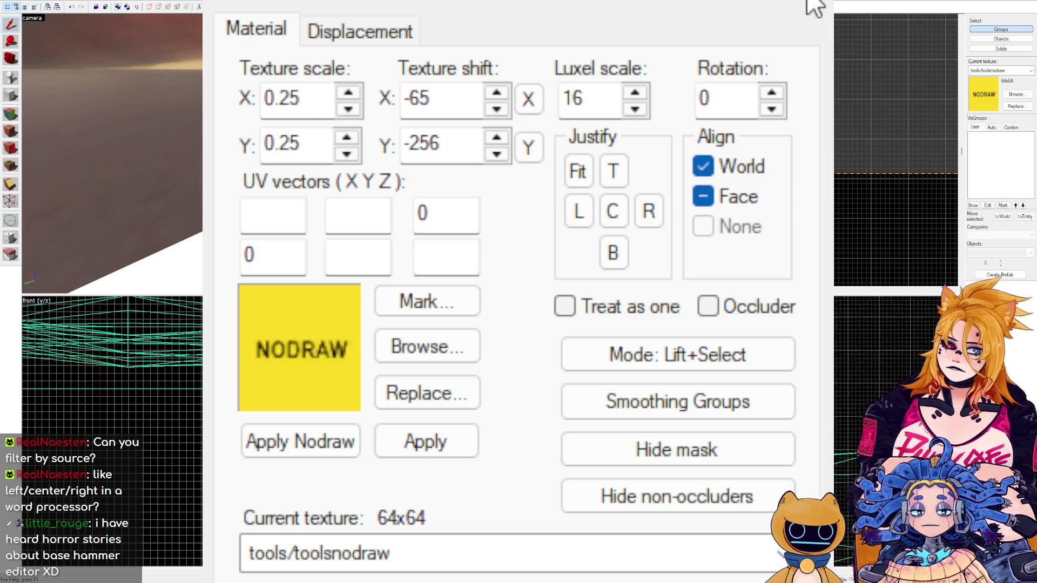
key("s")
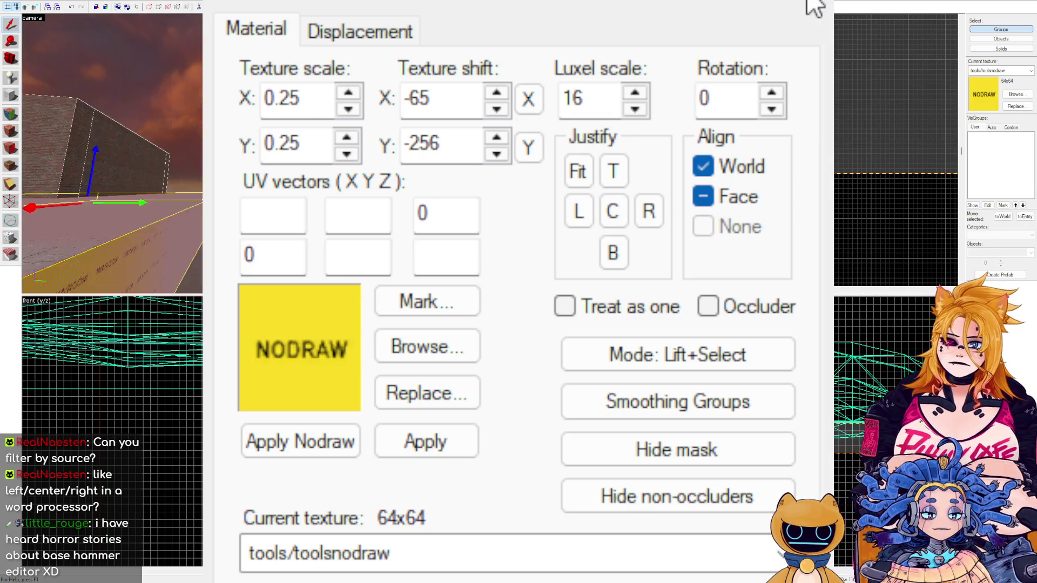
key("s")
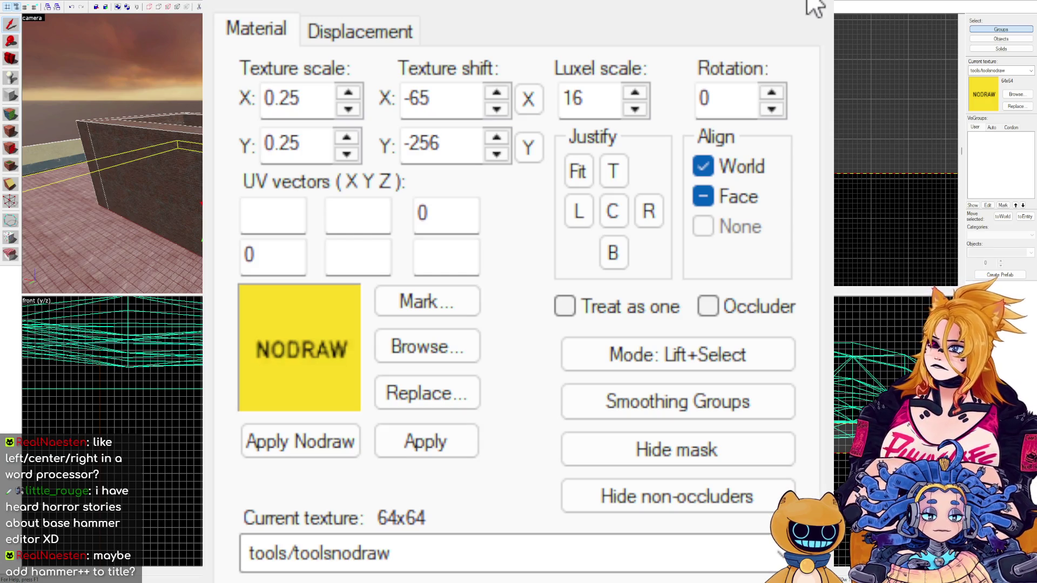
Extend the selected brush upward in the front view.
key("Left")
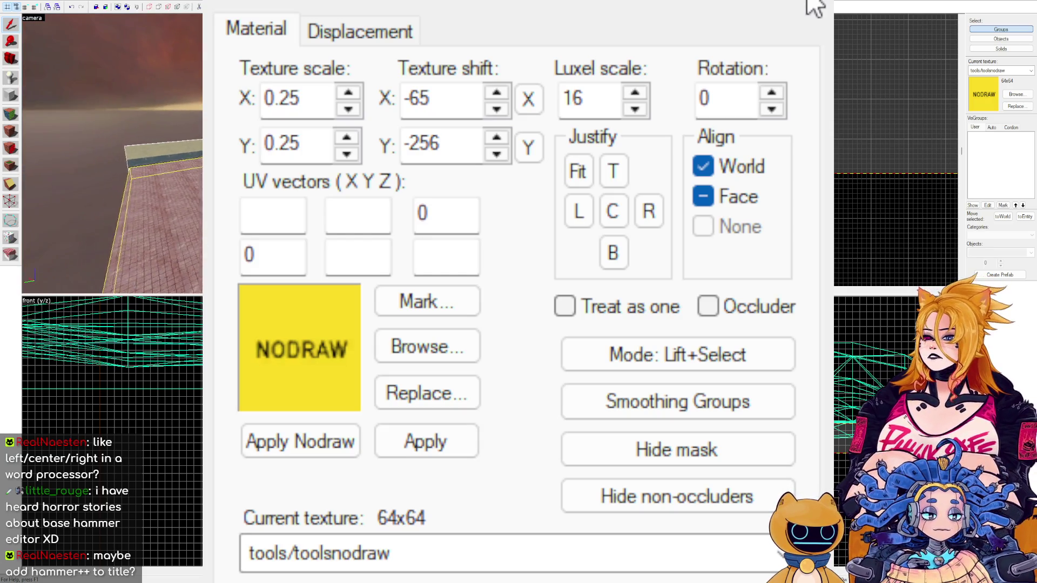
key("Left")
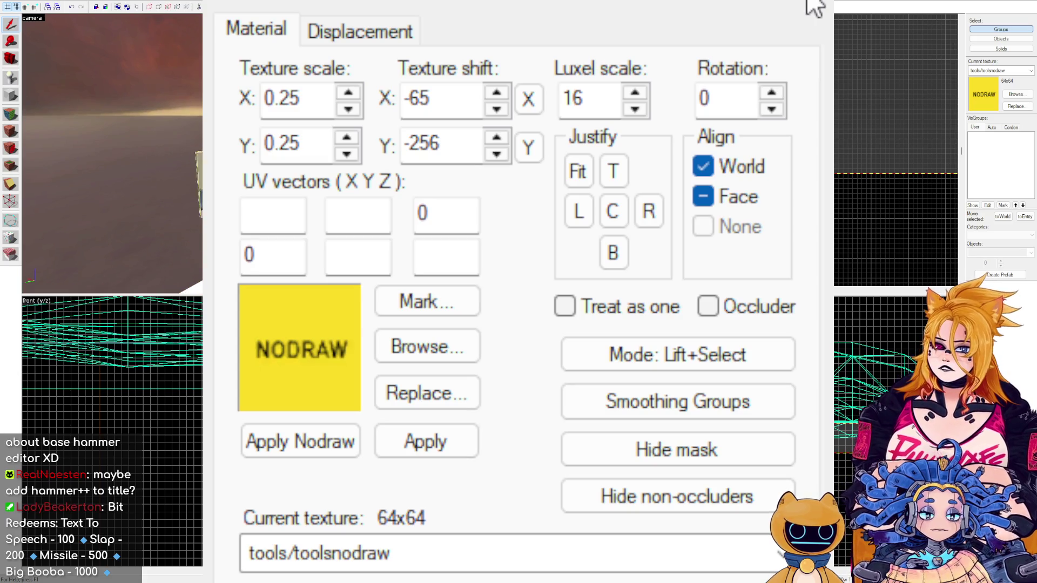
key("Down")
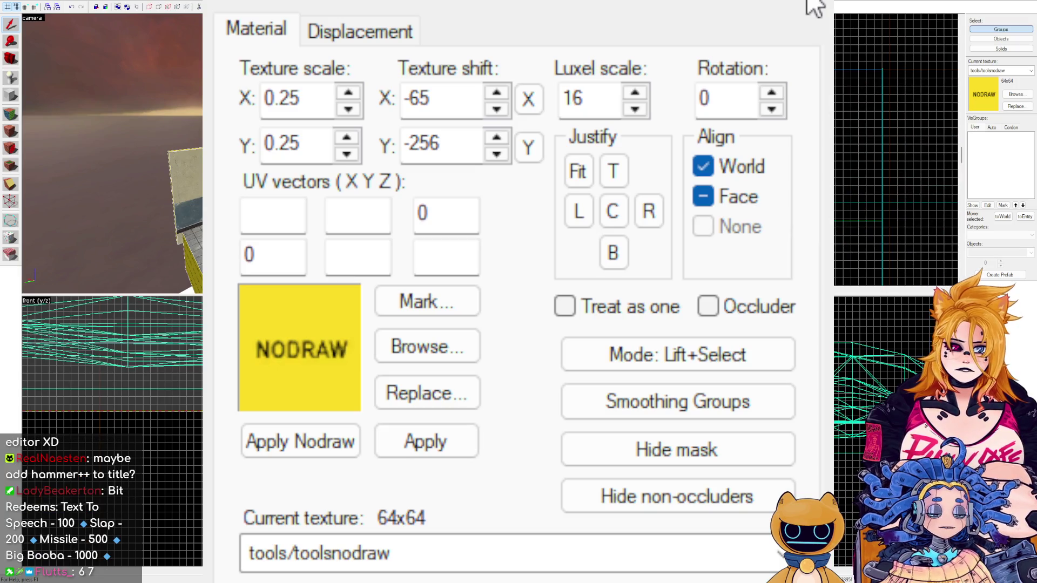
key("Left")
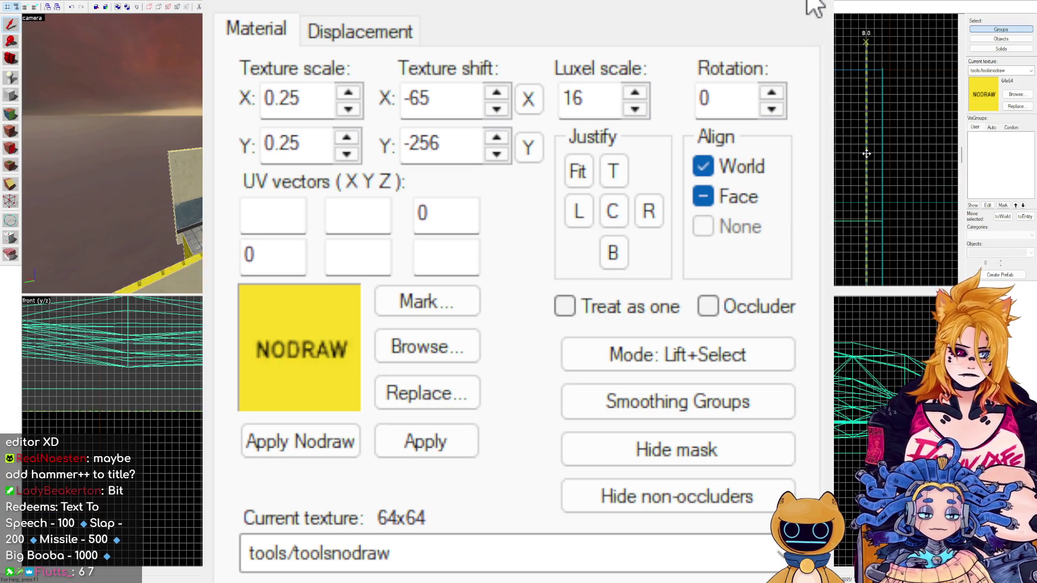
key("Down")
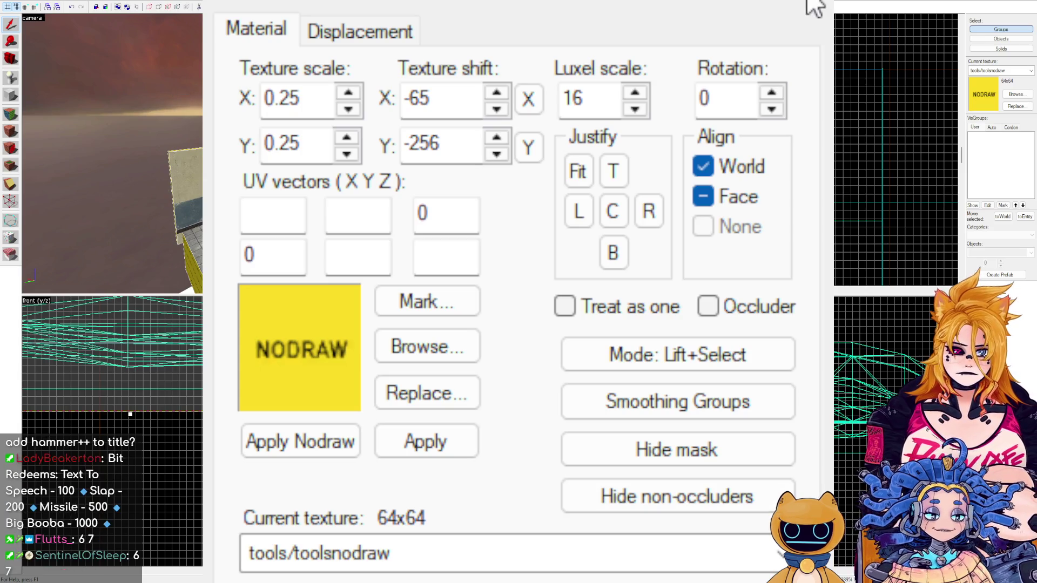
key("Down")
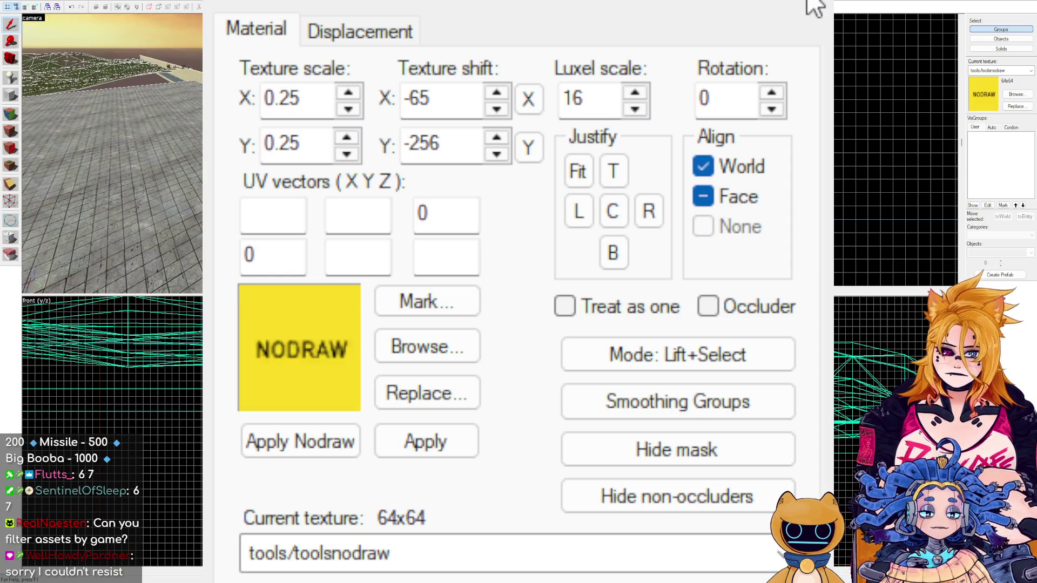
scroll(160, 341, "down", 5)
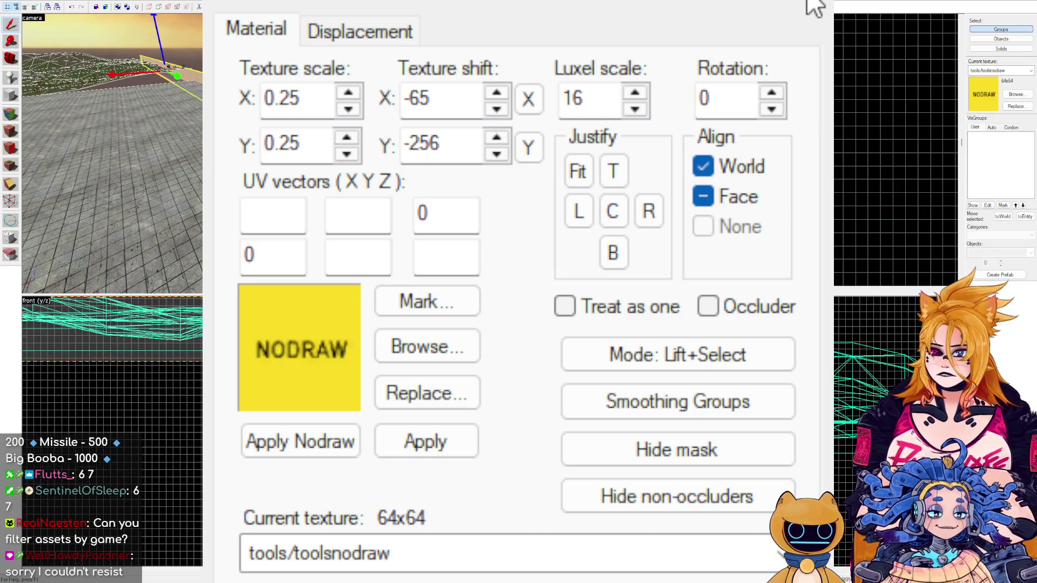
scroll(157, 349, "up", 5)
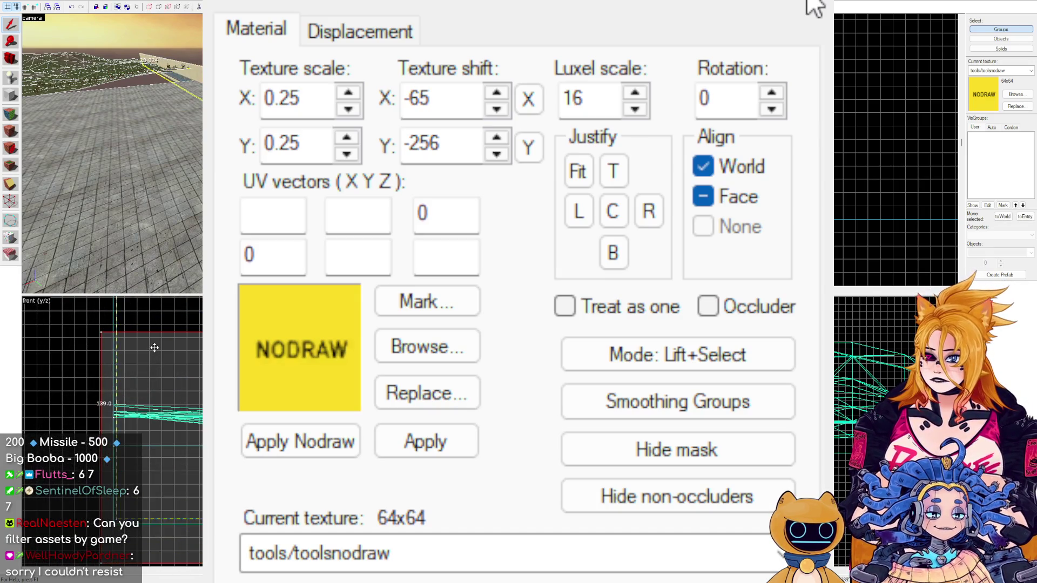
scroll(154, 355, "up", 5)
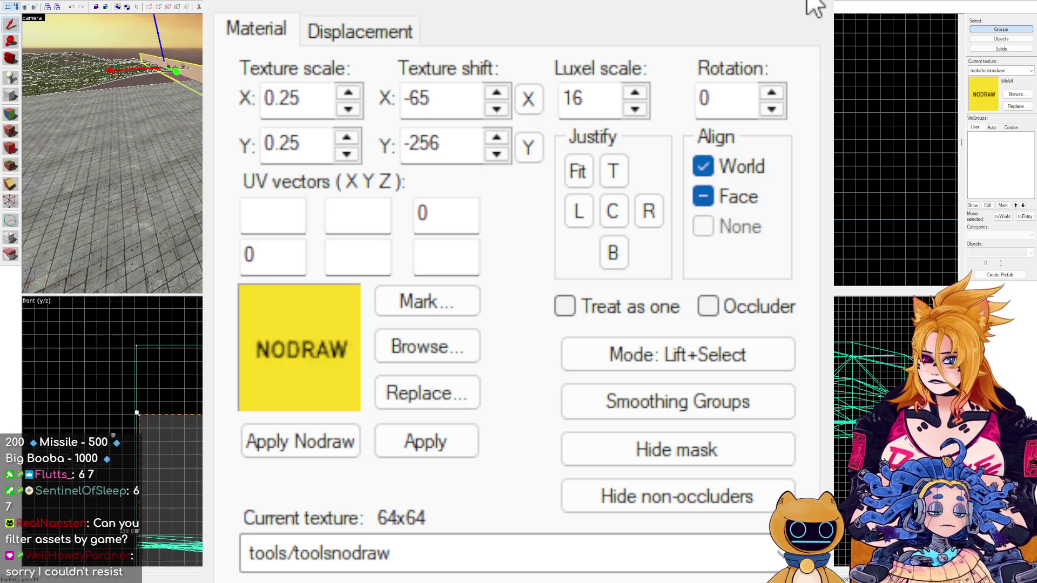
left_click_drag(195, 445, 195, 303)
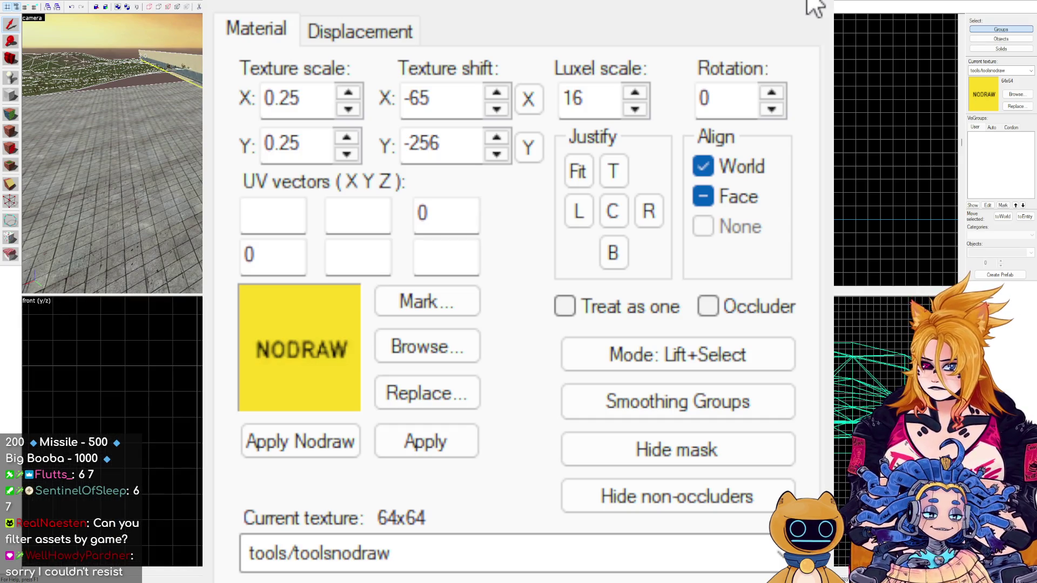
Sample the grass terrain's cs_havana/blenddirtgrass009a material with the texture tool.
key("Up")
key("Up")
key("Up")
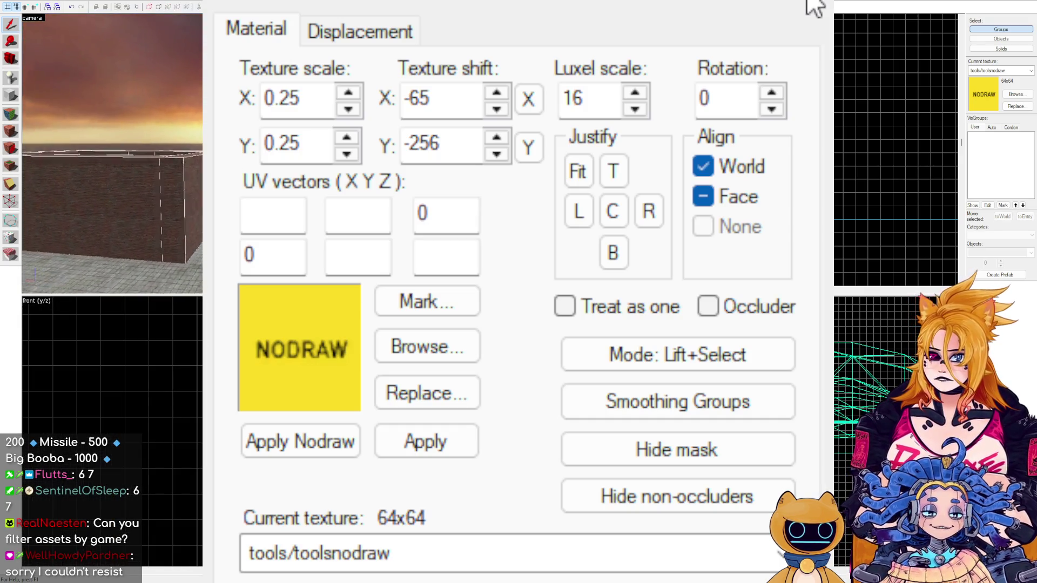
key("Down")
key("Down")
key("Right")
key("Right")
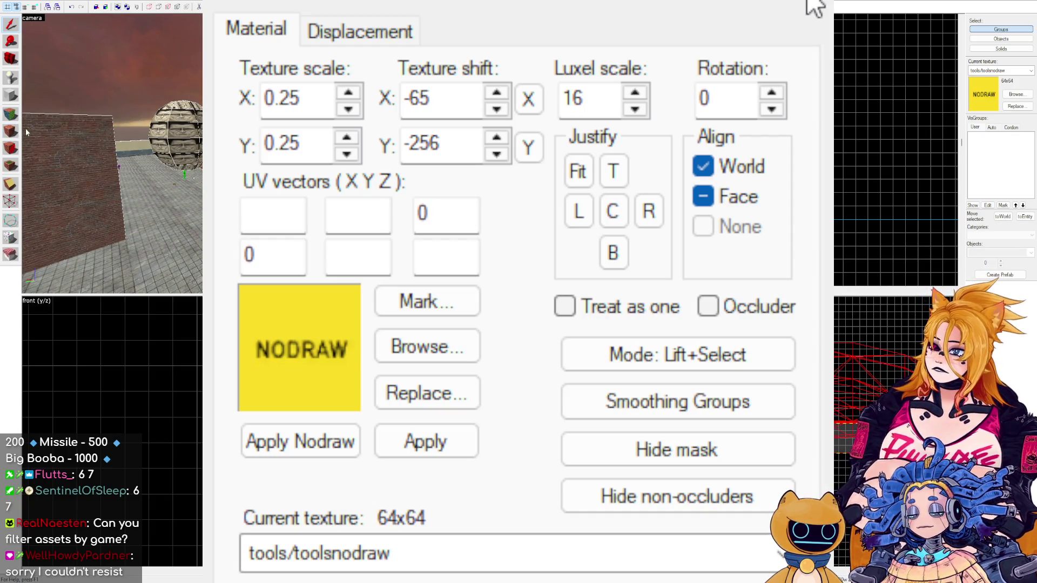
left_click(12, 113)
left_click(130, 130)
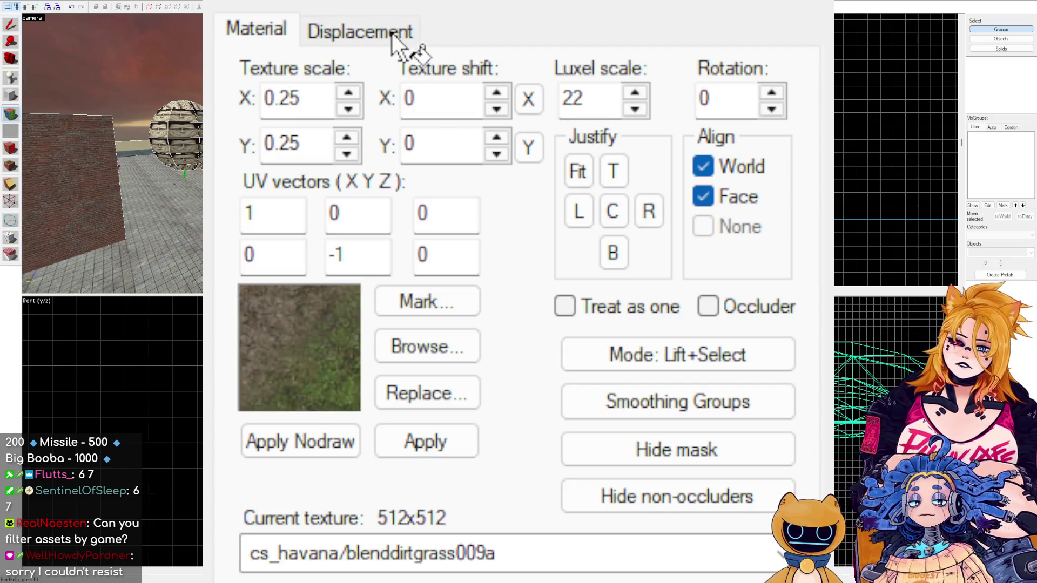
Open the Displacement settings, return to Select mode, and close the Face Edit panel.
left_click(391, 34)
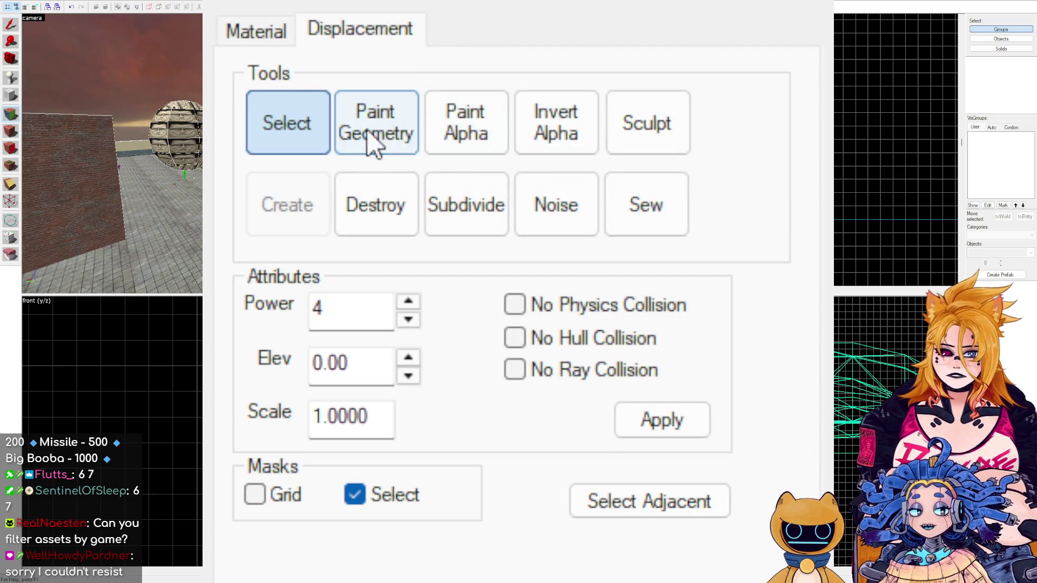
left_click(402, 141)
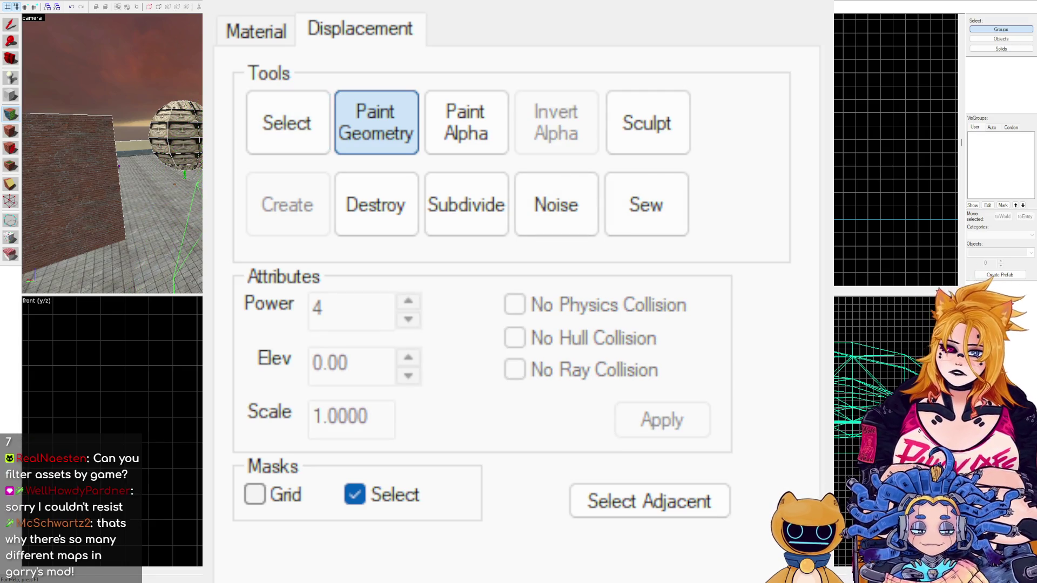
key("Right")
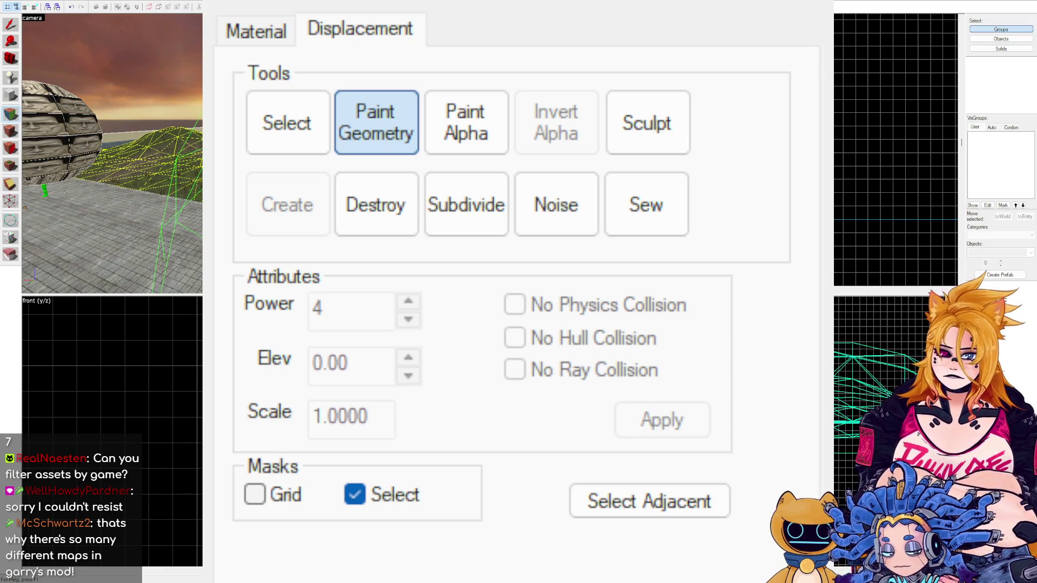
key("Left")
key("Up")
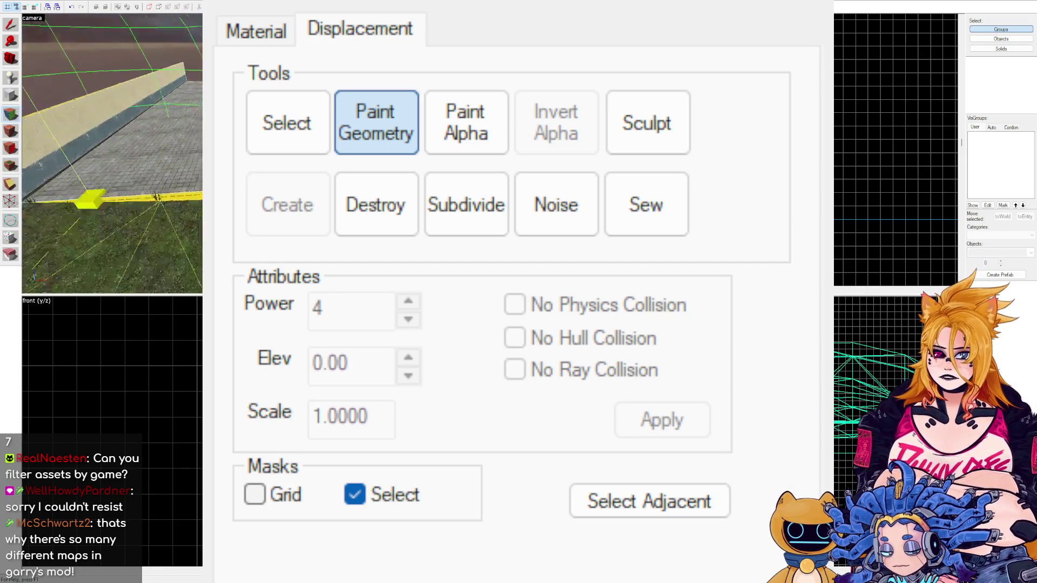
key("Down")
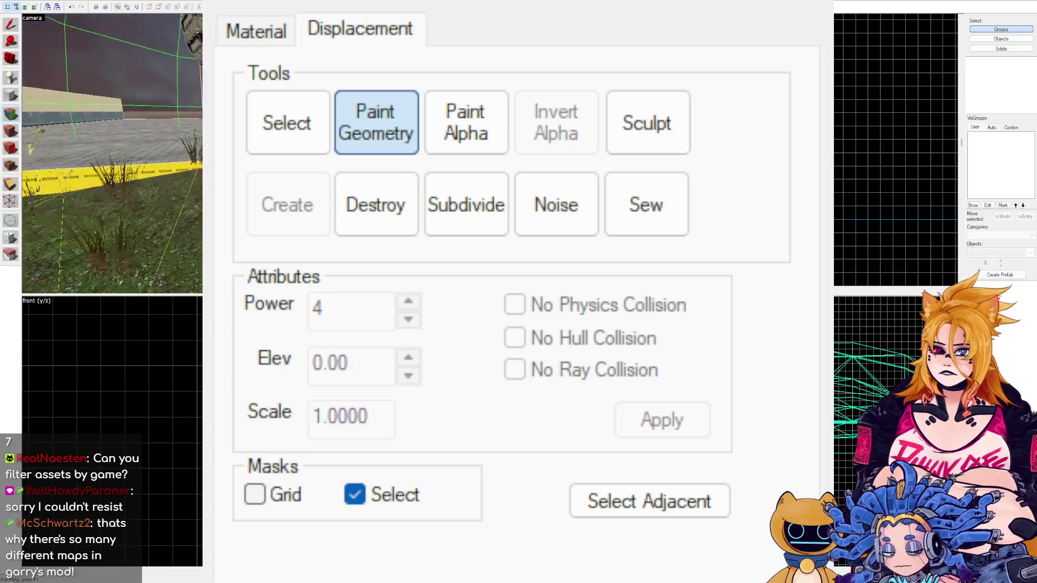
key("Right")
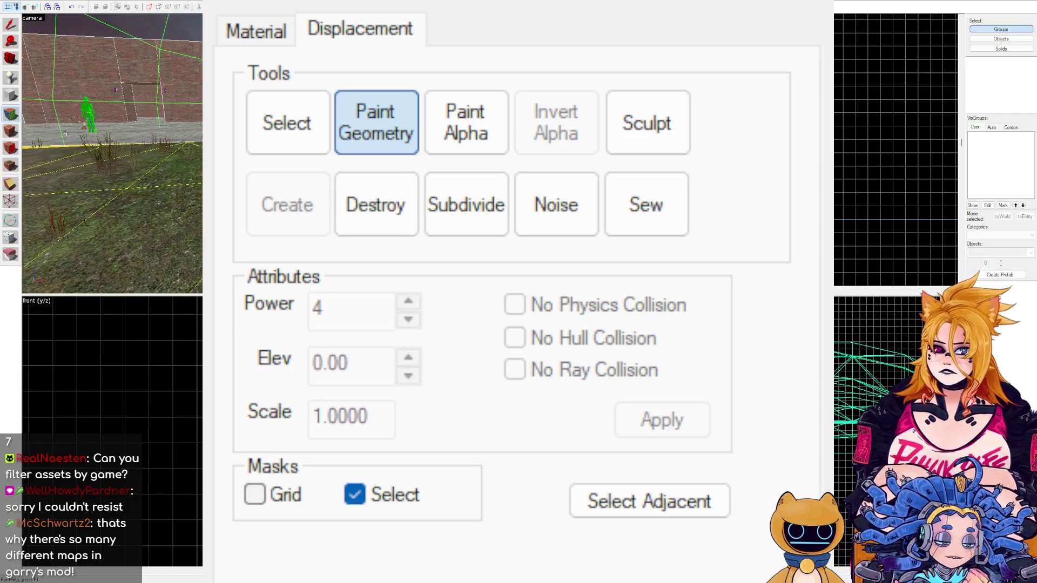
key("Up")
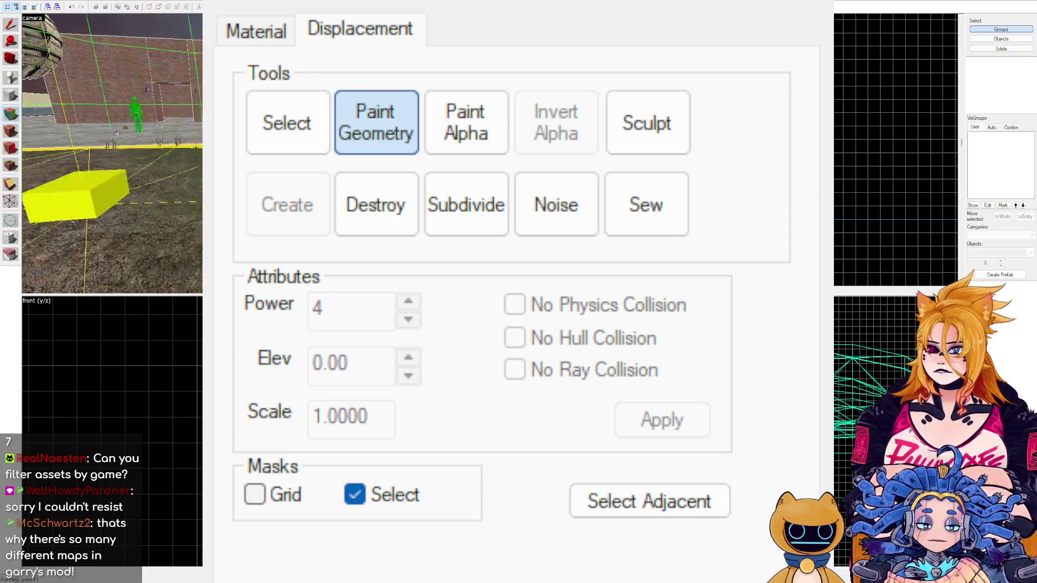
key("Up")
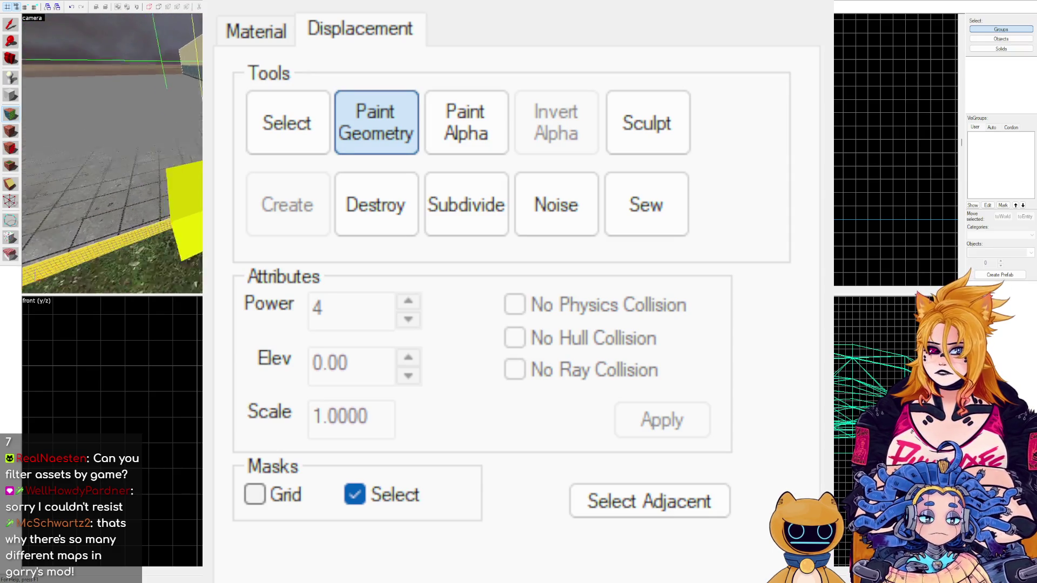
key("Up")
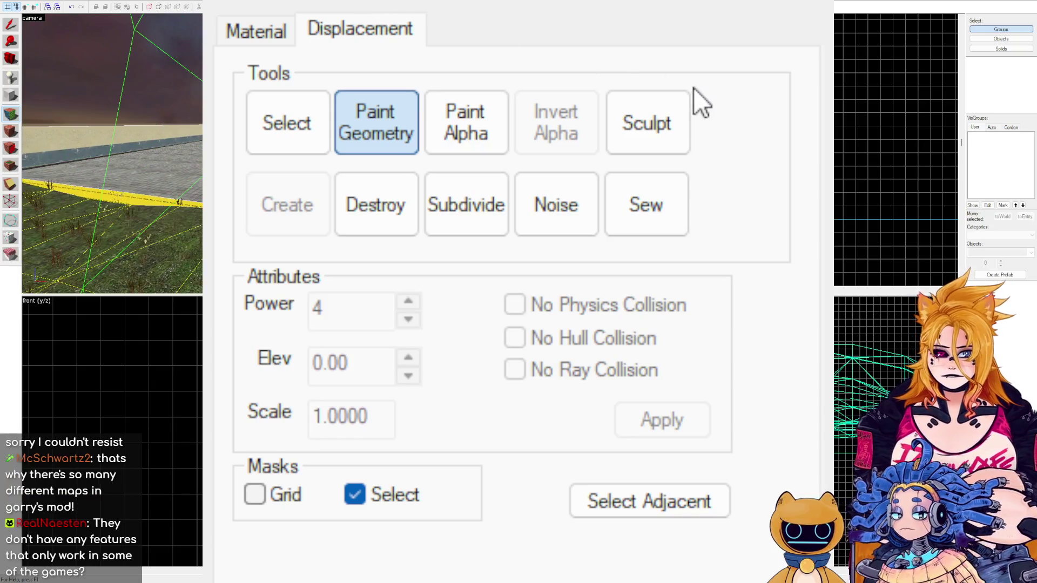
key("shift+s")
key("shift+s")
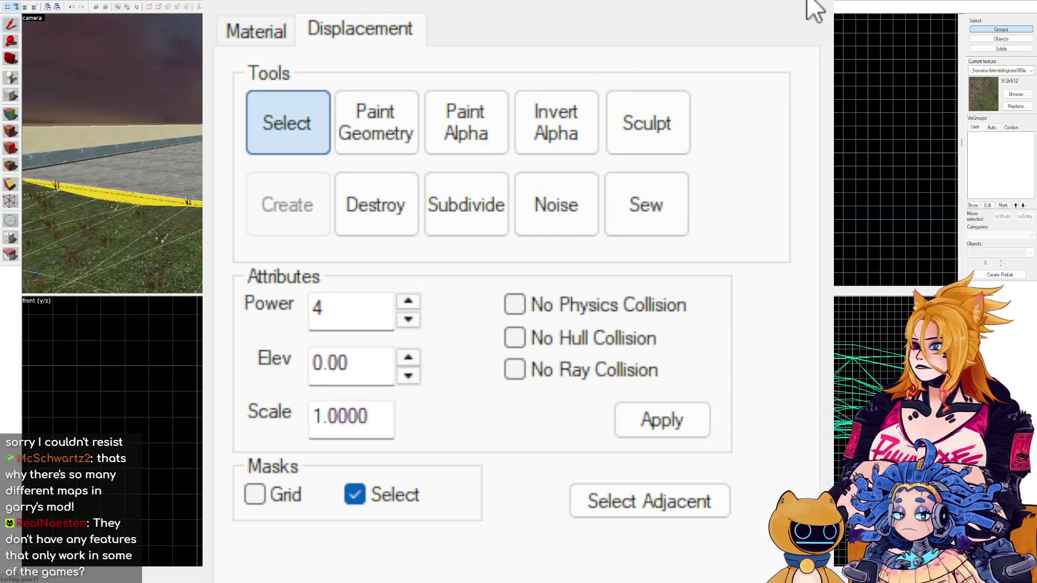
key("Left")
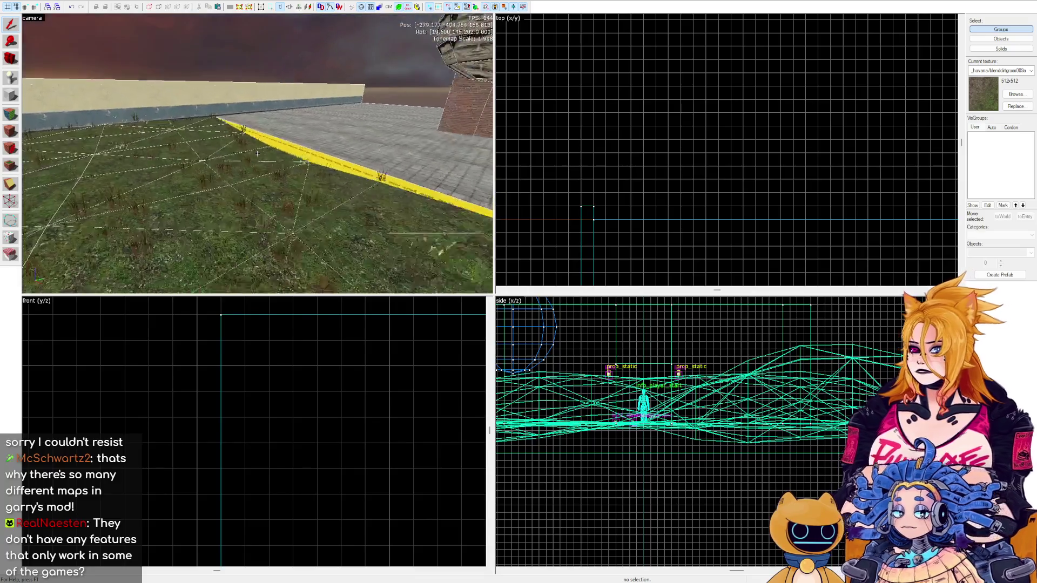
Apply the concretefloor001a texture to the yellow curb strip face.
left_click(16, 112)
left_click(381, 234)
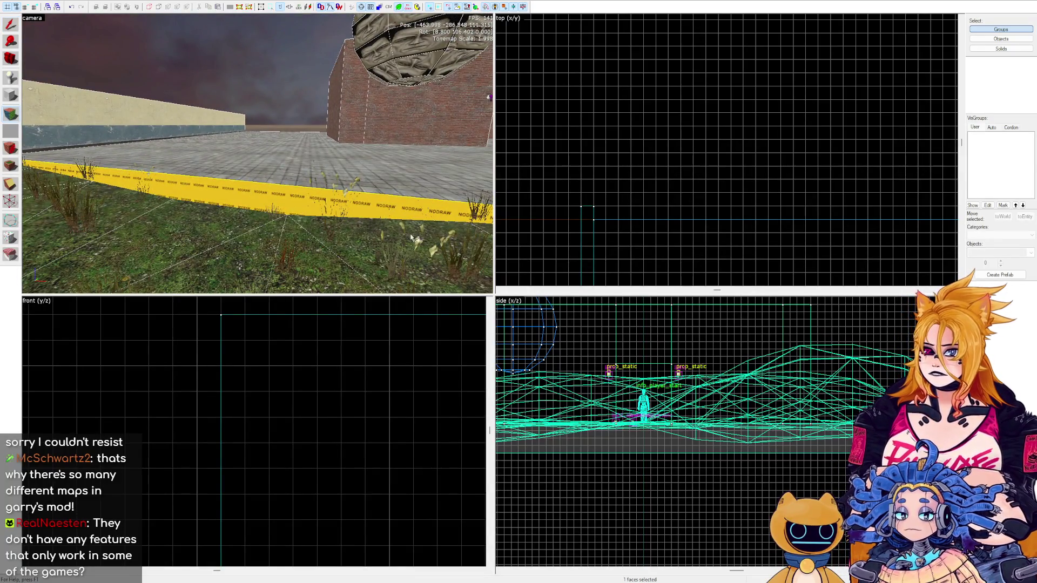
key("shift+b")
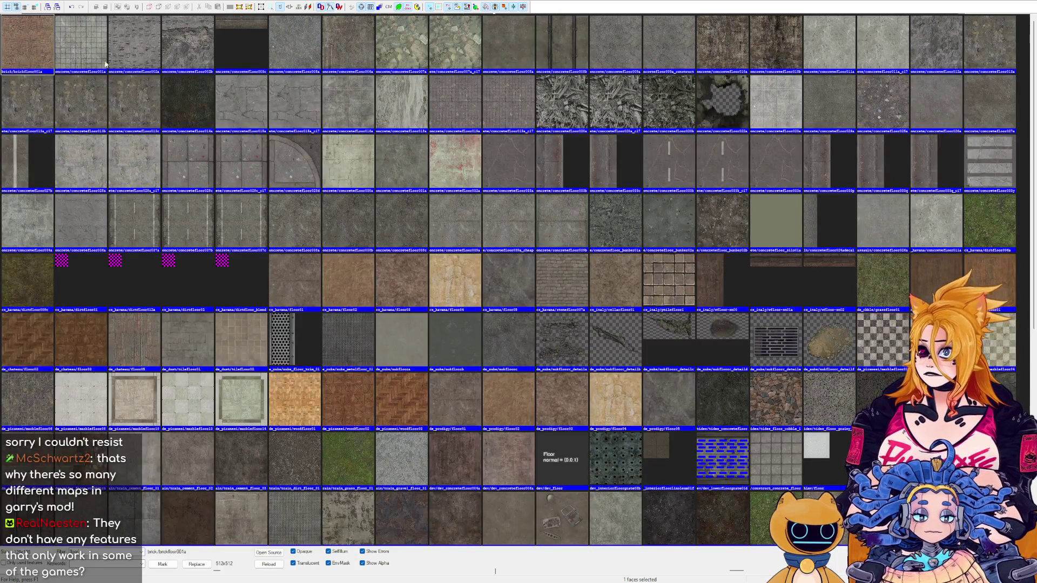
double_click(105, 38)
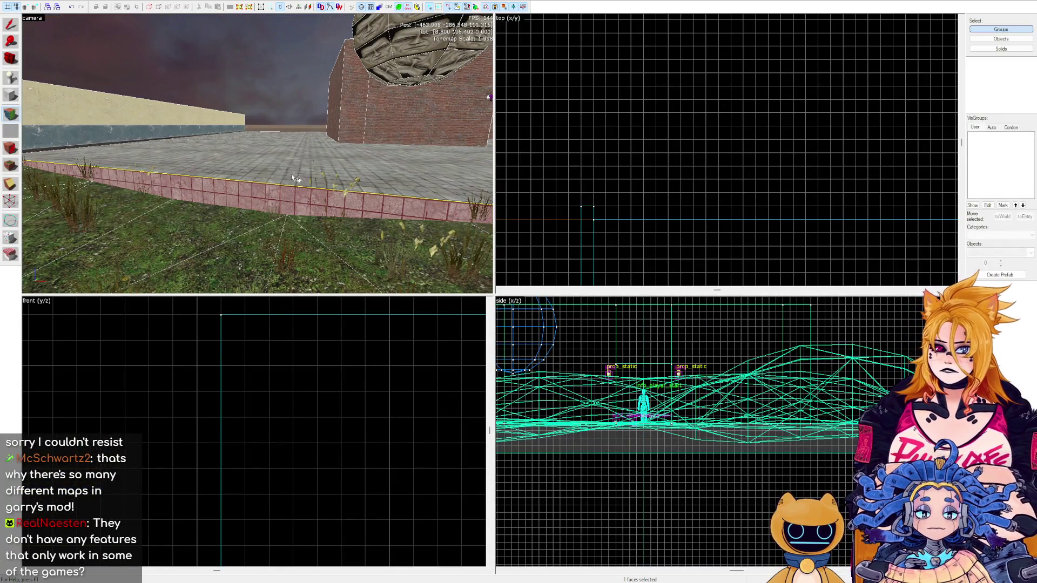
Select the curb's top and front faces, then clear the selection.
key("z")
key("w")
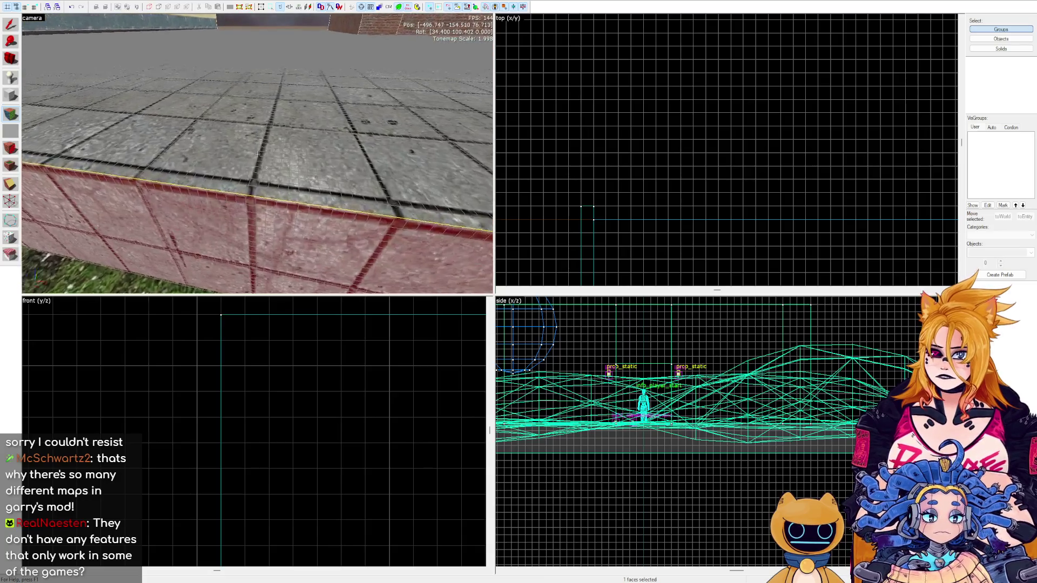
key("z")
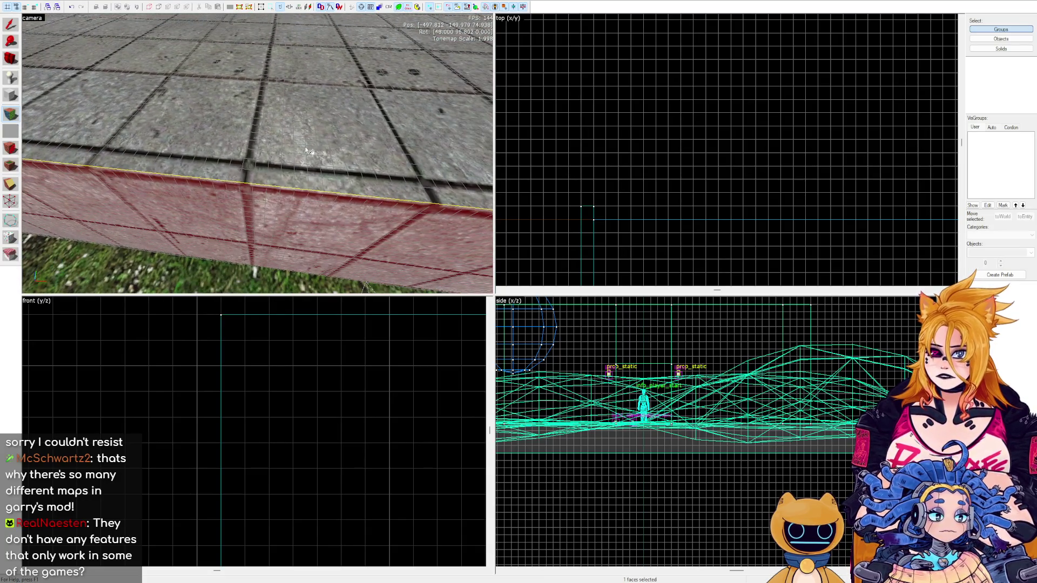
left_click(300, 149)
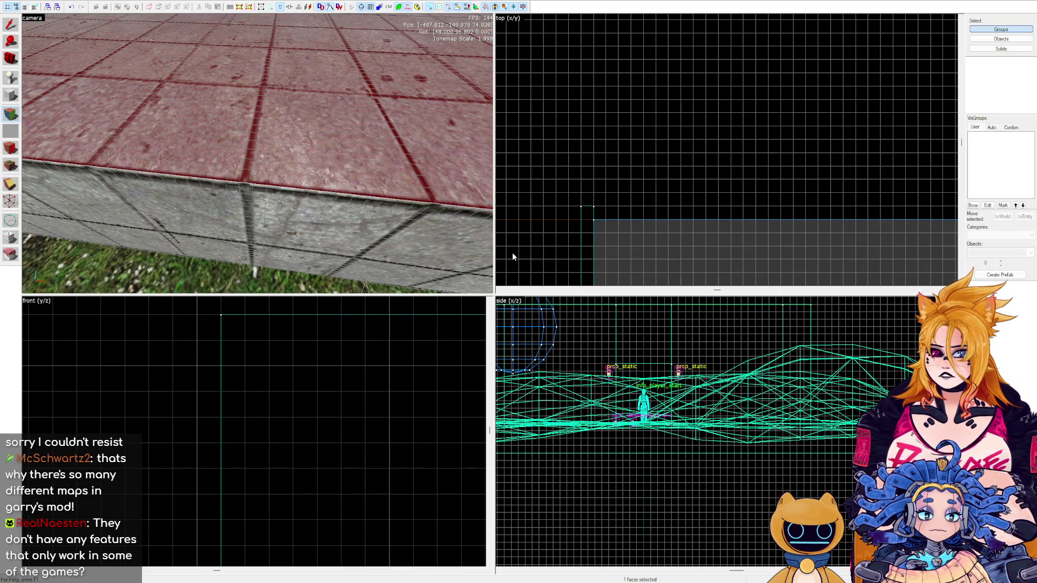
key("z")
key("s")
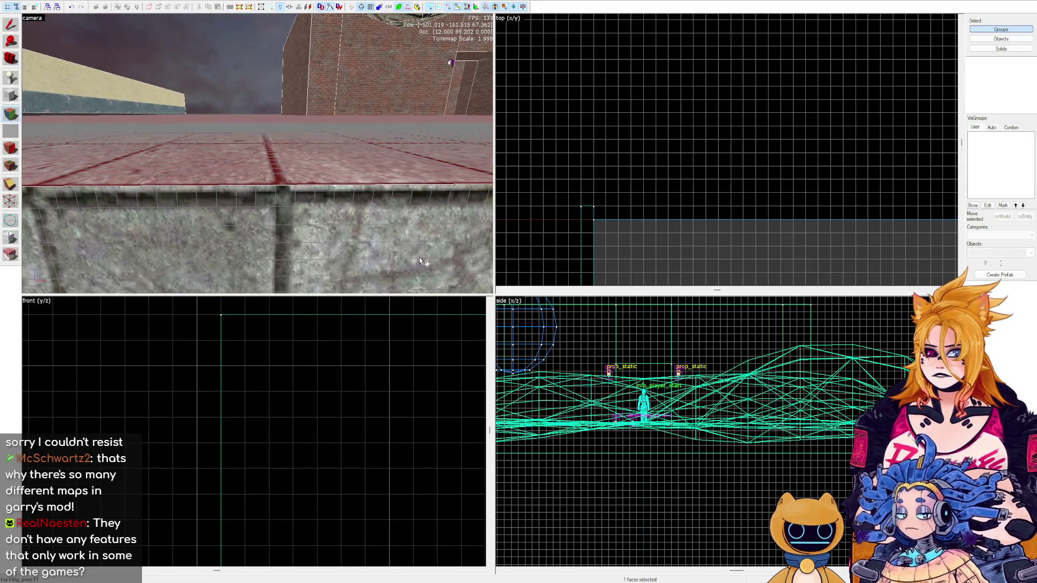
left_click(359, 221)
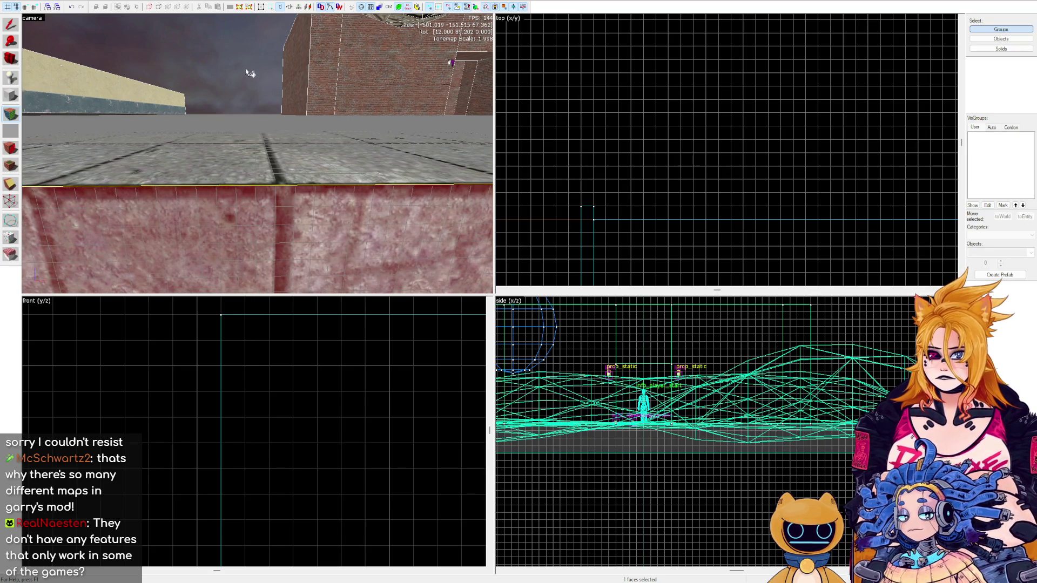
key("Escape")
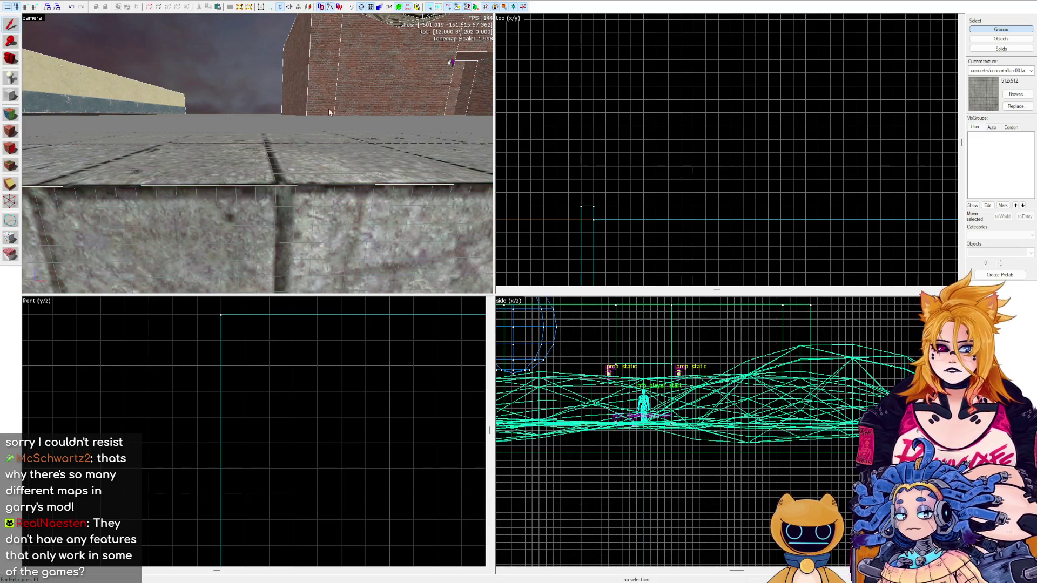
Fly the 3D camera back over the tiled floor and select the left plaster wall brush.
key("z")
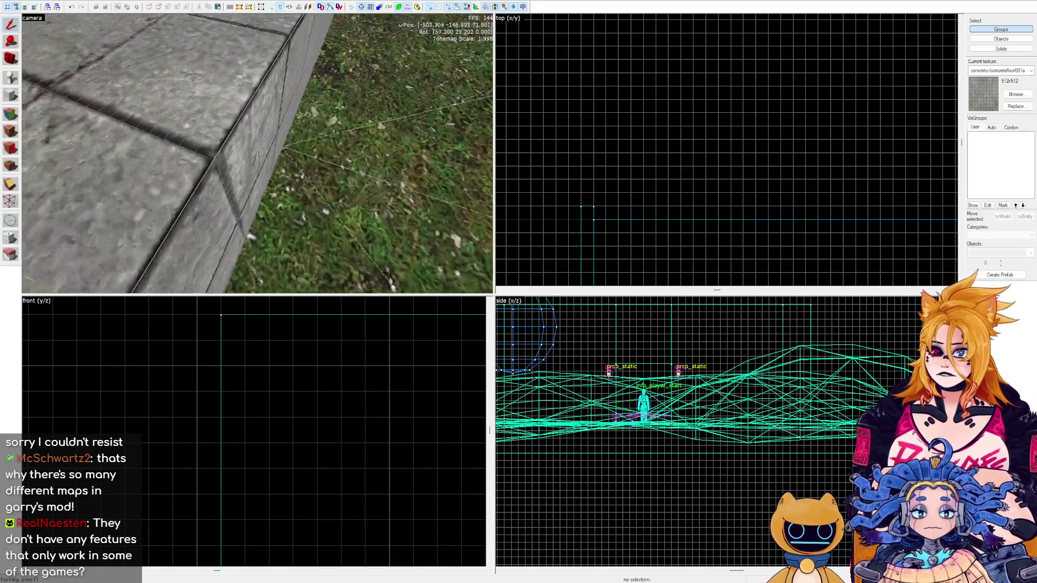
key("s")
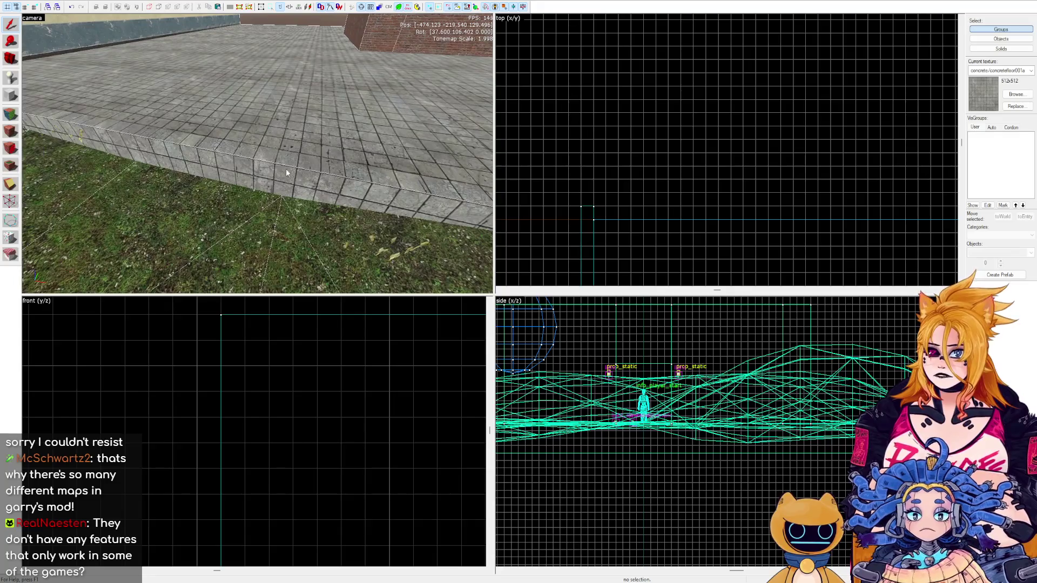
key("z")
key("w")
key("s")
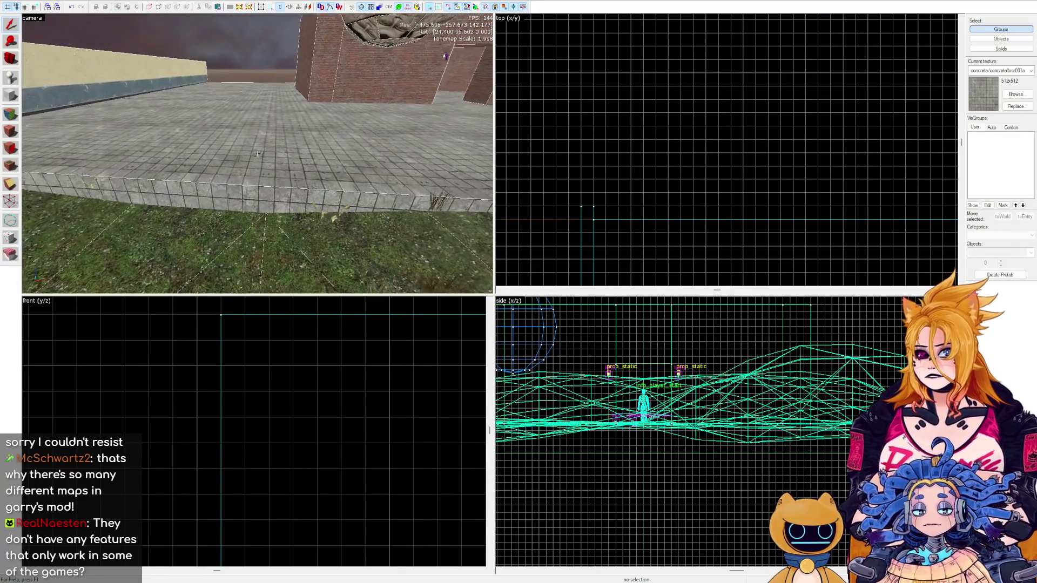
mouse_move(258, 154)
key("s")
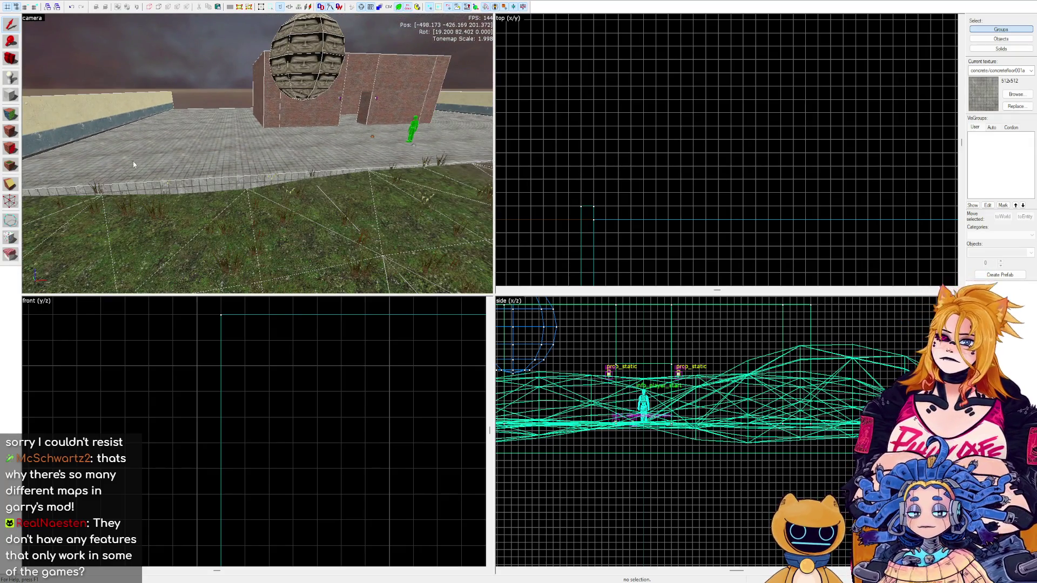
left_click(108, 107)
Select the grassy displacement terrain's face for texturing, making blenddirtgrass the current texture.
scroll(800, 106, "down", 5)
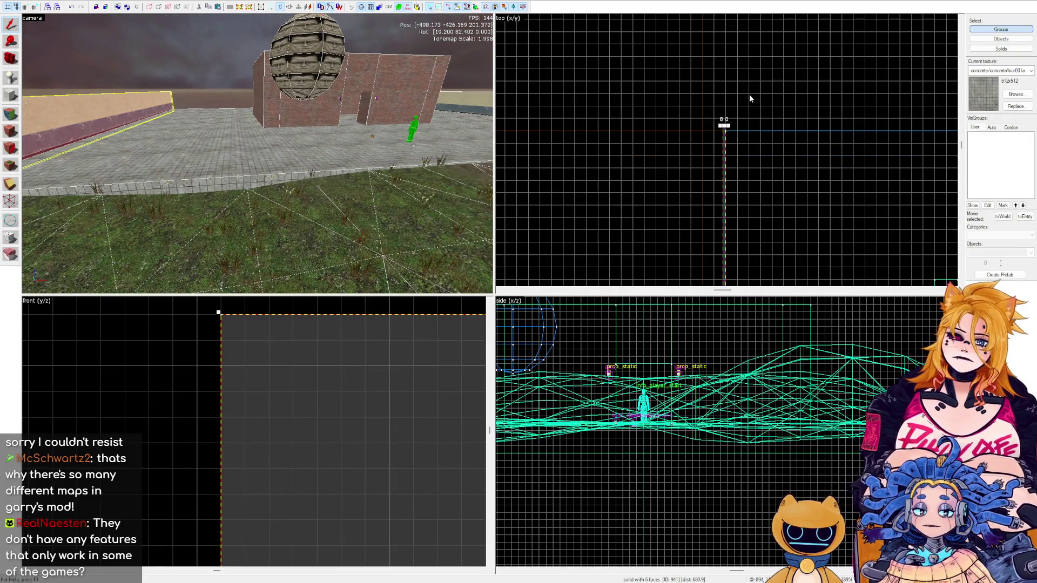
key("w")
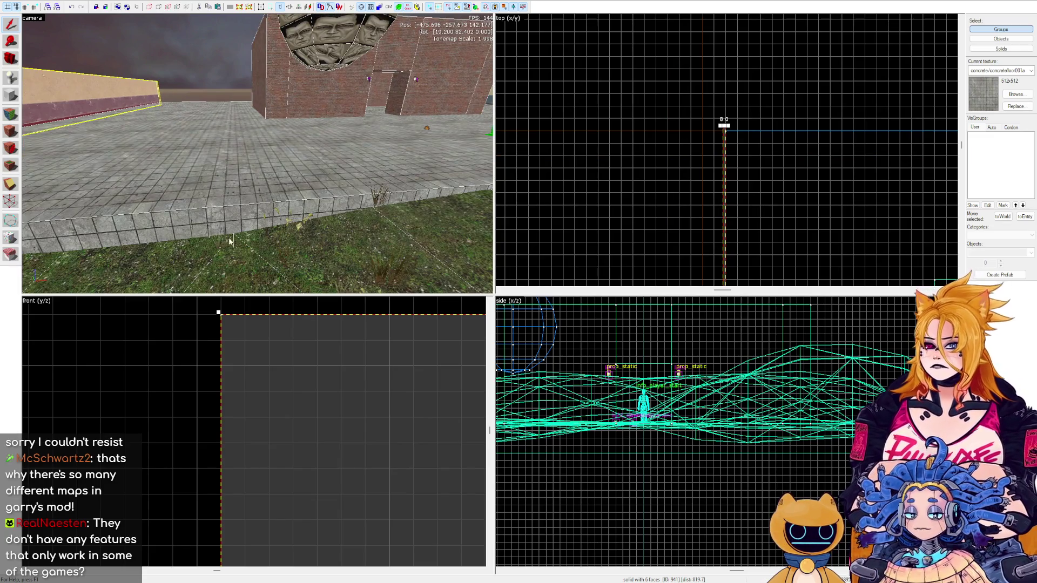
key("s")
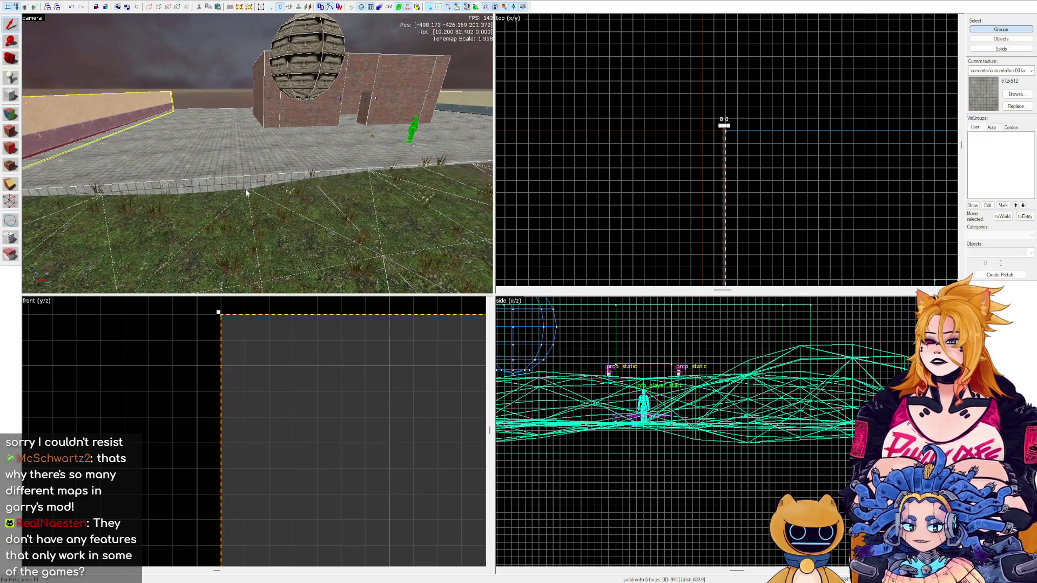
key("s")
left_click(266, 198)
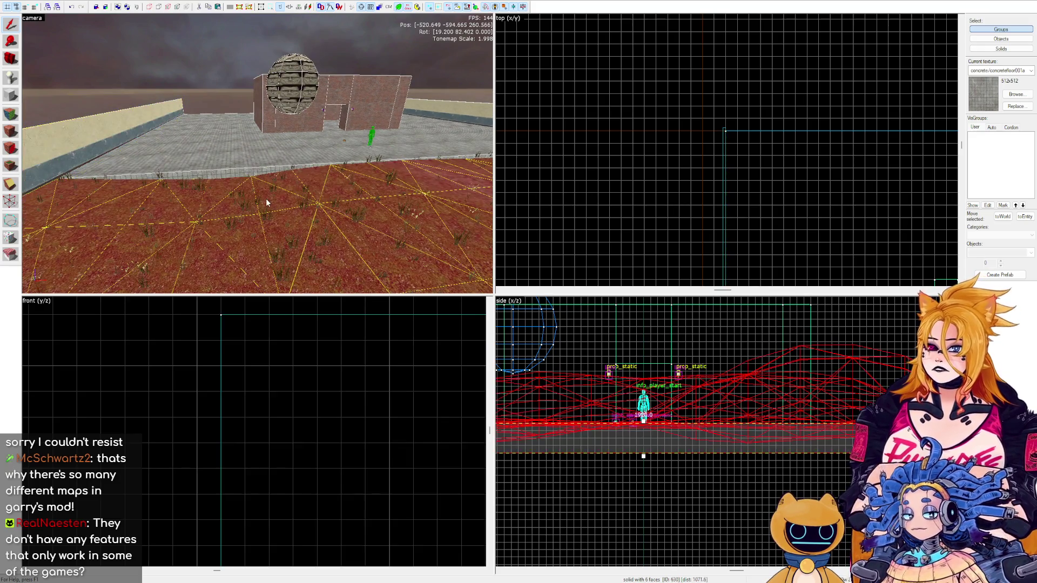
left_click(11, 114)
Fly forward and left over the terrain, then clear the terrain selection.
key("z")
key("w")
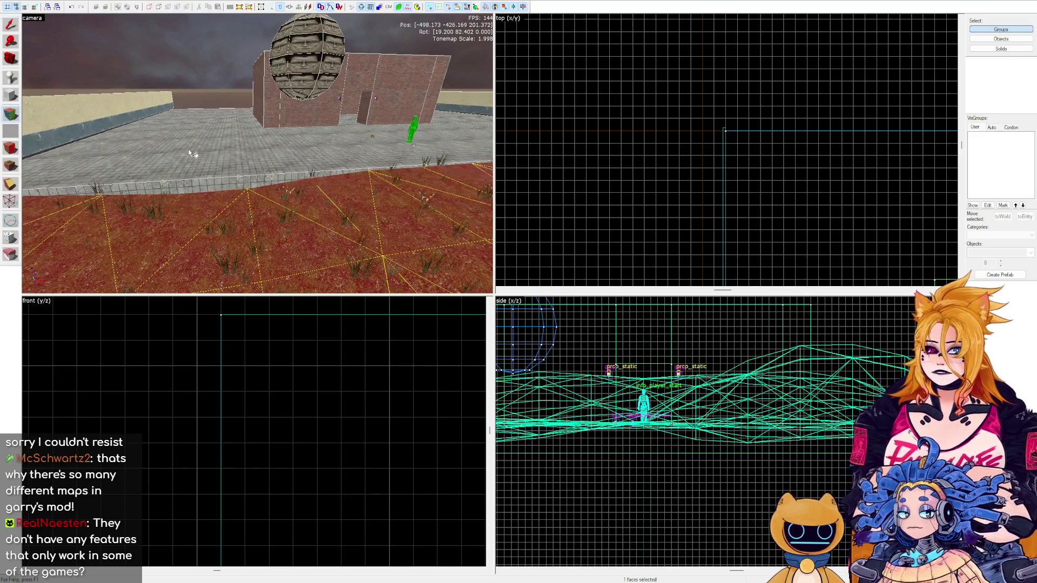
key("a")
key("z")
key("Escape")
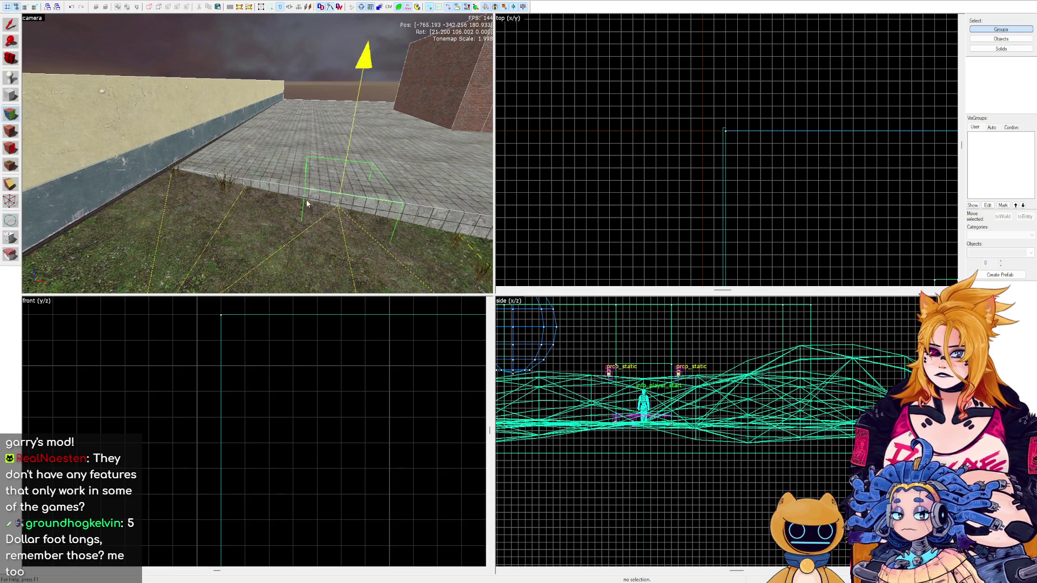
Pan the 3D view right along the curb toward the brick building.
key("d")
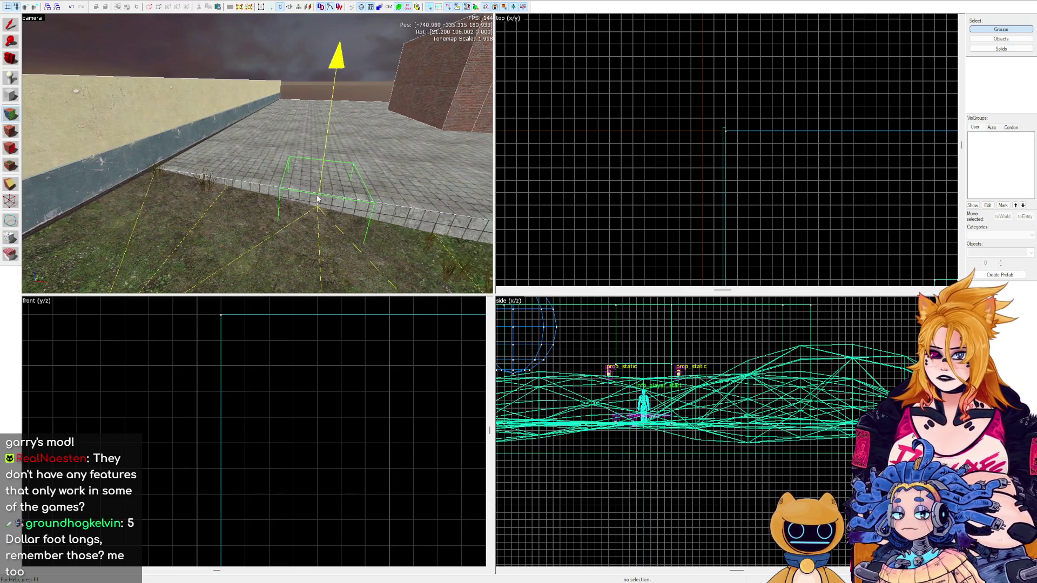
key("s")
key("d")
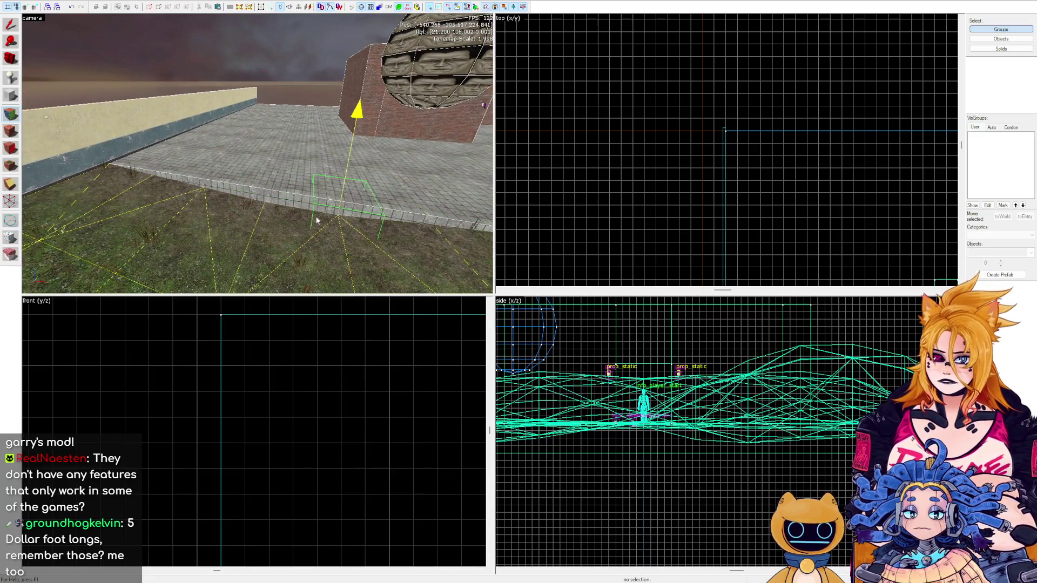
key("s")
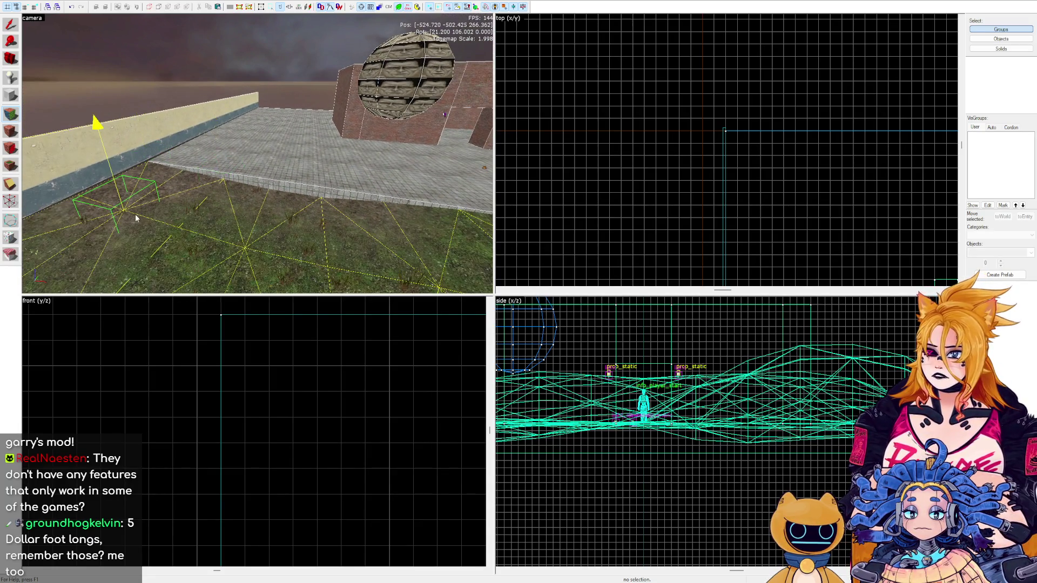
key("d")
key("Right")
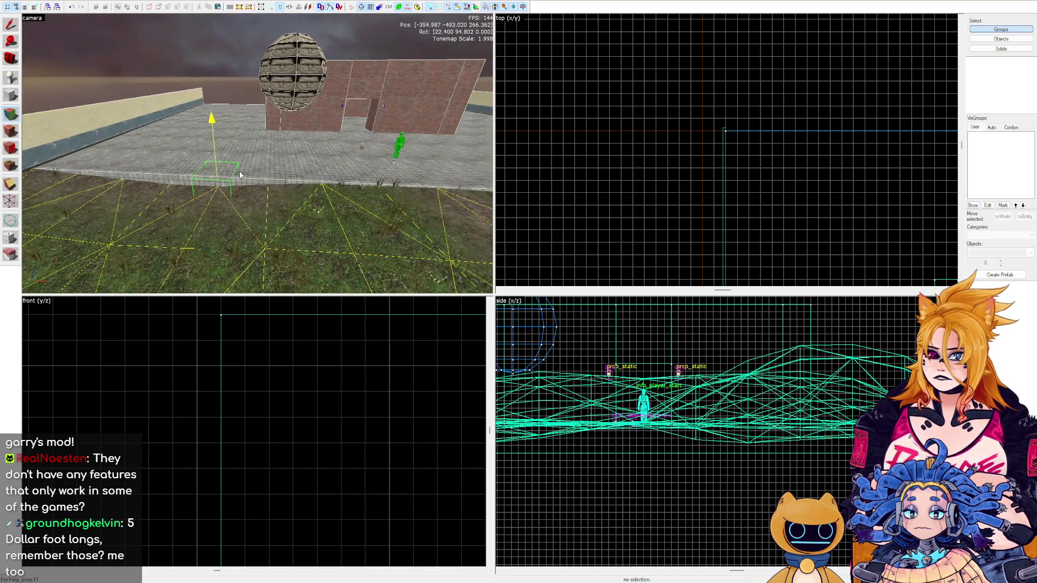
key("d")
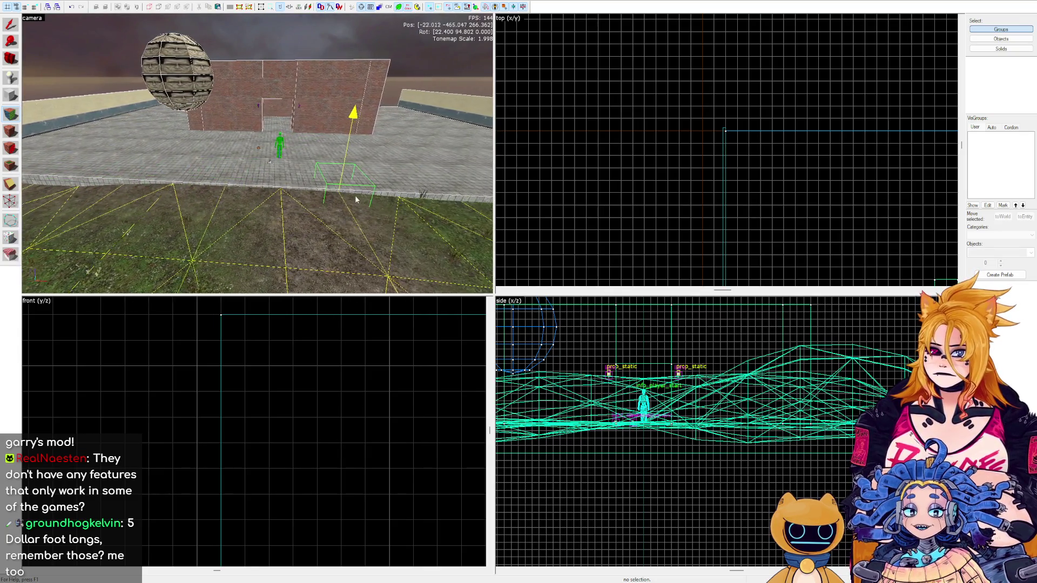
key("d")
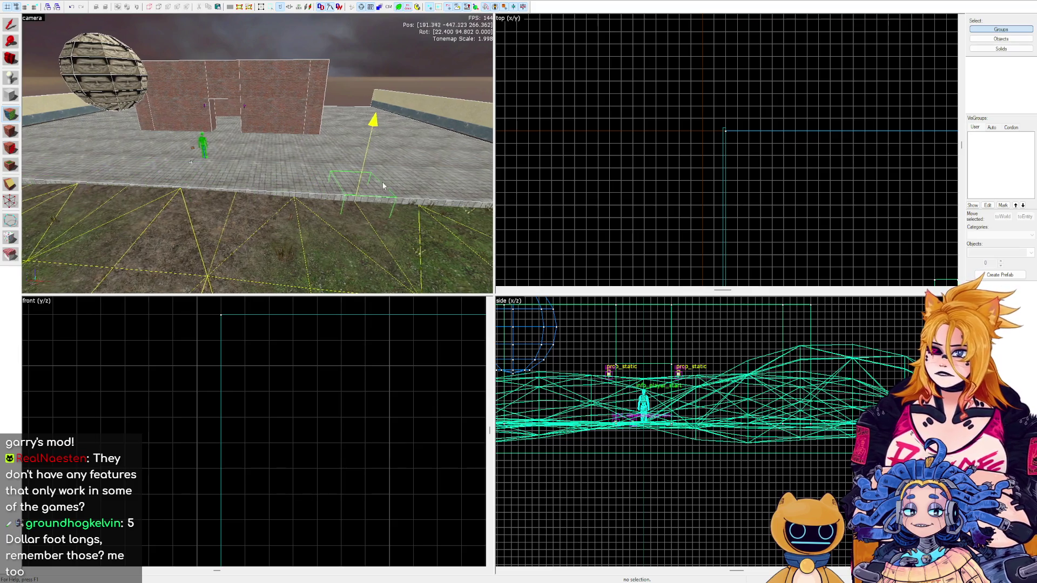
key("d")
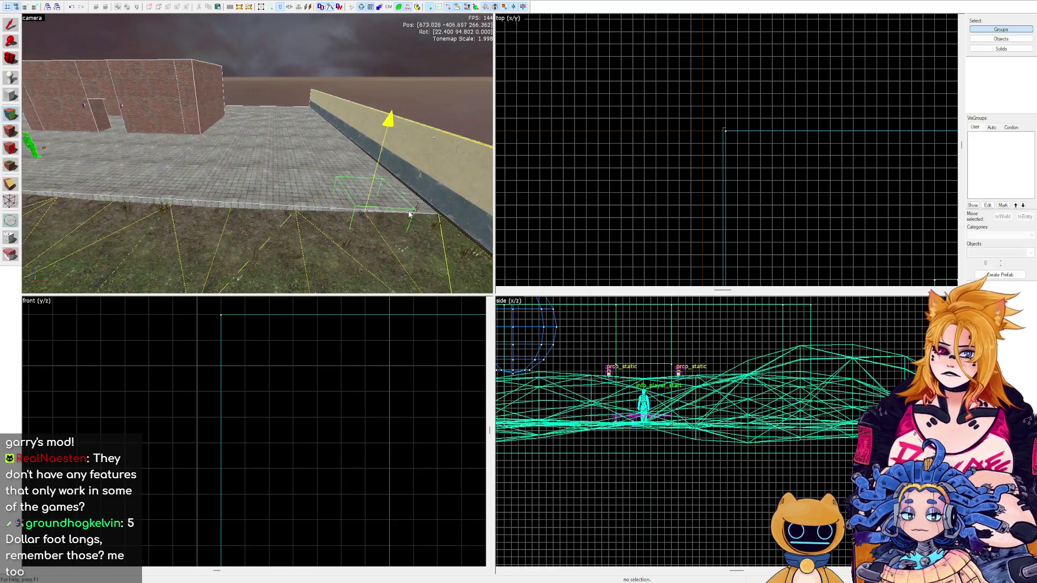
key("d")
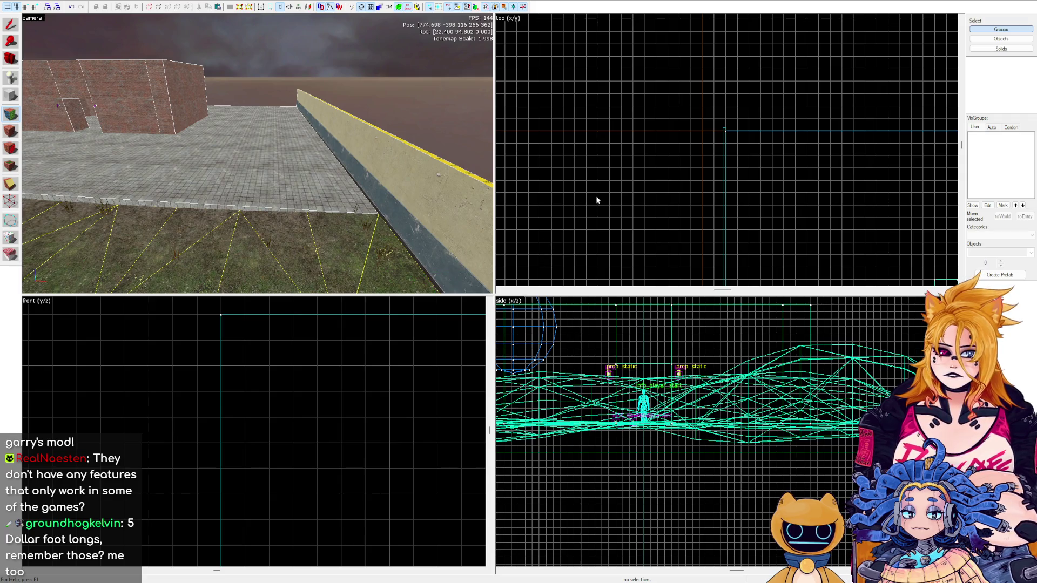
With the Selection tool, click the brick wall block, then the low concrete curb beside the grass.
key("shift+s")
key("w")
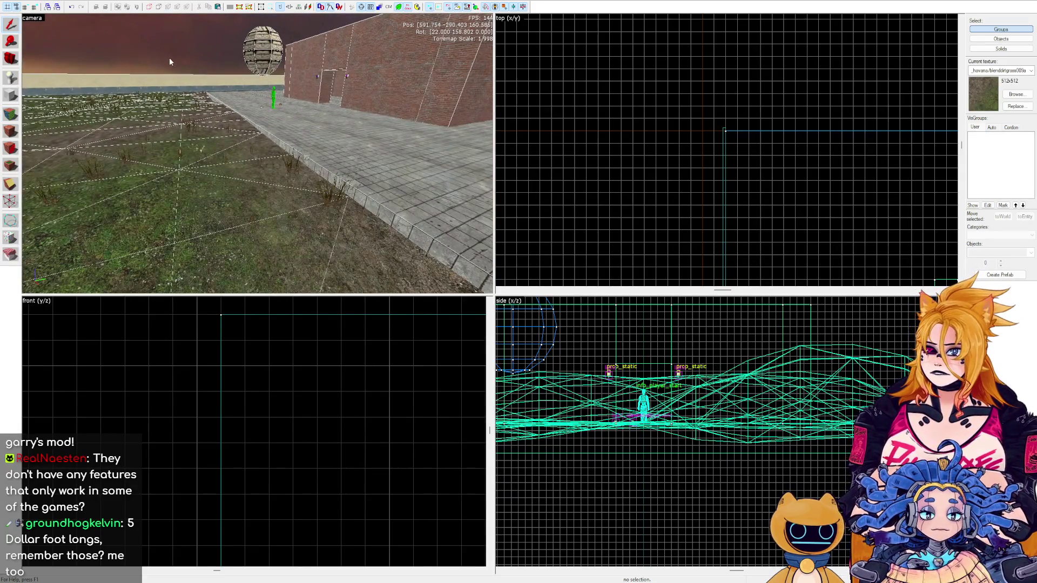
left_click(410, 147)
left_click(416, 81)
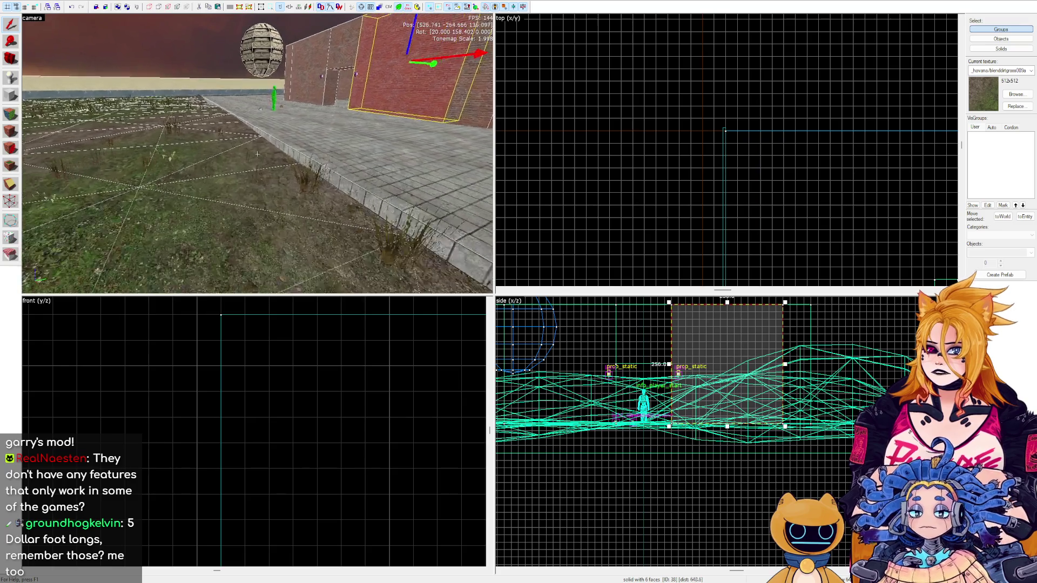
key("w")
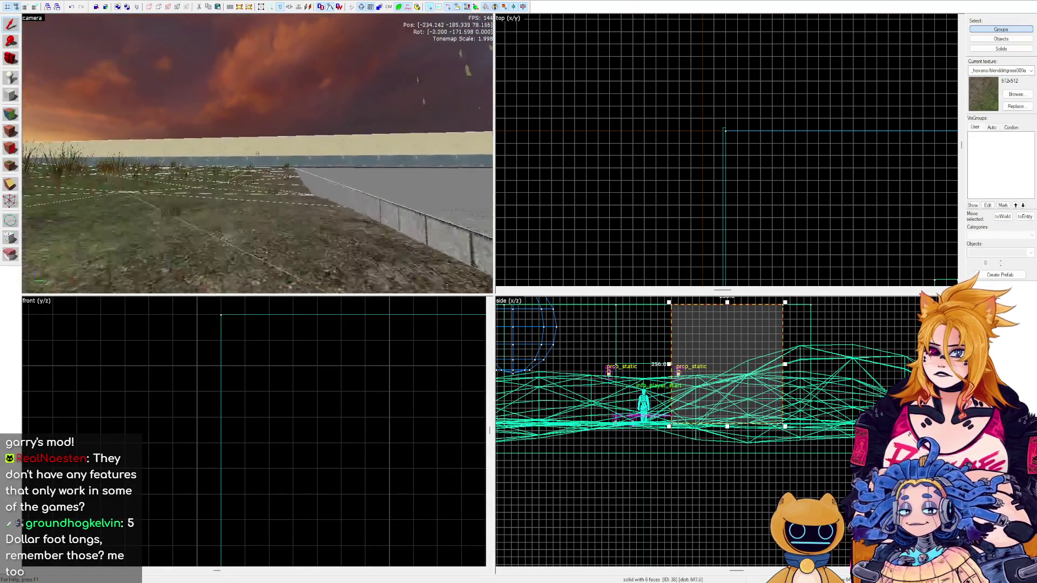
key("s")
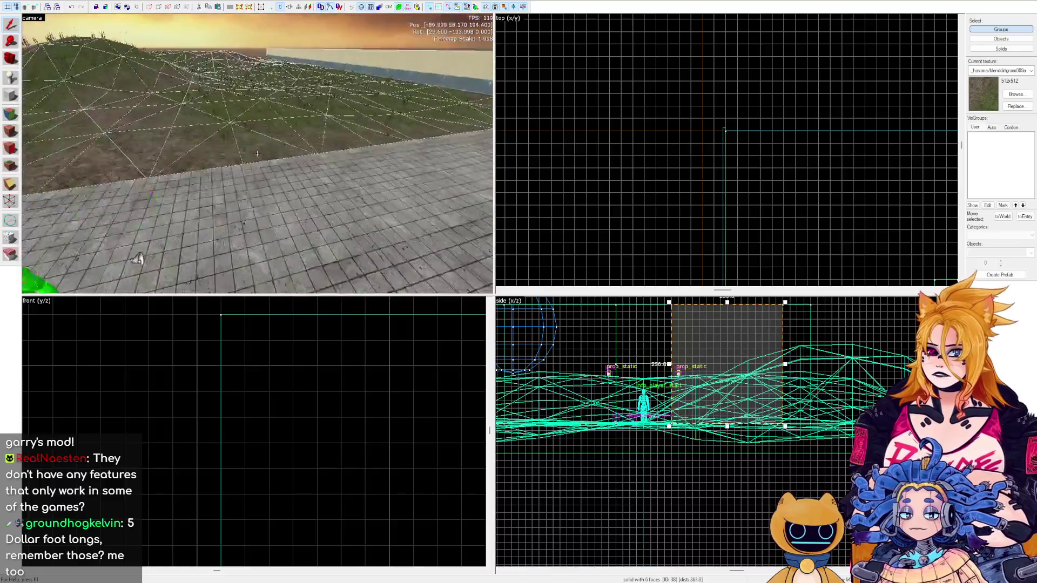
left_click(257, 154)
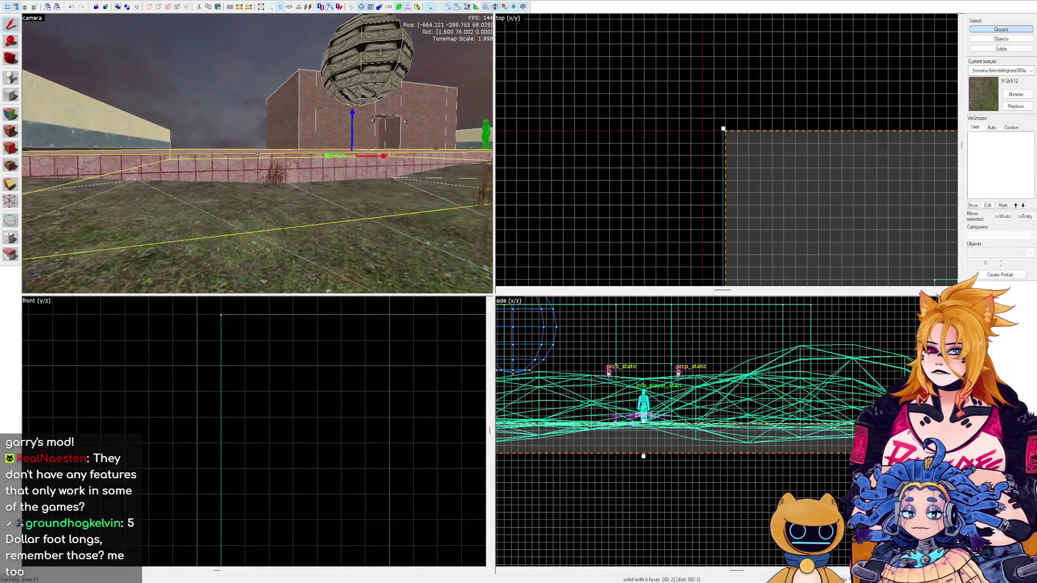
Select all six curb faces in Face Edit, browse the blend and concrete textures, then close the browser unchosen.
key("w")
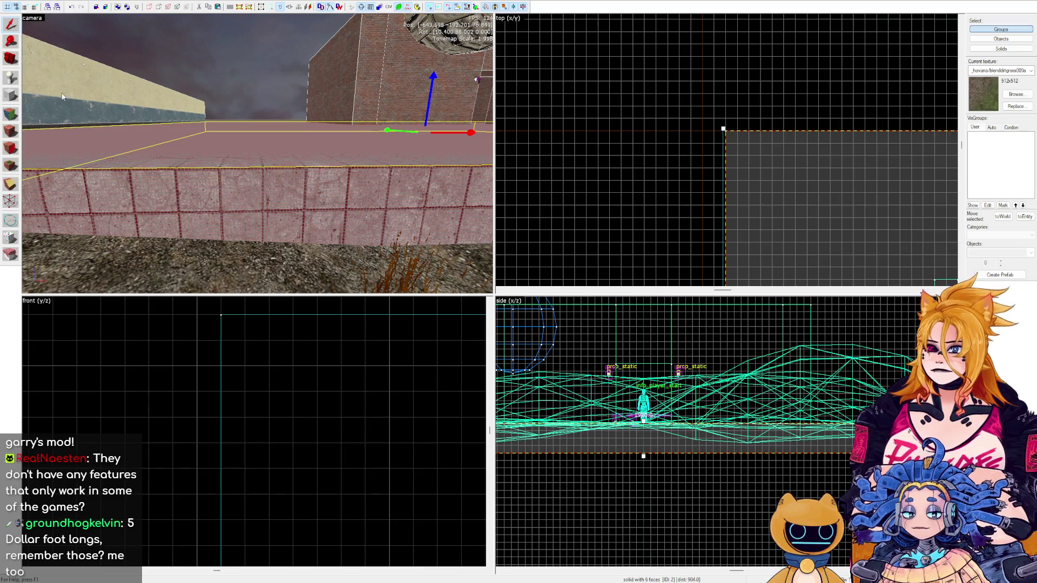
key("shift+a")
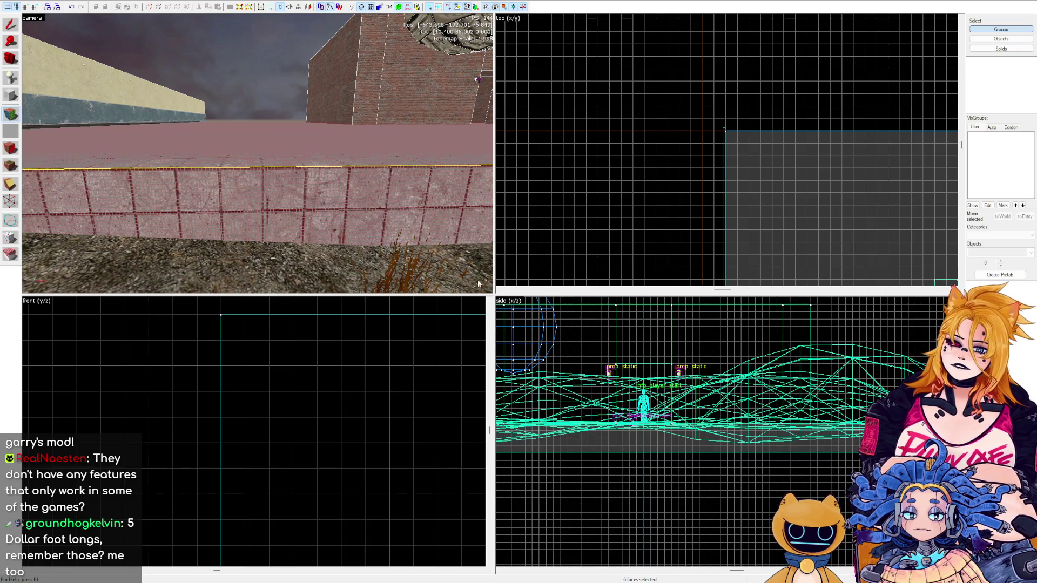
key("shift+t")
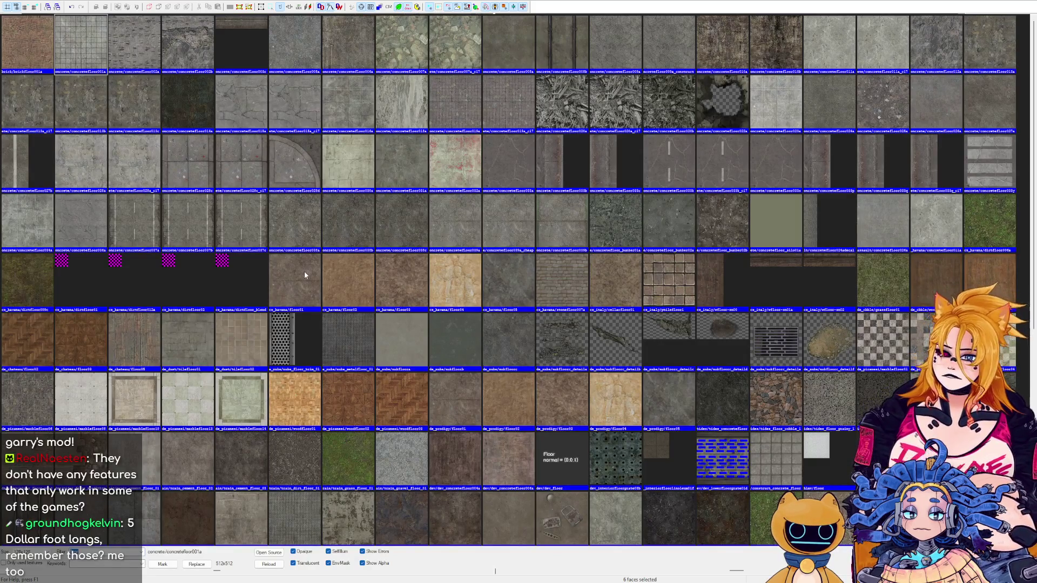
scroll(305, 275, "down", 10)
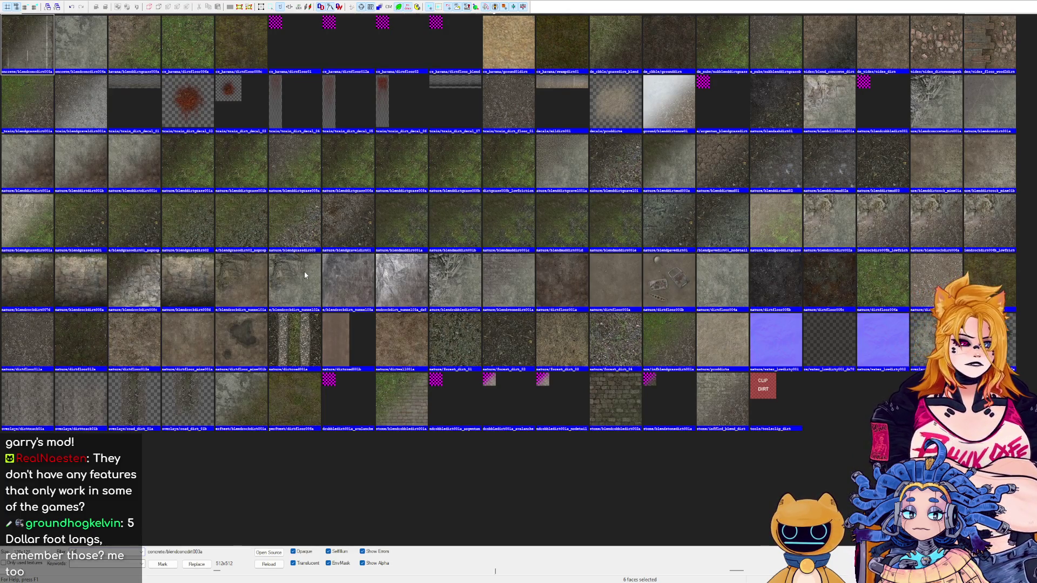
scroll(306, 276, "up", 10)
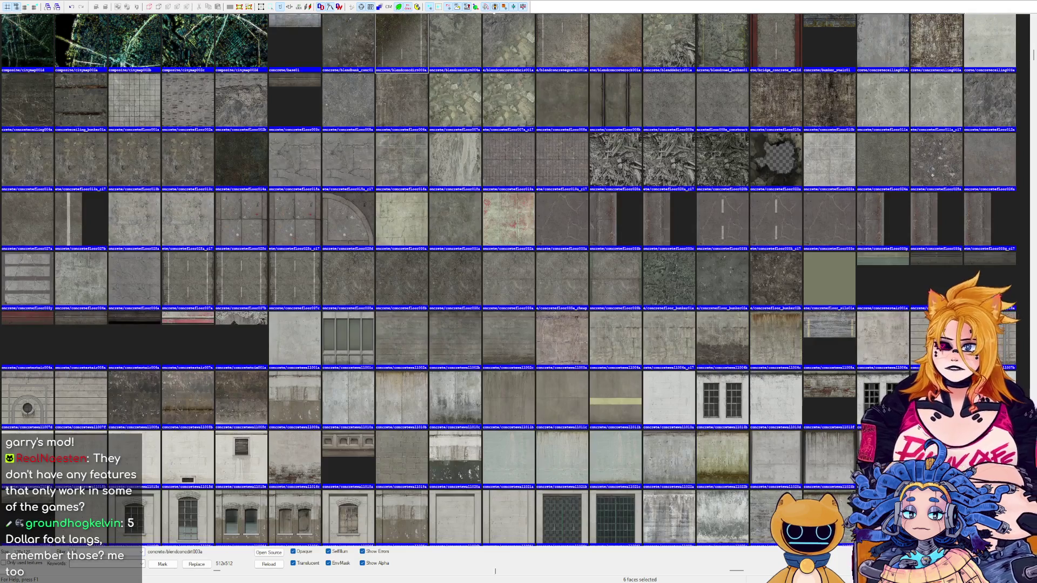
scroll(306, 276, "down", 5)
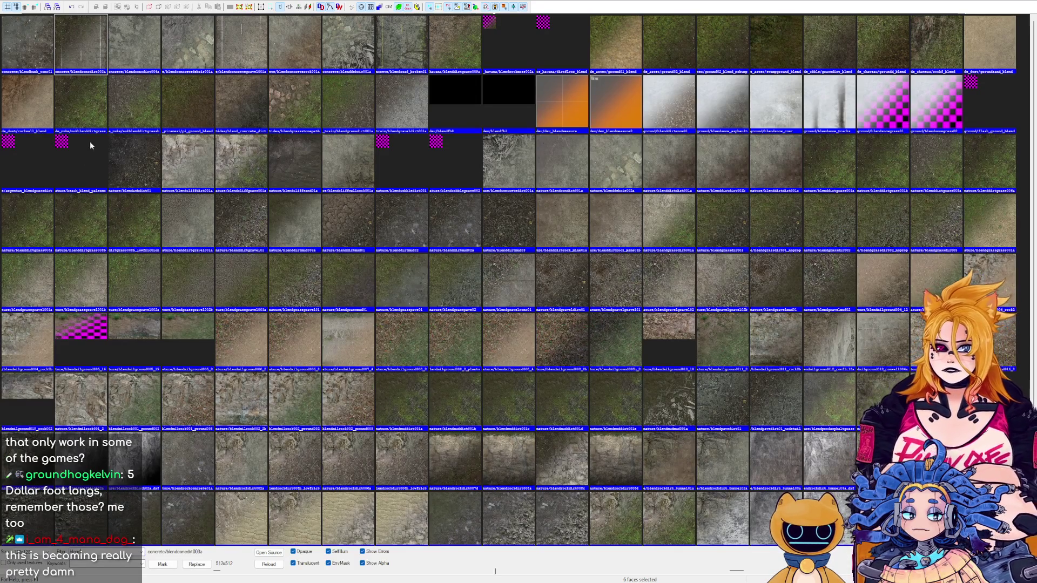
scroll(361, 171, "down", 2)
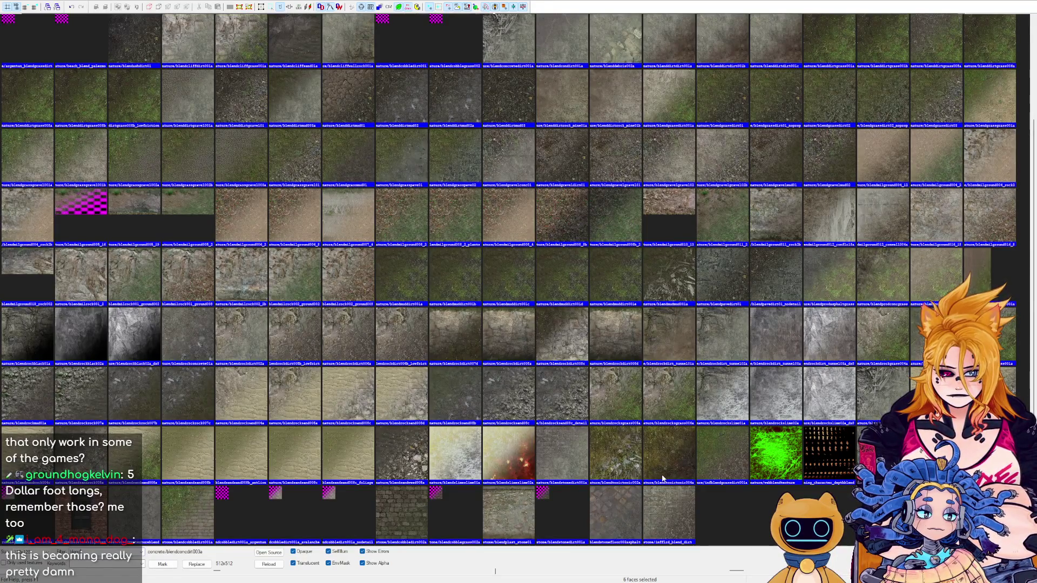
scroll(662, 474, "up", 2)
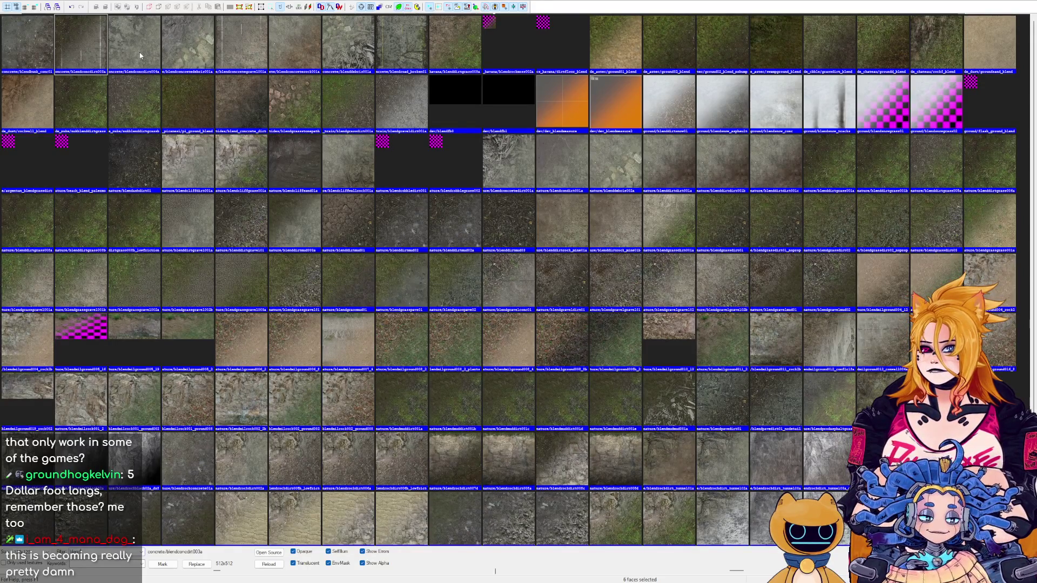
scroll(373, 223, "down", 2)
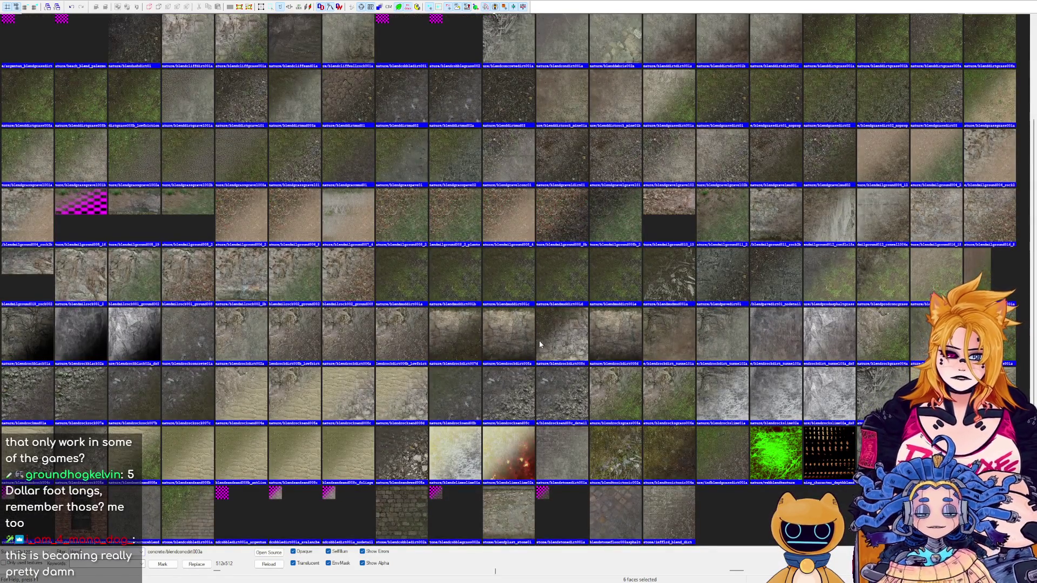
scroll(537, 338, "up", 2)
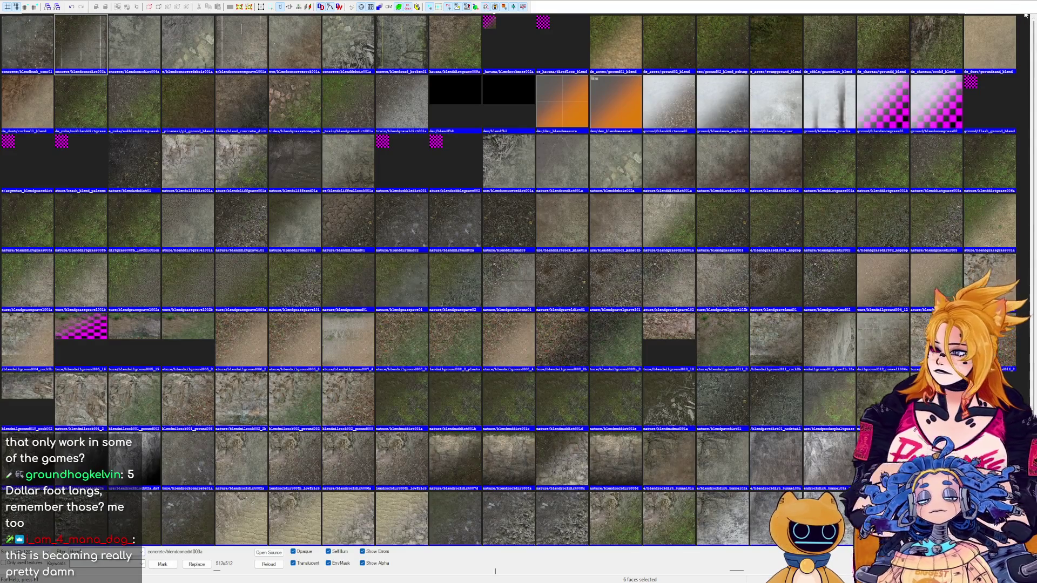
key("Escape")
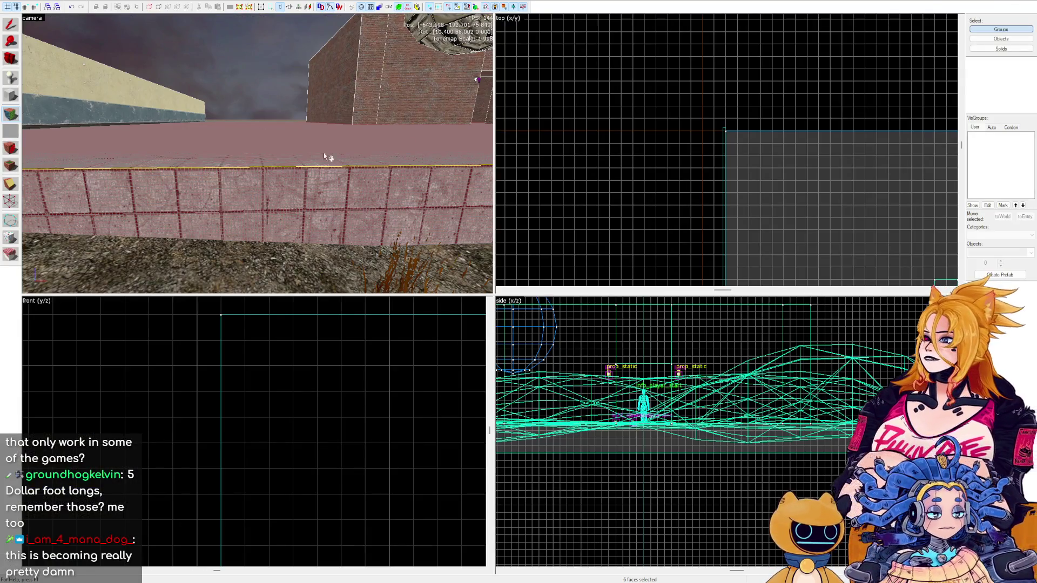
key("shift+s")
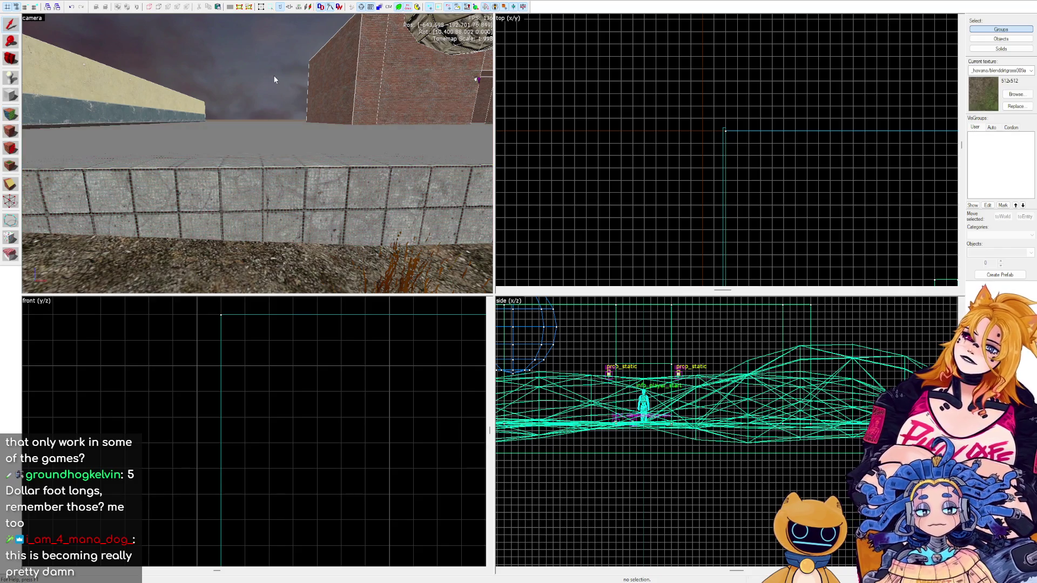
key("s")
left_click(269, 189)
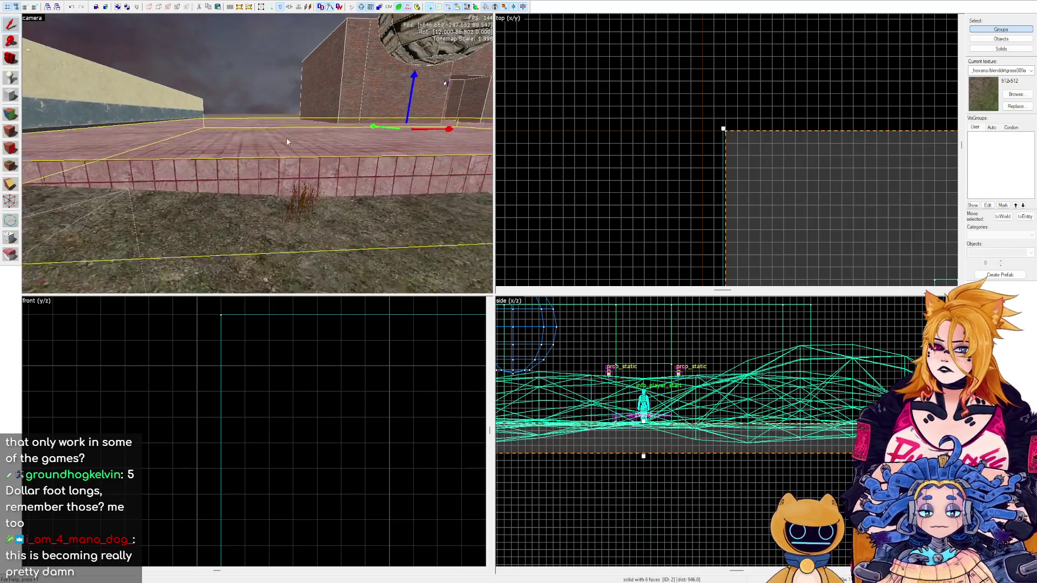
key("Escape")
key("w")
mouse_move(466, 176)
left_mouse_down()
mouse_move(250, 207)
mouse_move(307, 201)
mouse_move(293, 207)
mouse_move(313, 187)
left_mouse_up()
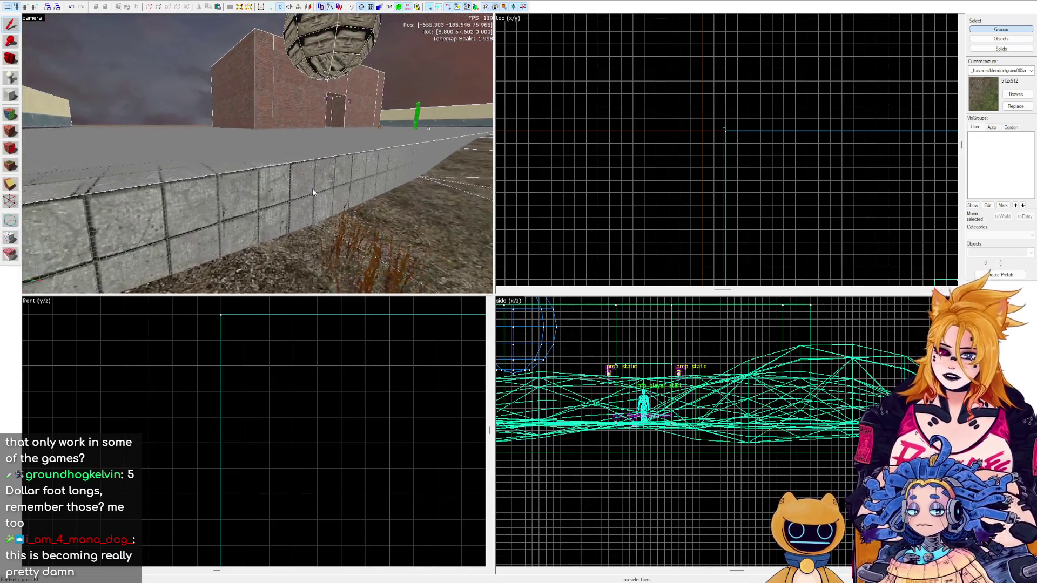
key("d")
key("w")
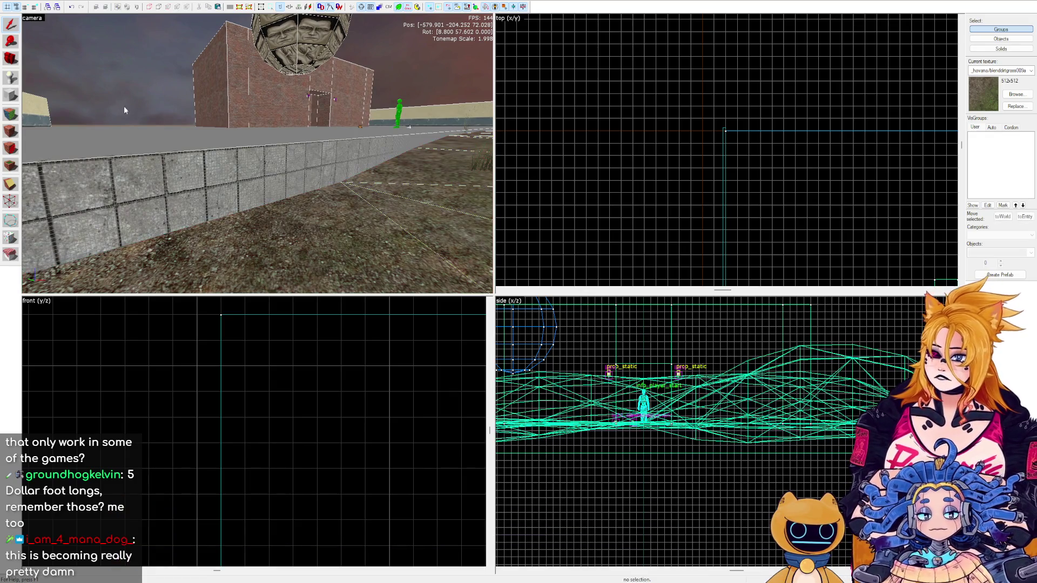
left_click(134, 229)
key("w")
key("z")
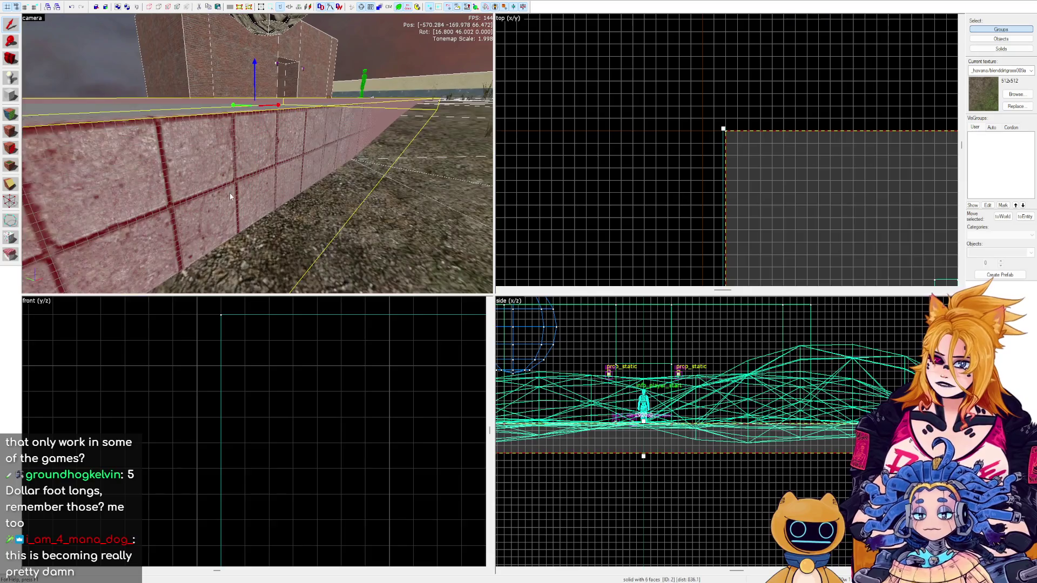
key("z")
key("z")
key("Escape")
key("z")
key("w")
key("w")
key("z")
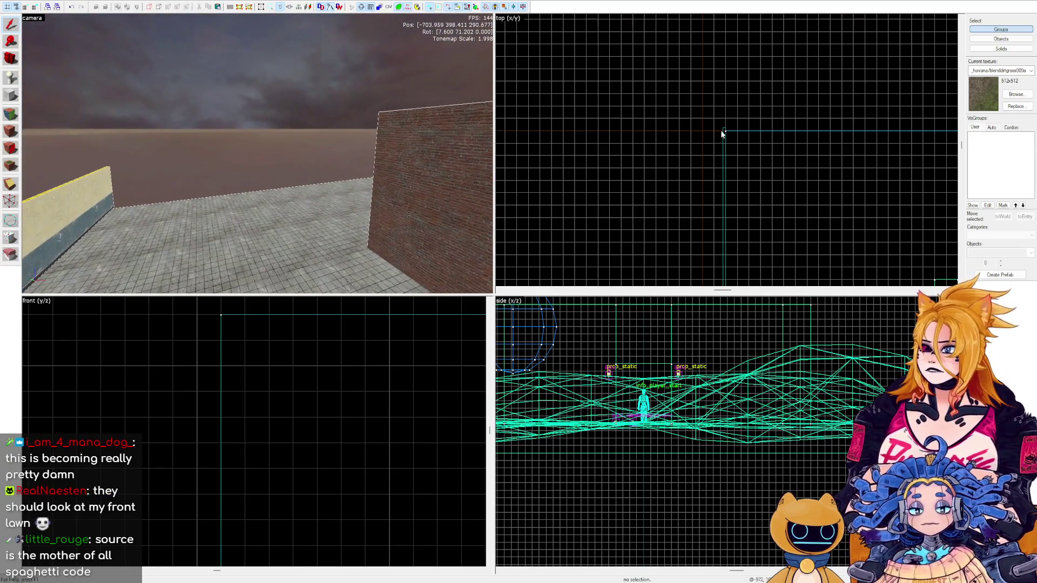
Shift the wall strip right and rotate it from vertical to horizontal.
left_click_drag(725, 142, 749, 142)
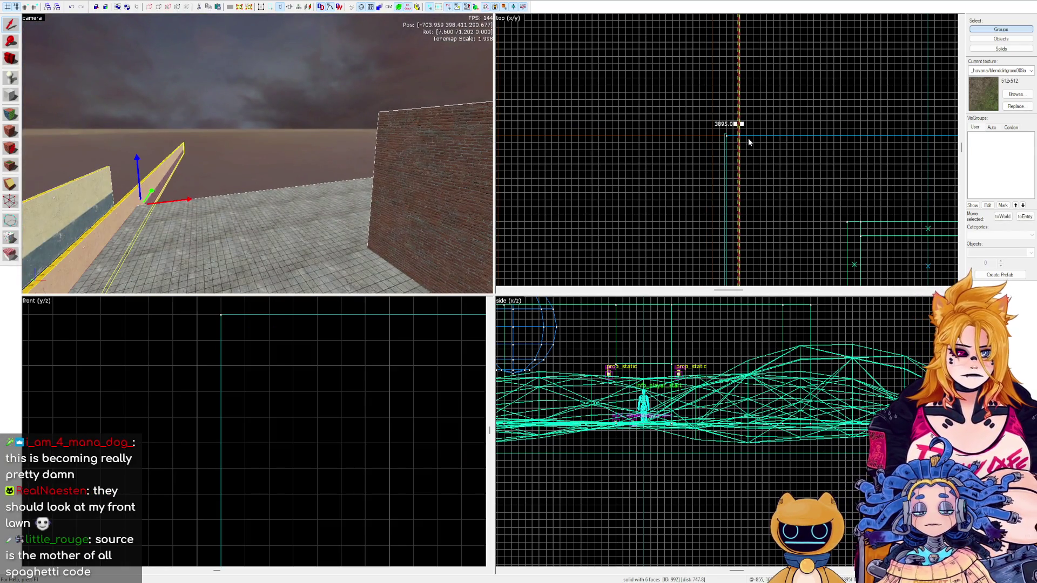
scroll(741, 108, "down", 2)
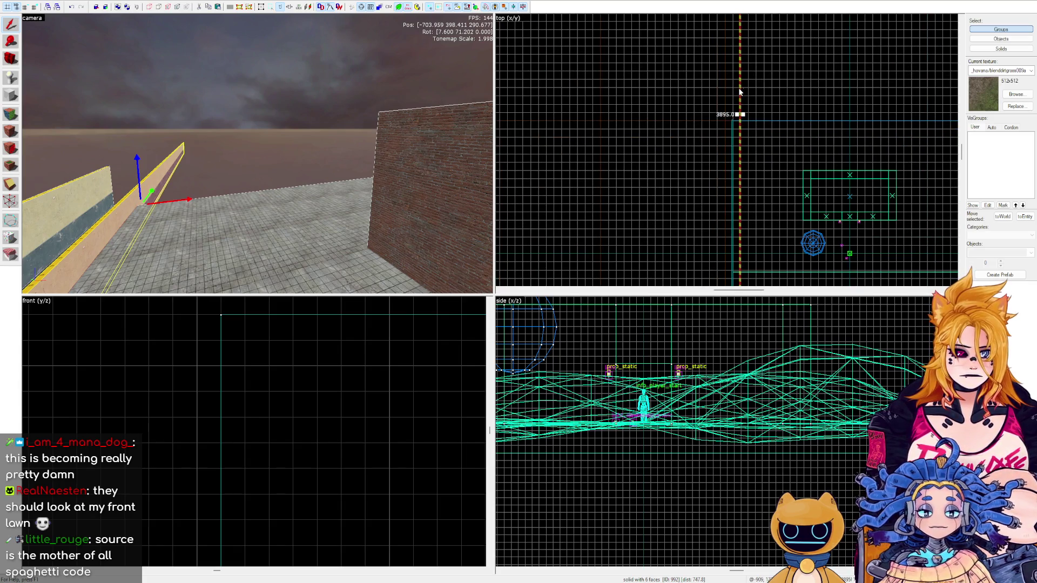
left_click(740, 89)
left_click(739, 89)
scroll(739, 167, "down", 2)
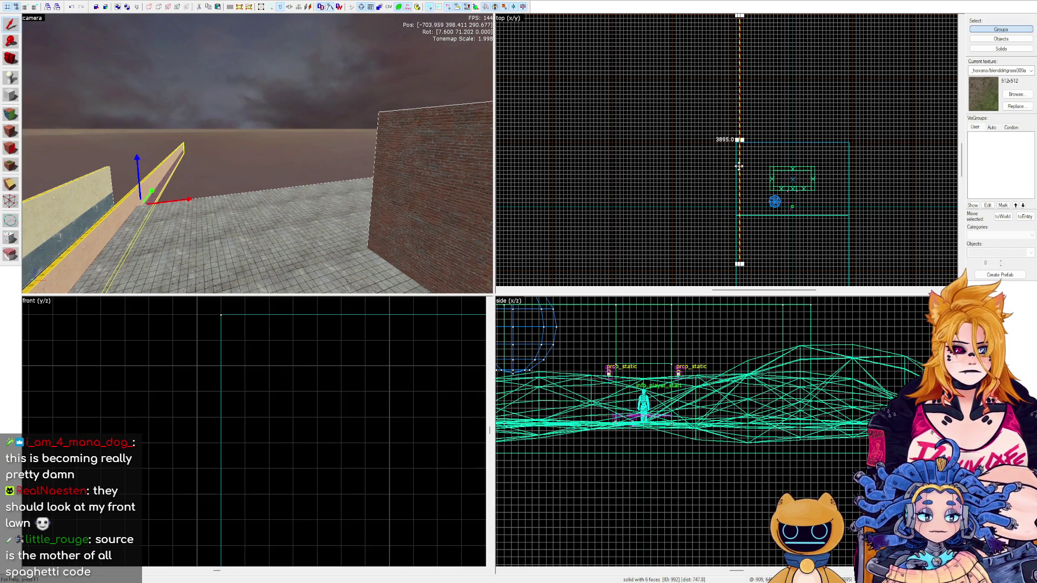
left_click(739, 167)
mouse_move(740, 264)
left_mouse_down()
mouse_move(688, 259)
mouse_move(625, 169)
mouse_move(622, 139)
left_mouse_up()
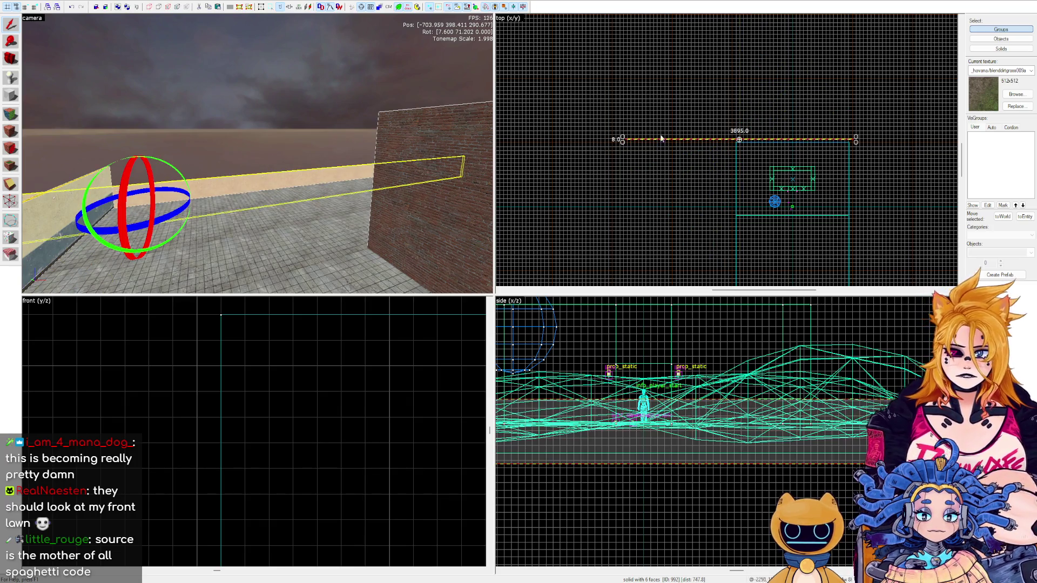
Raise the strip brush slightly and switch its handles back from rotation to move.
scroll(650, 163, "up", 3)
scroll(643, 400, "down", 2)
left_click_drag(646, 409, 644, 403)
scroll(645, 402, "up", 4)
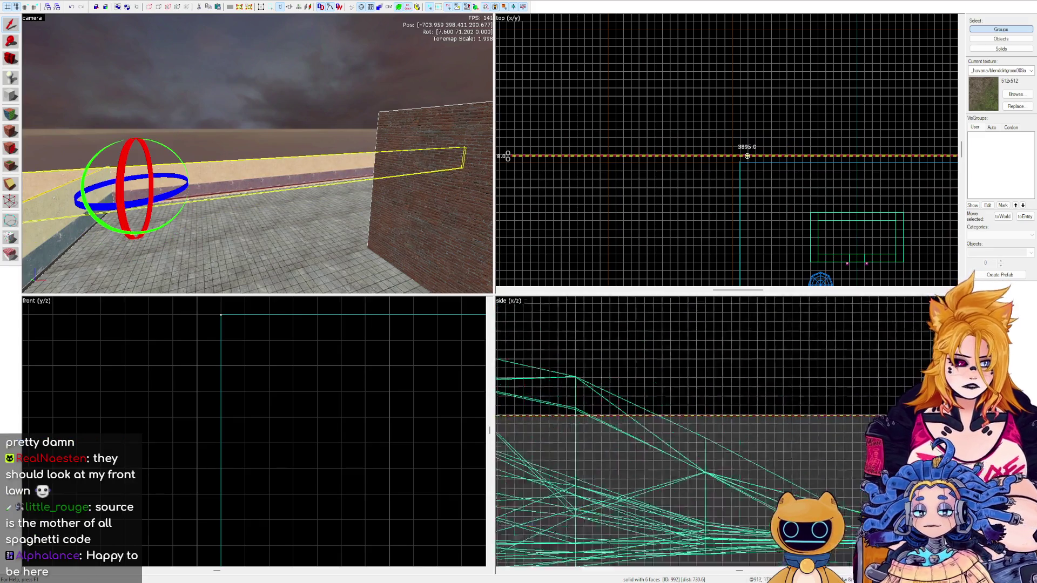
scroll(906, 344, "down", 1)
scroll(913, 335, "up", 3)
left_click_drag(881, 394, 877, 397)
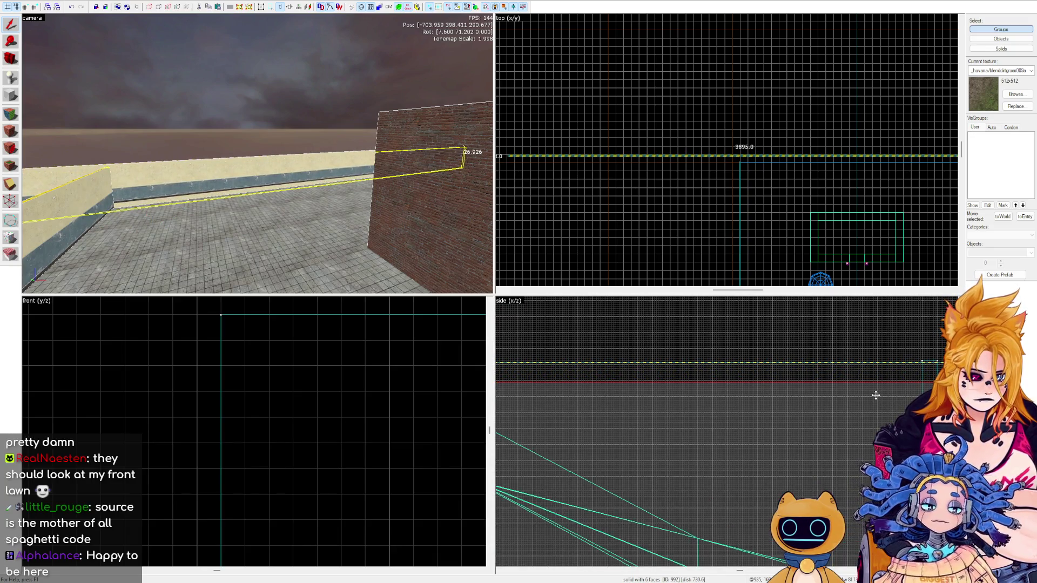
scroll(810, 378, "down", 3)
left_click(840, 356)
Drag the strip down in the top view so it sits on the wall top.
scroll(863, 394, "up", 2)
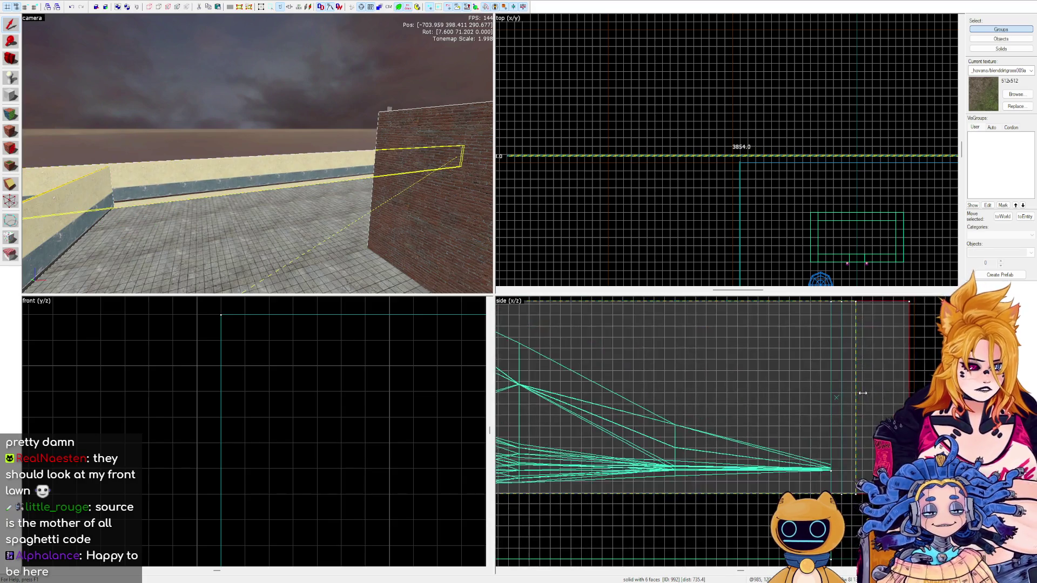
scroll(843, 390, "up", 2)
scroll(709, 171, "down", 2)
scroll(708, 172, "up", 2)
scroll(708, 171, "up", 2)
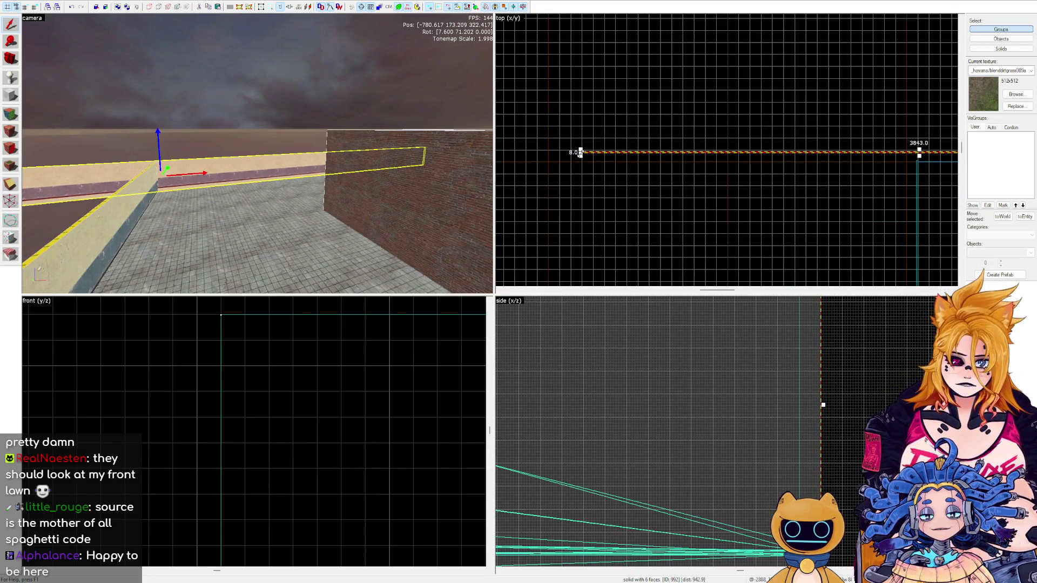
mouse_move(578, 152)
left_mouse_down()
mouse_move(884, 145)
mouse_move(945, 158)
mouse_move(658, 144)
mouse_move(634, 226)
left_mouse_up()
scroll(857, 126, "up", 3)
left_click_drag(657, 124, 656, 222)
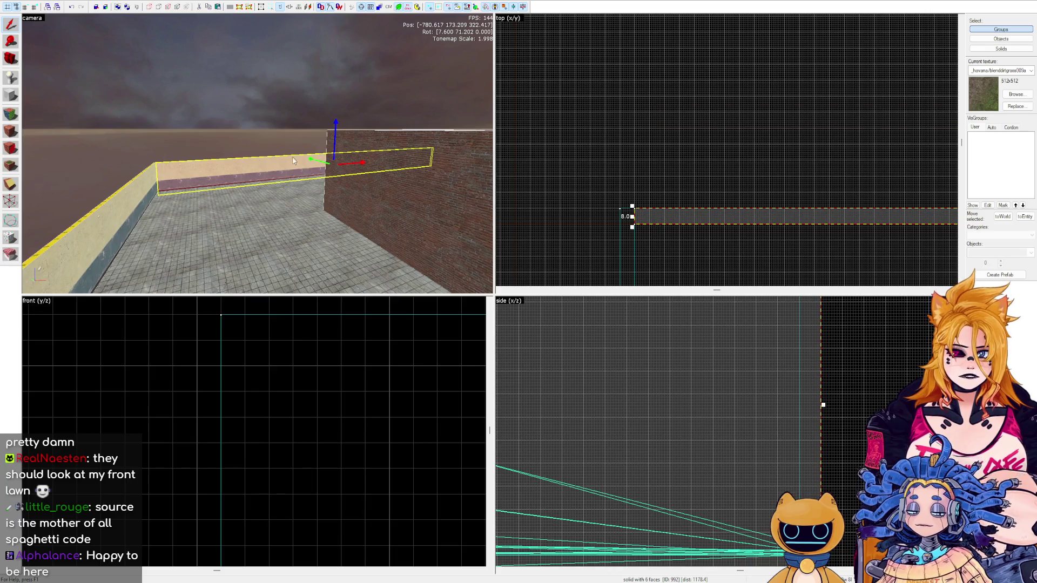
Pull the strip's right end left so it stops at the brick building, then deselect.
scroll(740, 185, "down", 3)
scroll(762, 173, "up", 5)
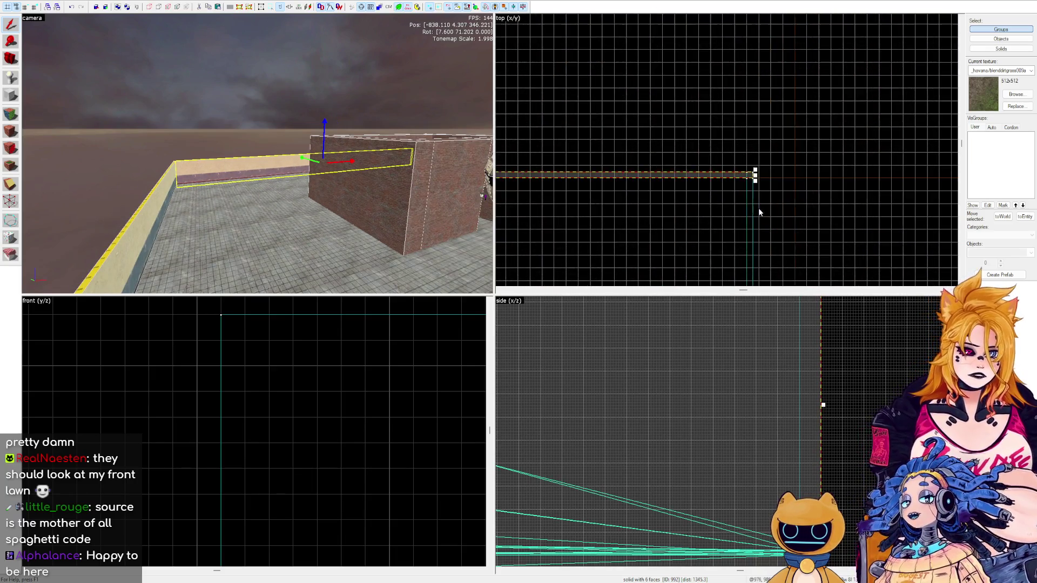
left_click_drag(762, 157, 727, 157)
left_click(751, 153)
Fly the 3D camera along the floor toward the brick wall and select the wall brush.
key("z")
key("w")
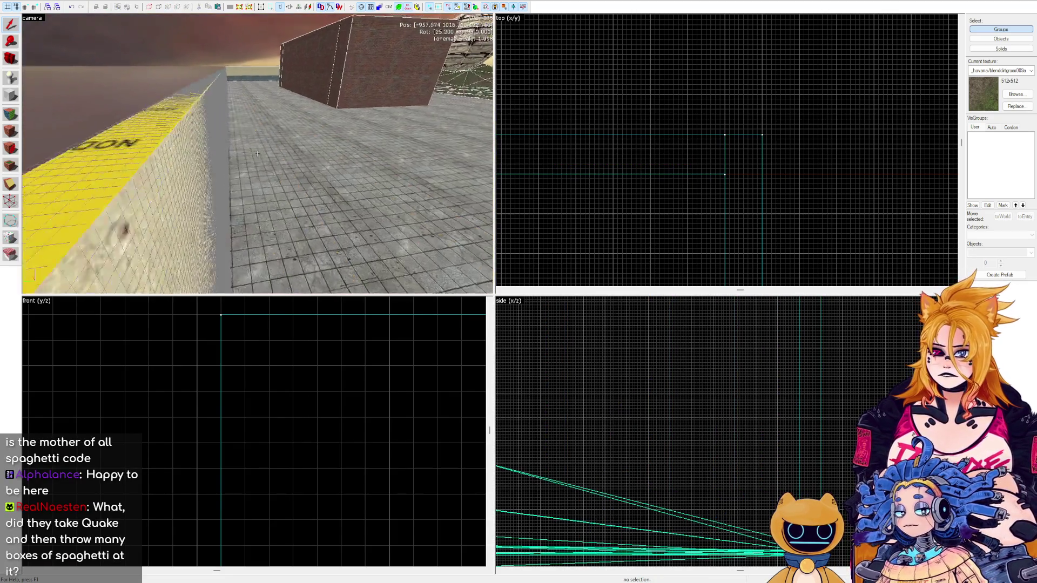
key("z")
left_click(248, 134)
scroll(675, 70, "down", 3)
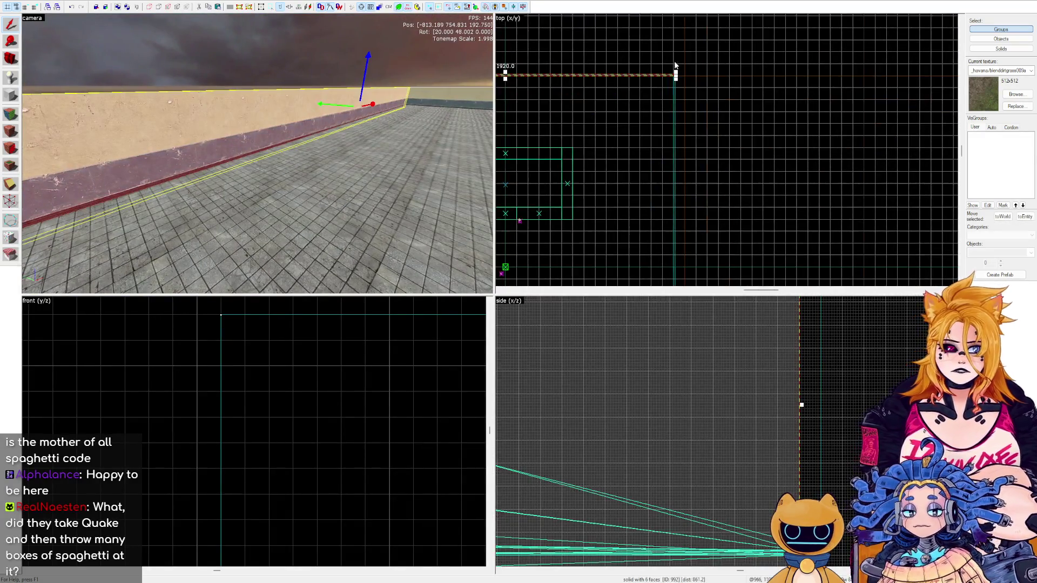
scroll(760, 126, "down", 5)
Move the second thin trim strip up against the wall edge in the top view, then deselect.
left_click(712, 189)
scroll(718, 190, "up", 8)
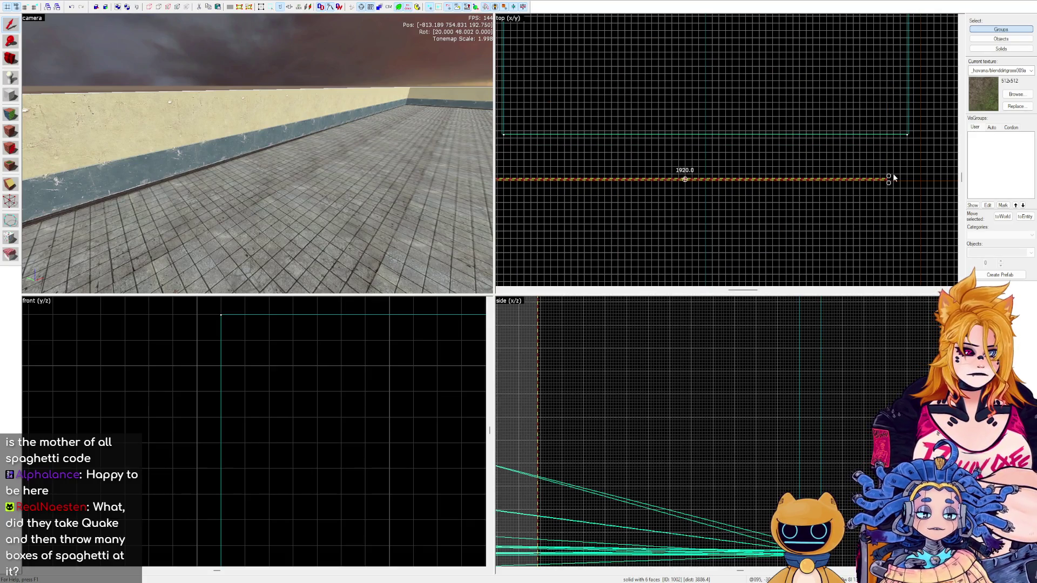
mouse_move(889, 176)
left_mouse_down()
mouse_move(625, 107)
mouse_move(591, 165)
left_mouse_up()
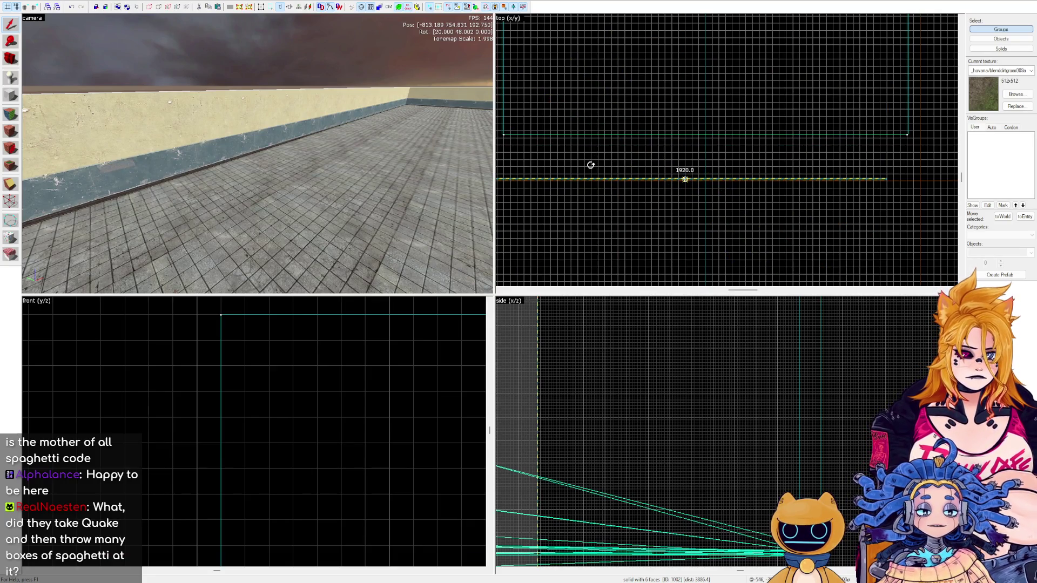
mouse_move(850, 178)
left_mouse_down()
mouse_move(868, 147)
mouse_move(891, 141)
mouse_move(861, 113)
mouse_move(715, 151)
left_mouse_up()
scroll(891, 141, "up", 3)
scroll(715, 150, "down", 3)
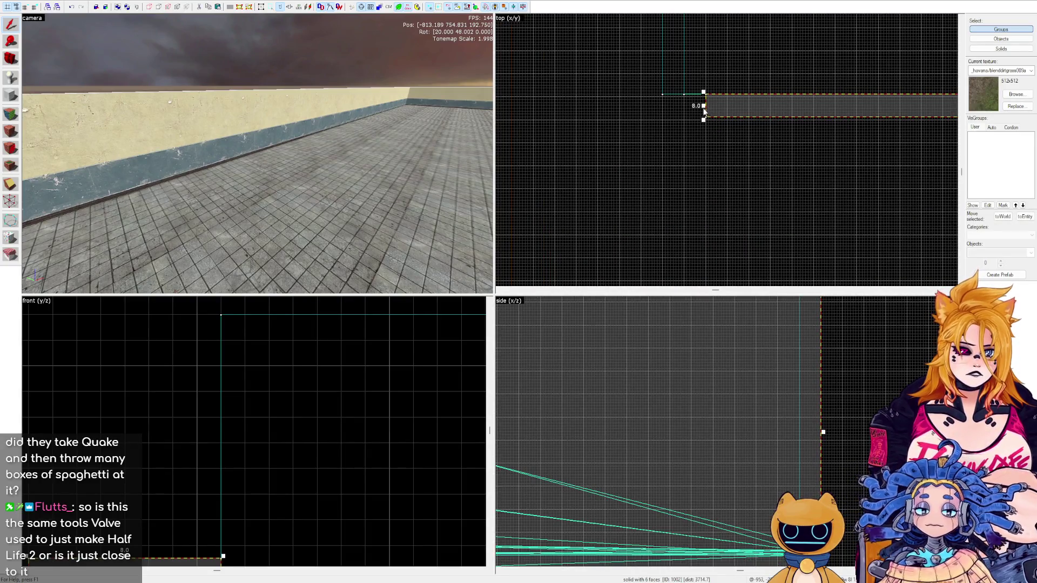
key("Escape")
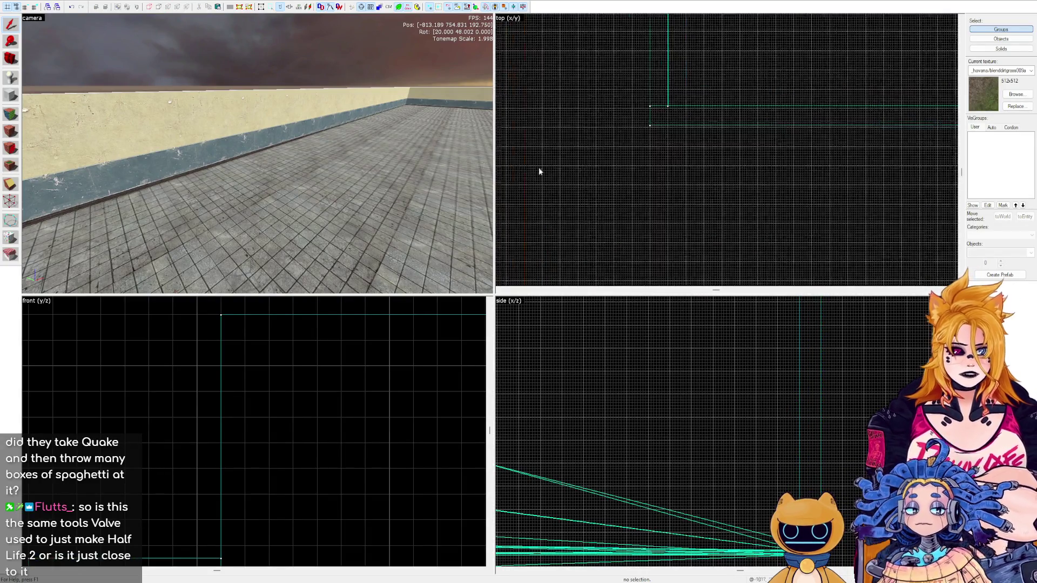
key("z")
key("w")
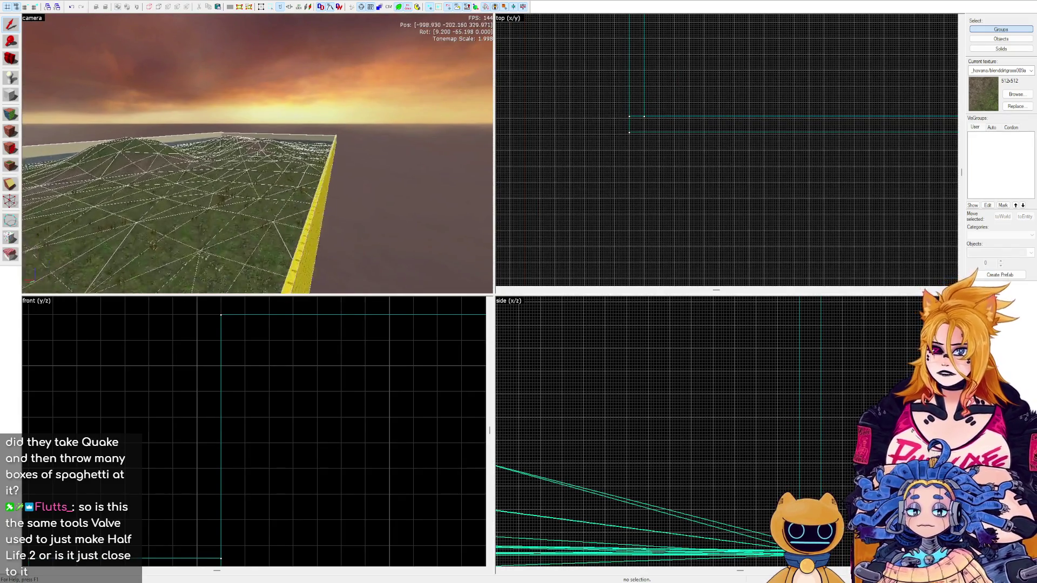
key("w")
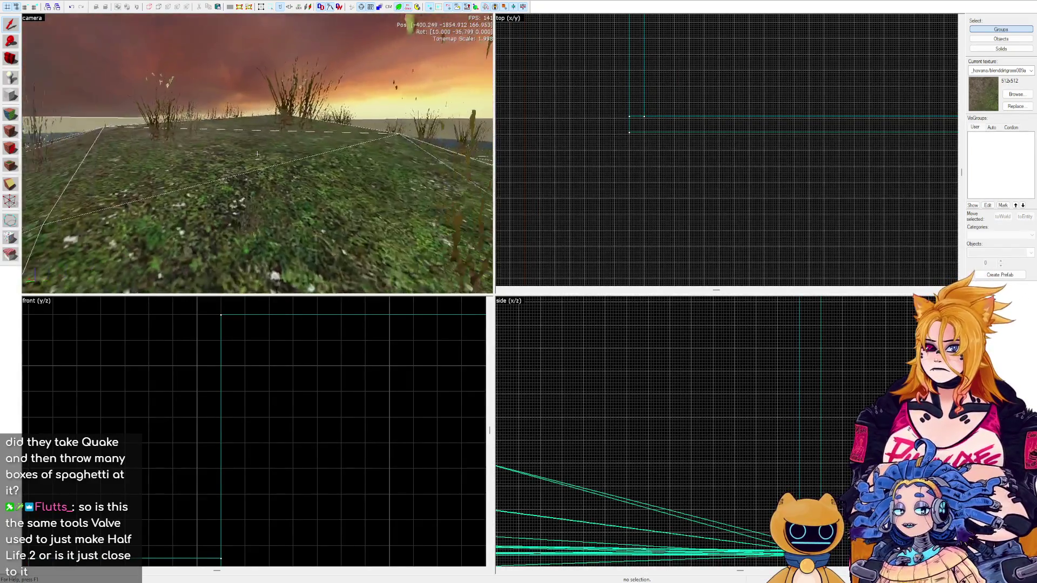
key("w")
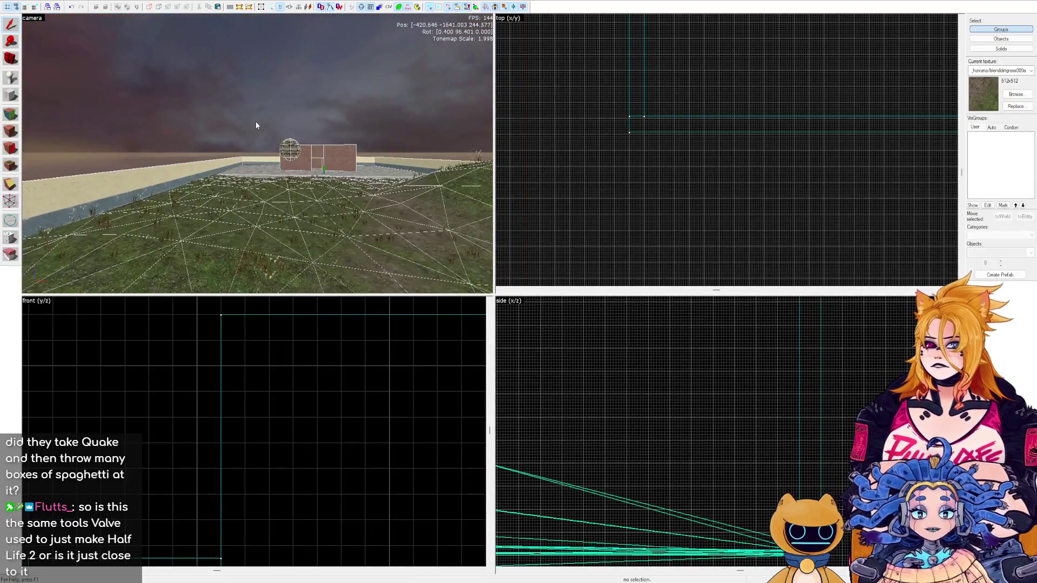
key("w")
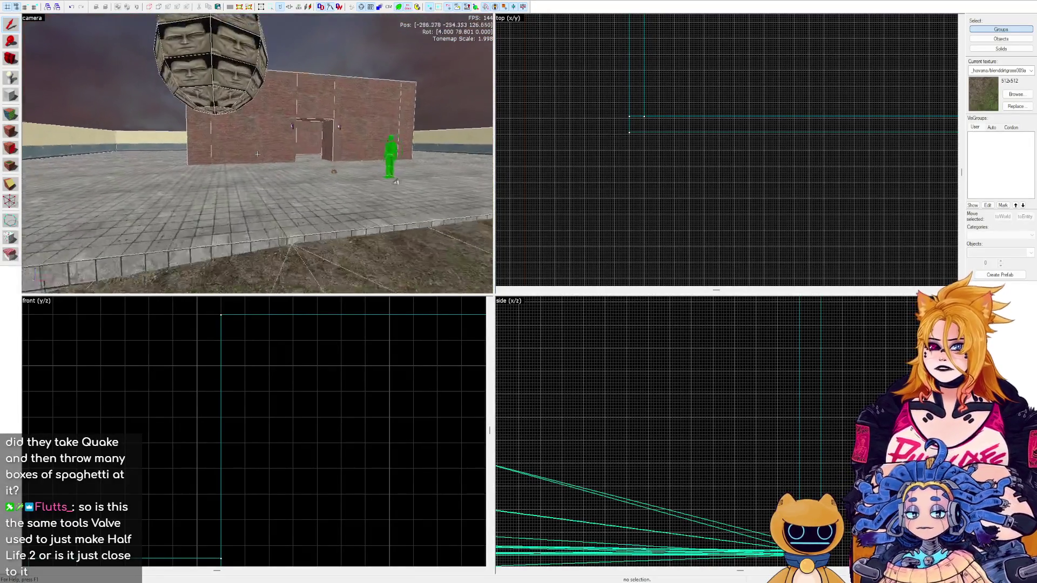
key("s")
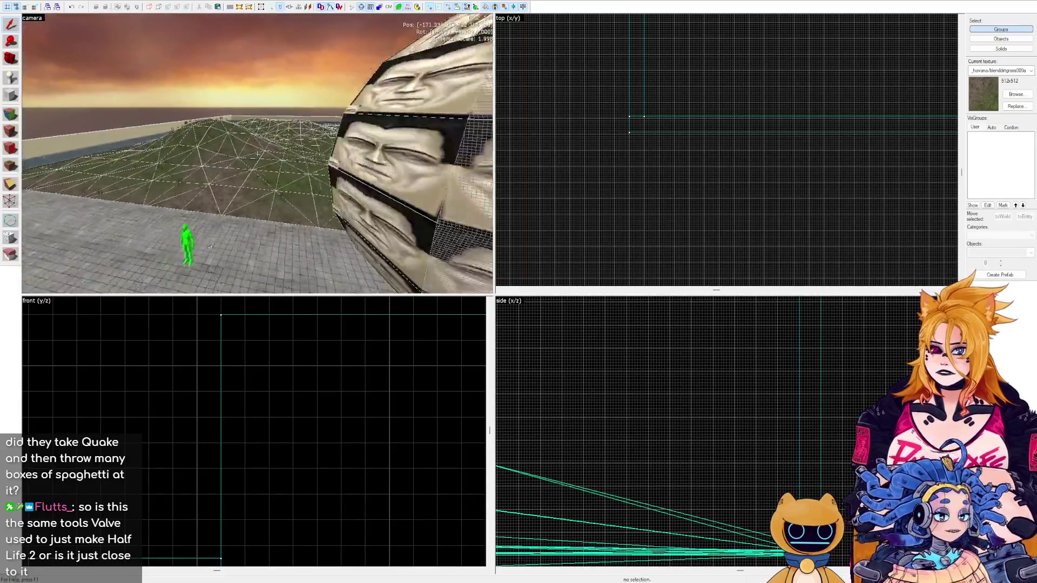
scroll(697, 119, "down", 5)
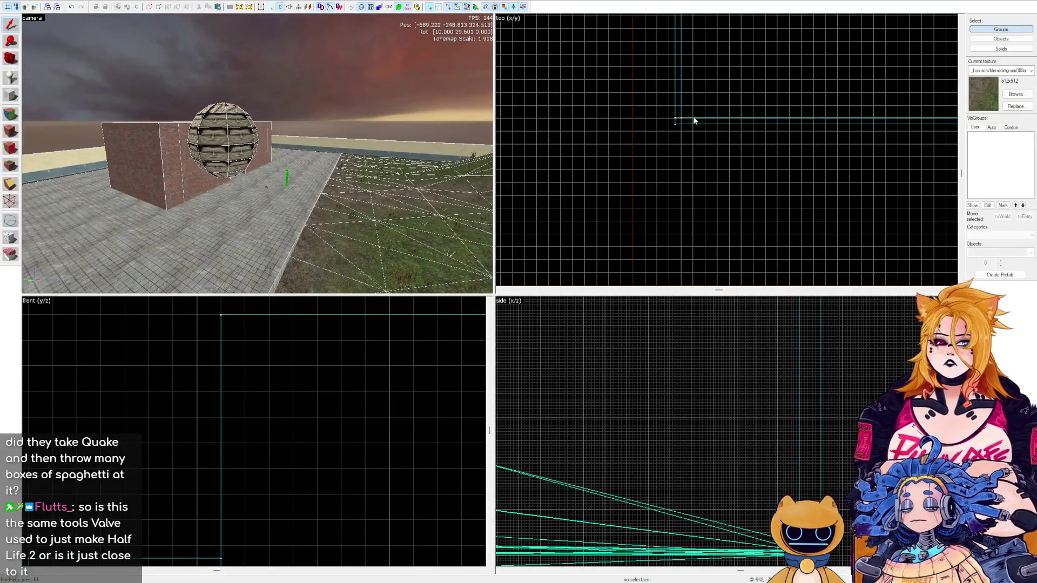
scroll(556, 181, "down", 3)
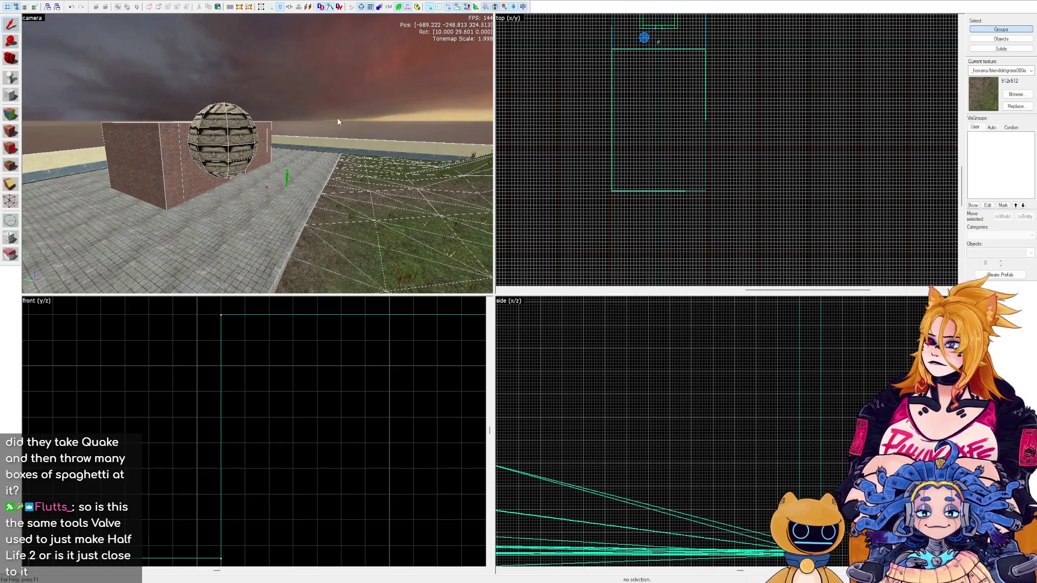
key("z")
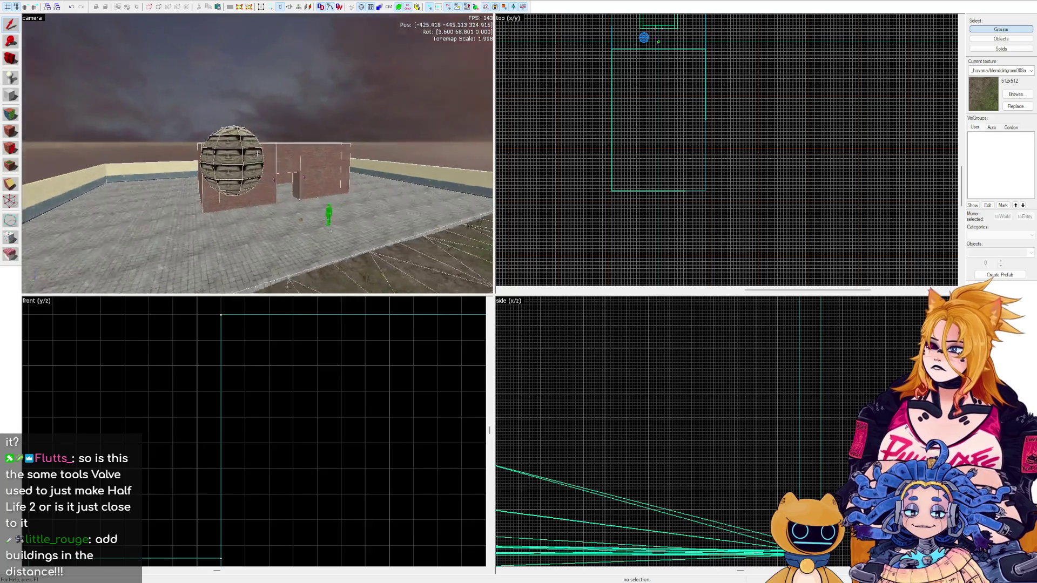
key("s")
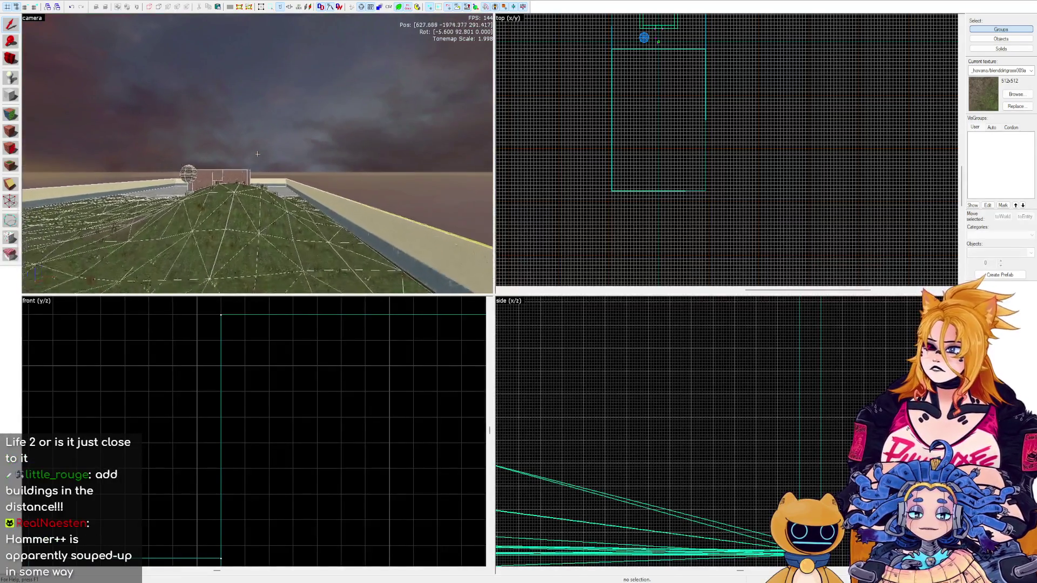
key("w")
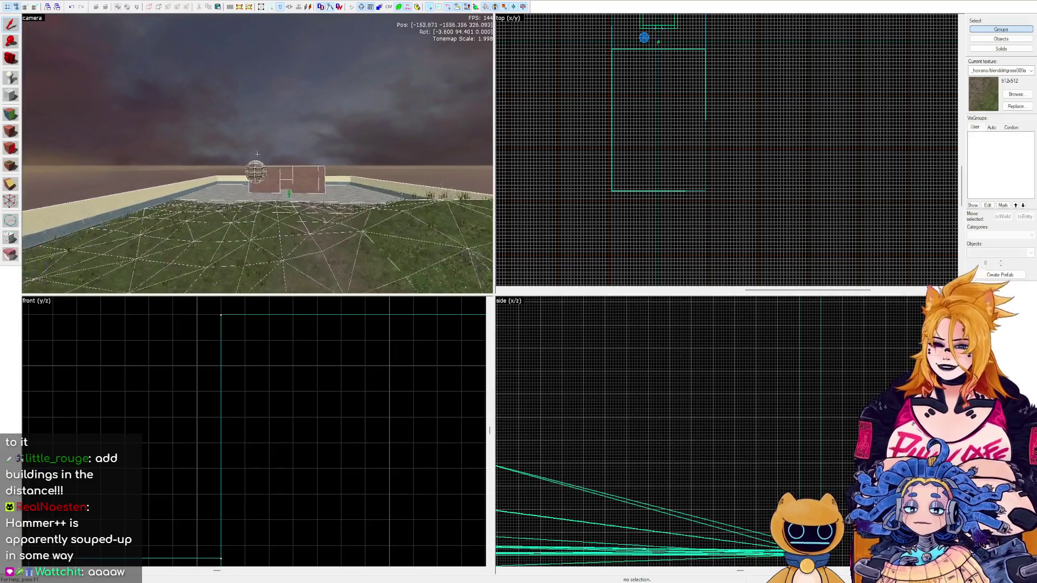
left_click(261, 161)
key("w")
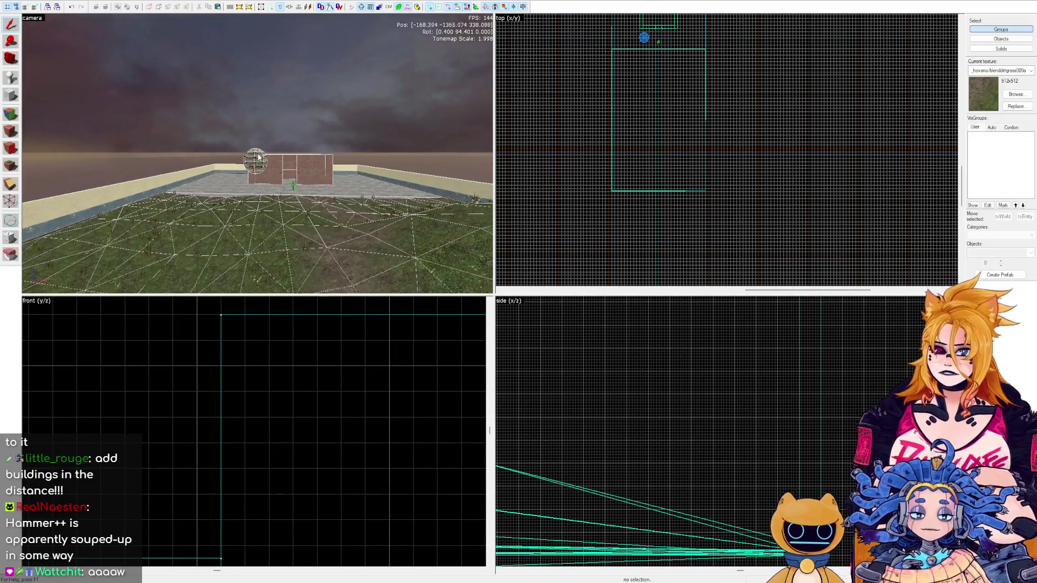
key("w")
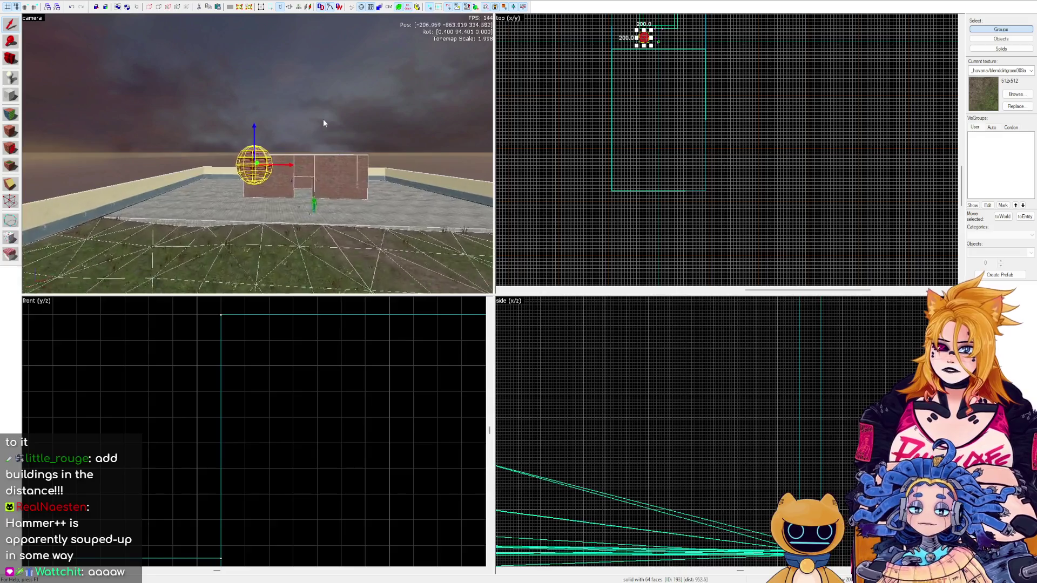
key("Escape")
key("s")
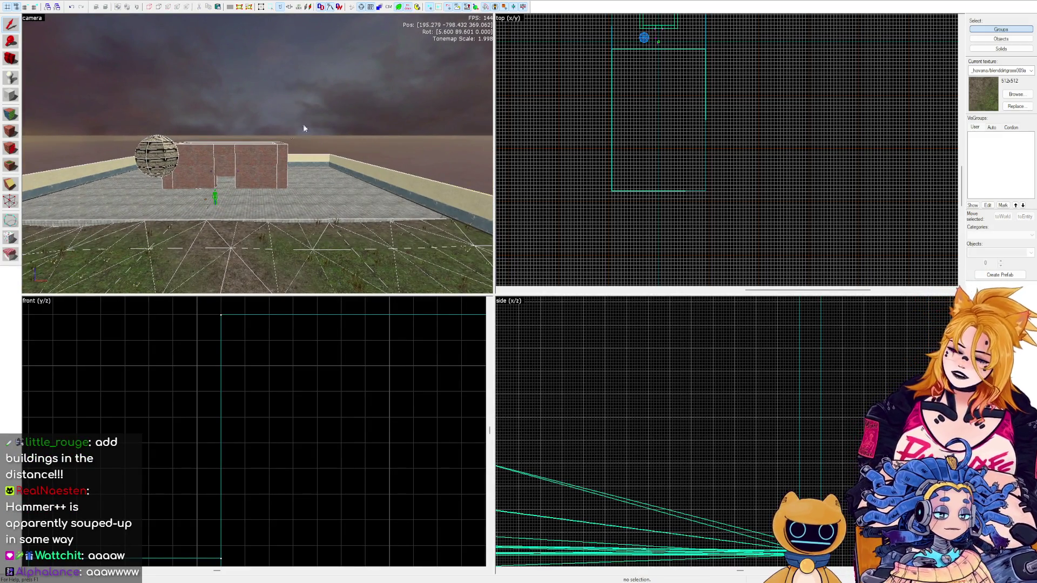
key("z")
key("w")
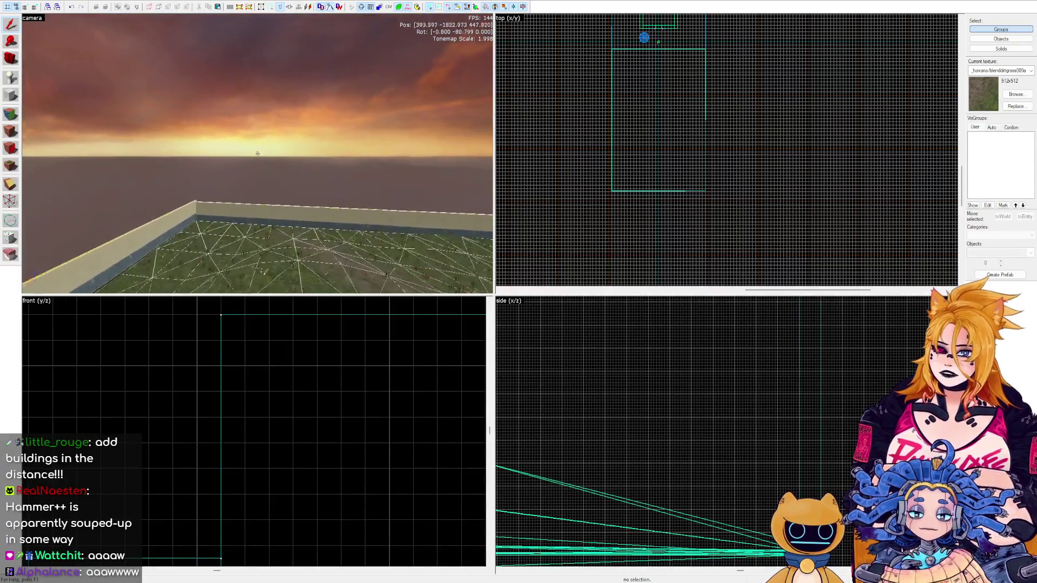
left_click(244, 143)
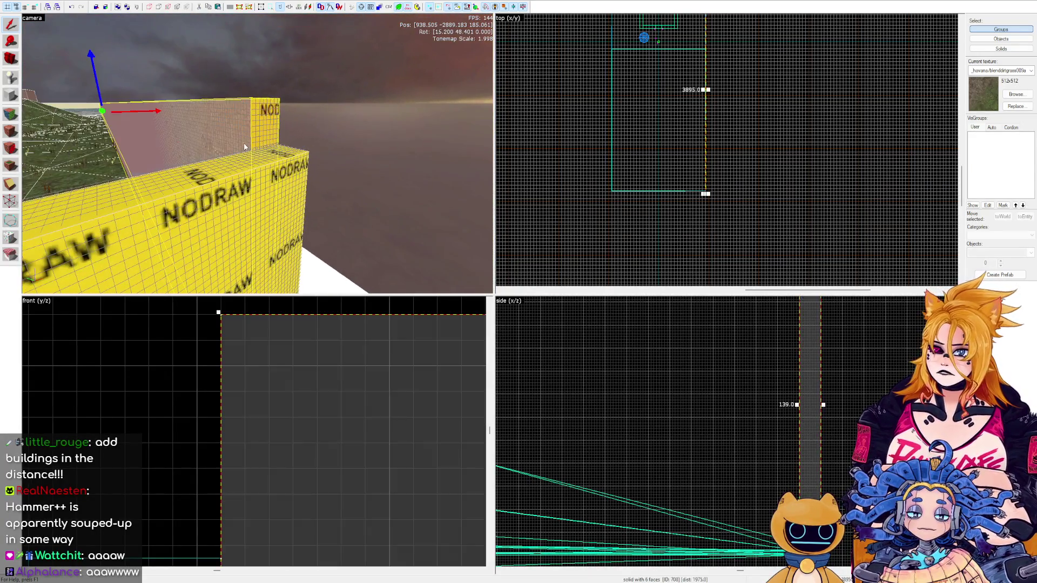
Select the wide 8-unit-thick wall brush and drag its top handle up to make it much taller.
scroll(864, 389, "up", 5)
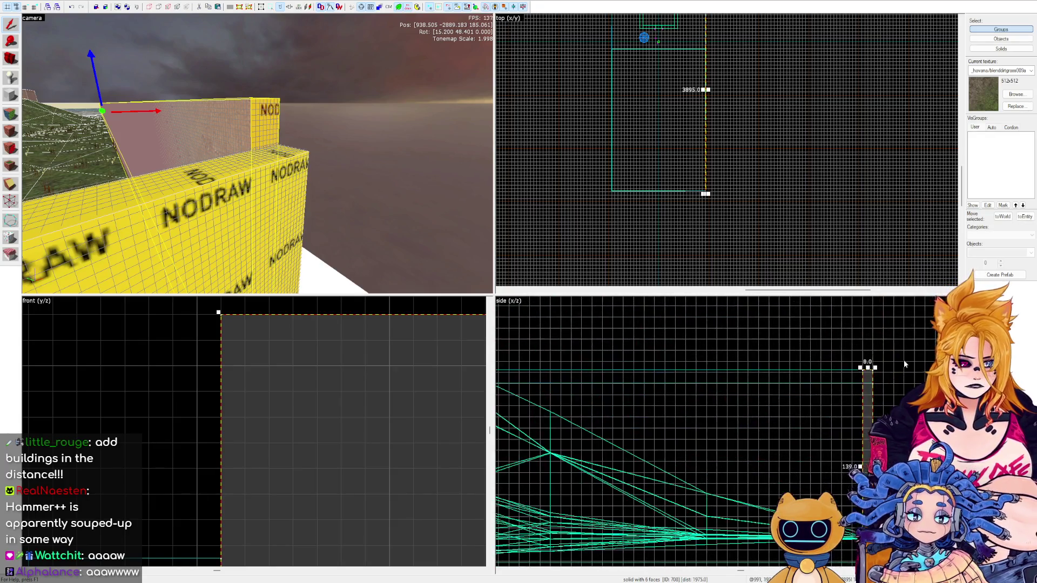
scroll(825, 349, "down", 4)
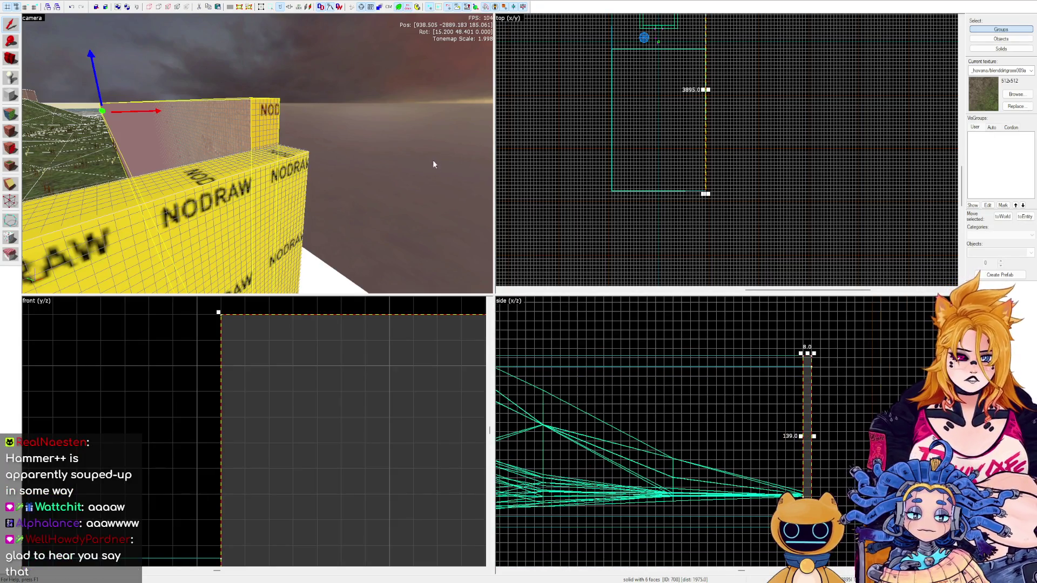
key("z")
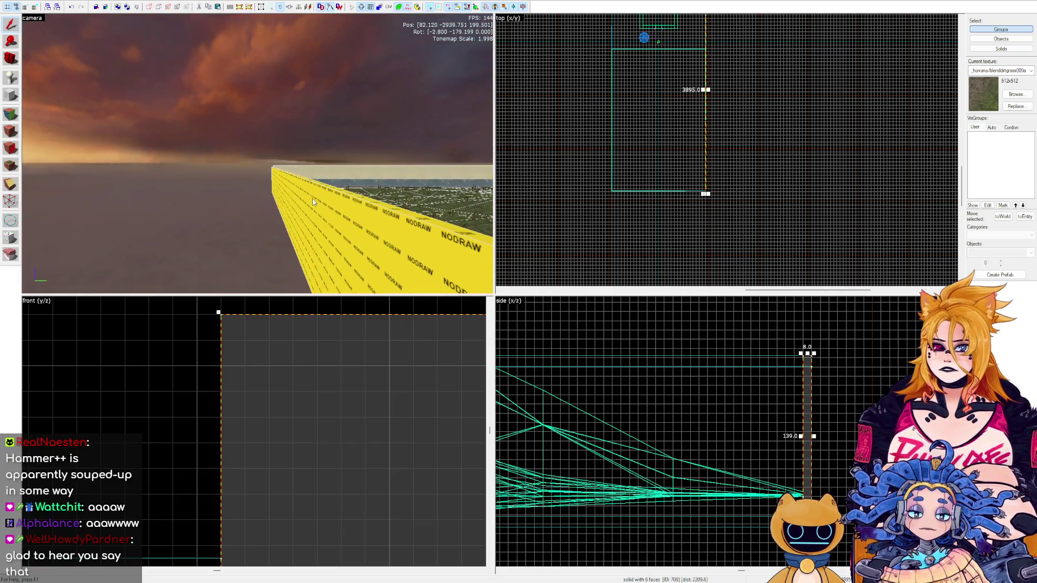
left_click(793, 336)
scroll(832, 398, "up", 2)
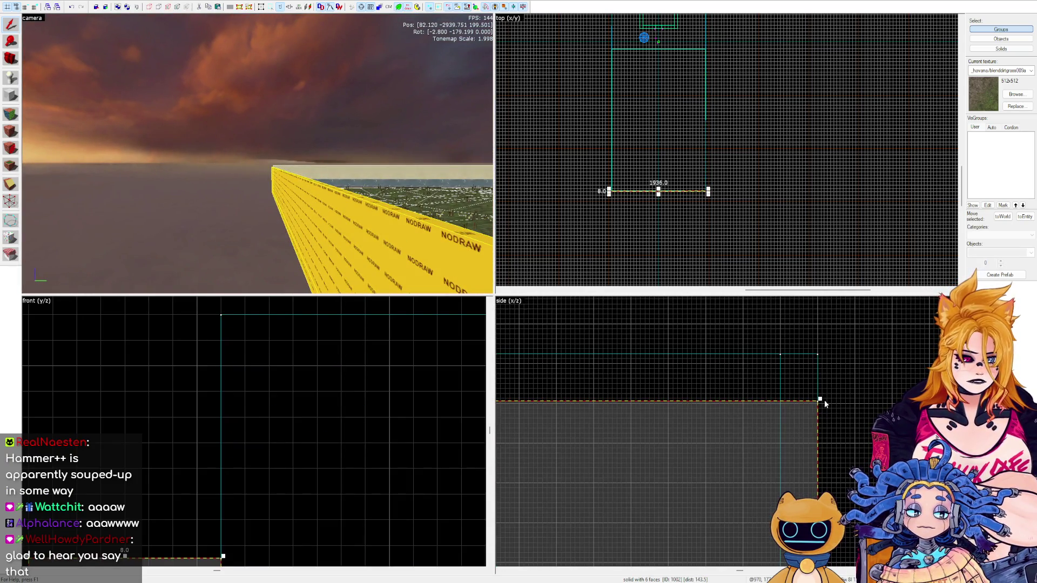
left_click_drag(821, 399, 820, 352)
key("w")
key("z")
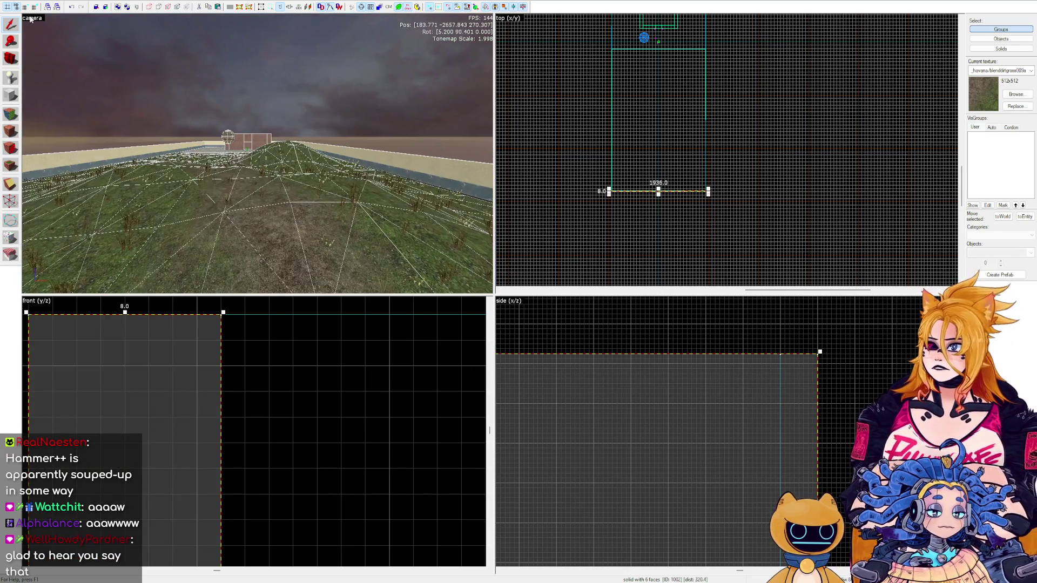
key("ctrl+l")
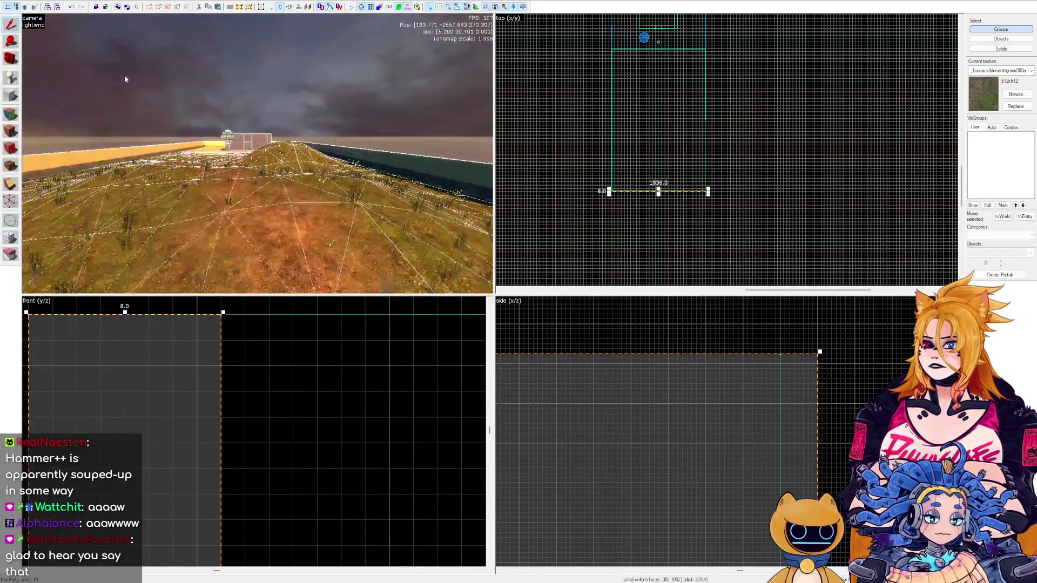
key("z")
key("w")
key("w")
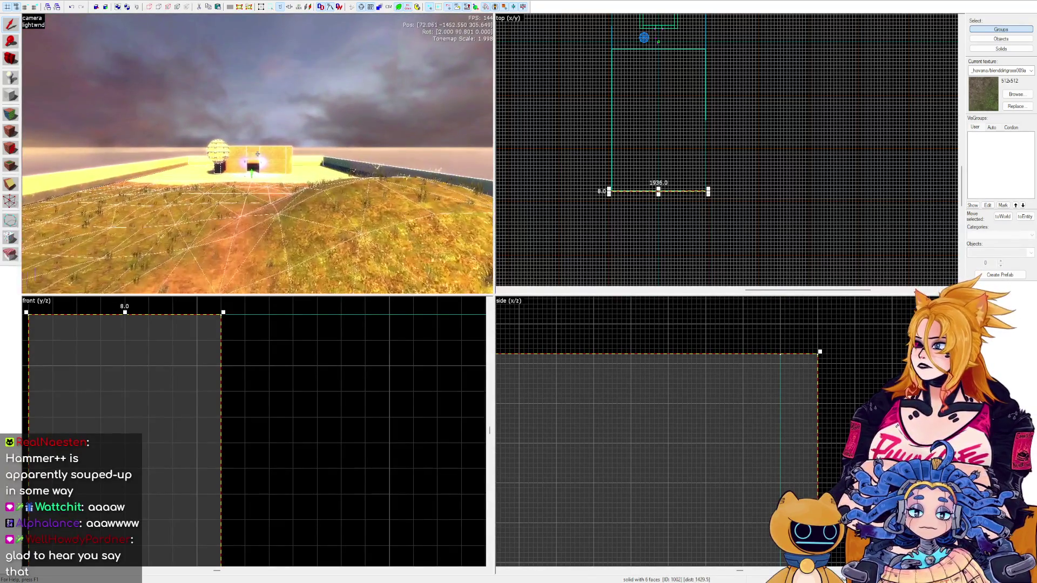
key("w")
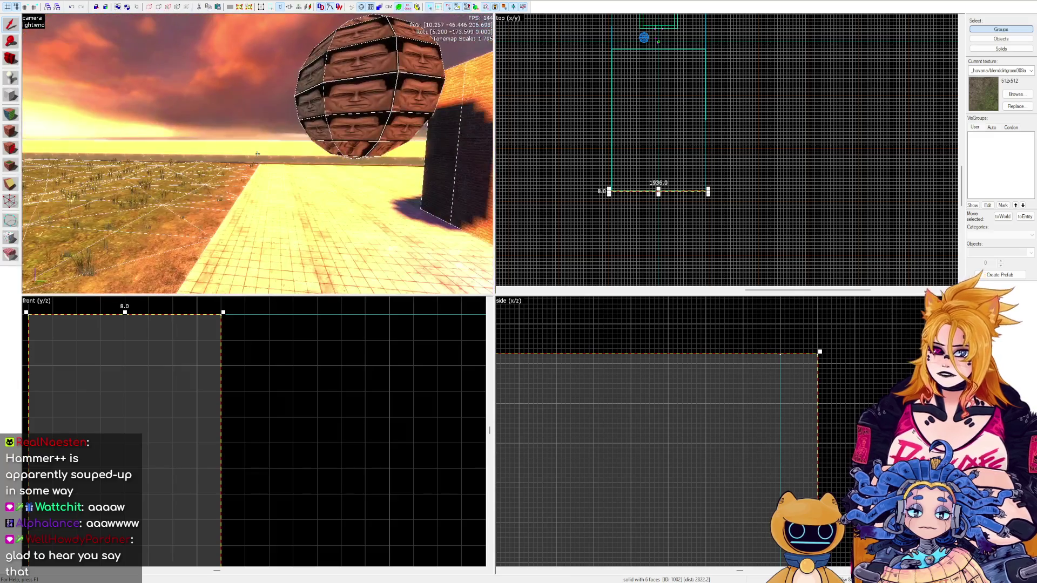
key("w")
key("z")
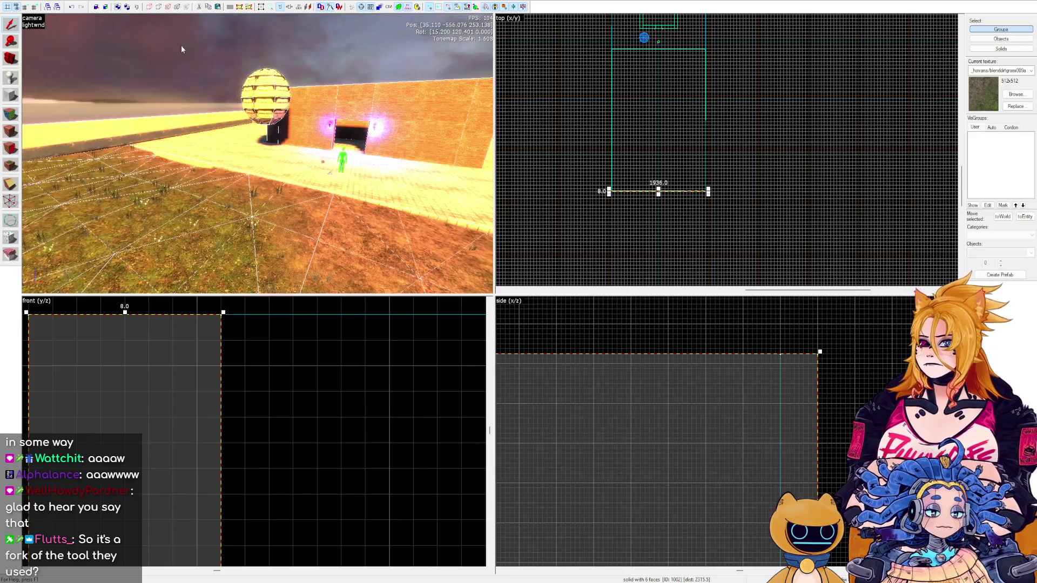
left_click_drag(198, 56, 258, 153)
key("w")
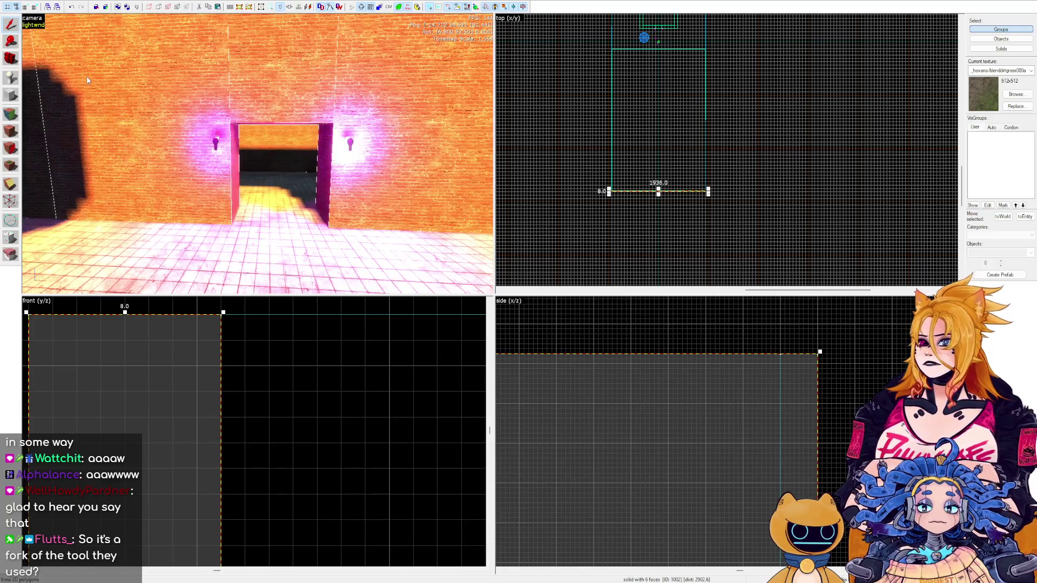
key("z")
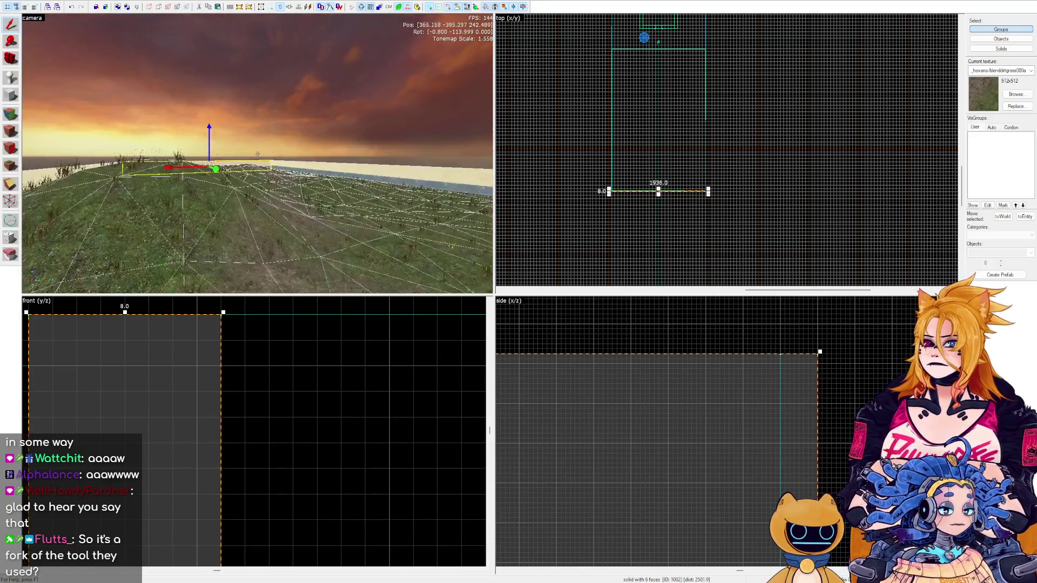
Clear the selection, fly to the plaster wall corner, and select the plaster wall brush.
key("z")
key("Escape")
key("w")
left_click_drag(272, 128, 260, 165)
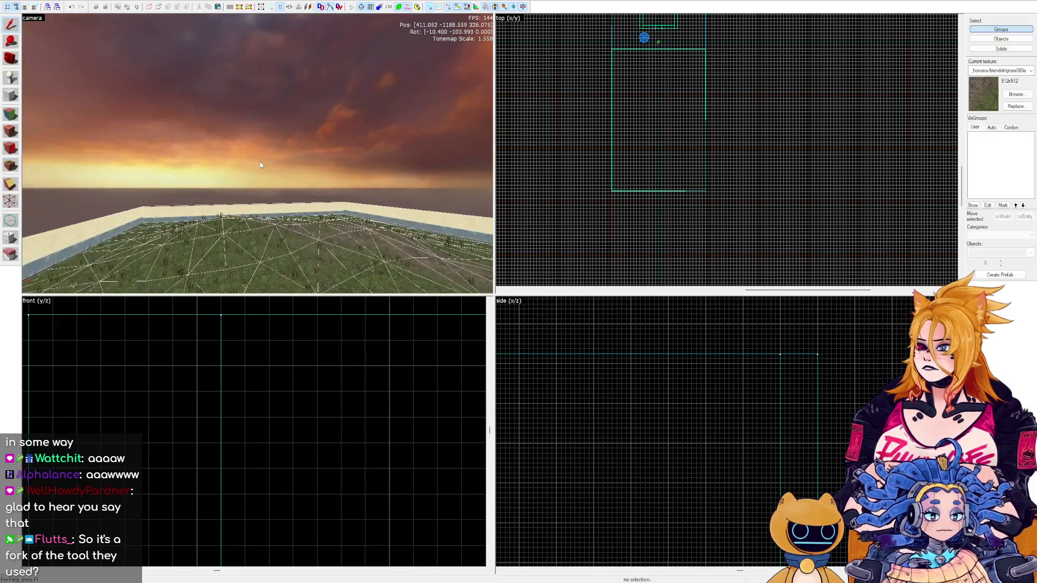
key("z")
key("w")
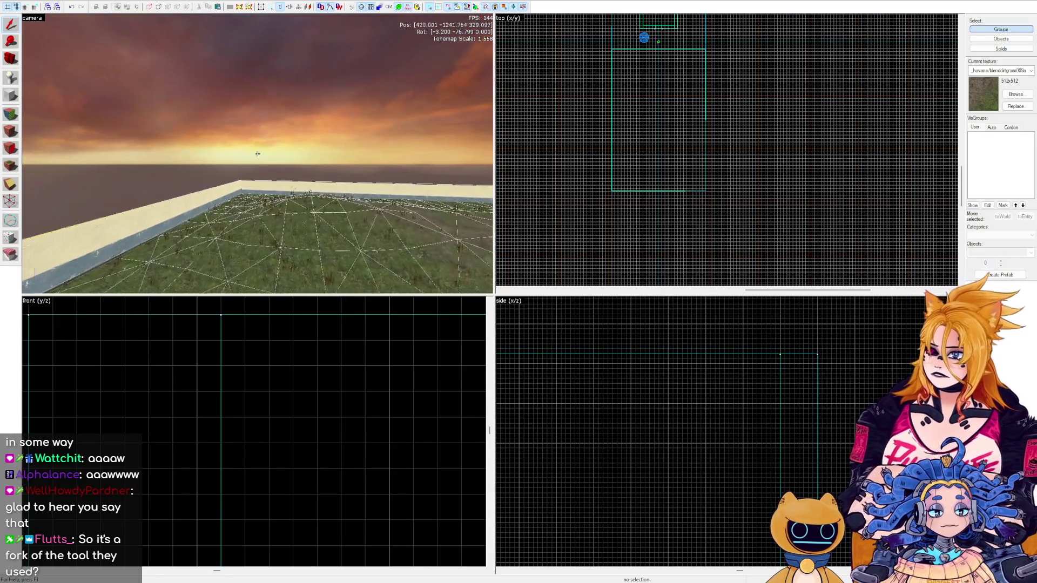
key("w")
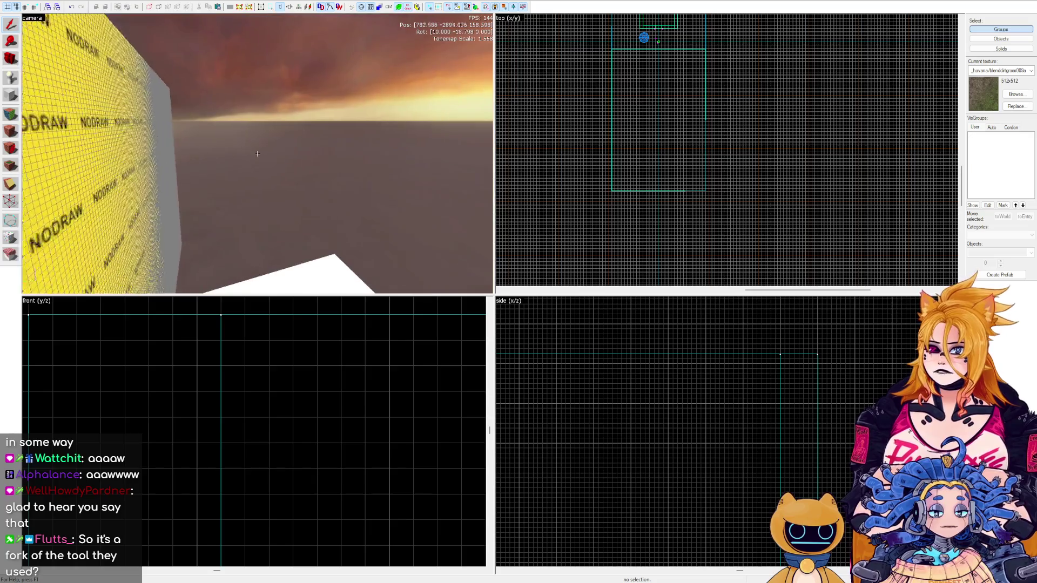
key("s")
key("z")
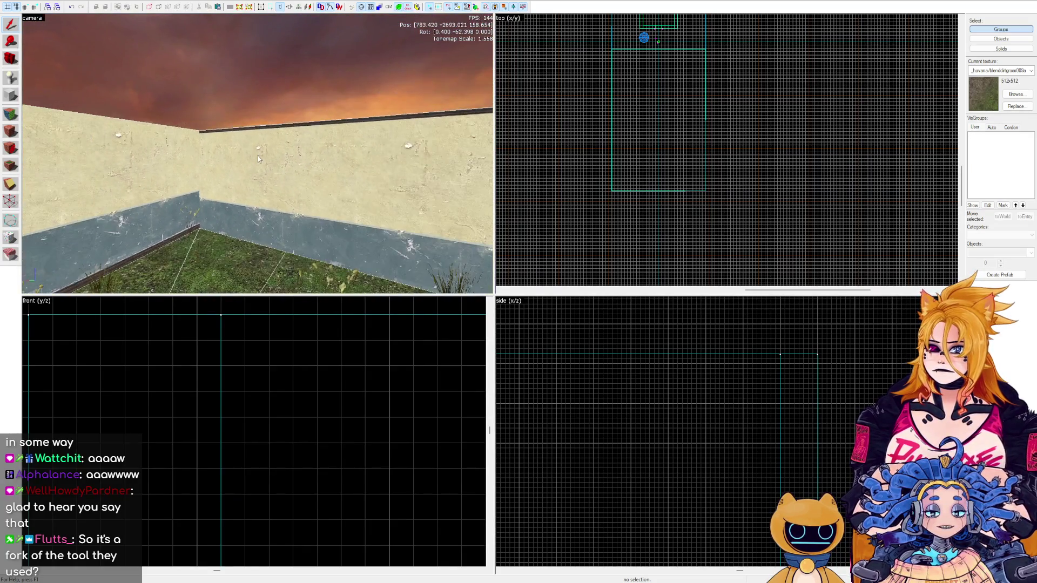
left_click(258, 157)
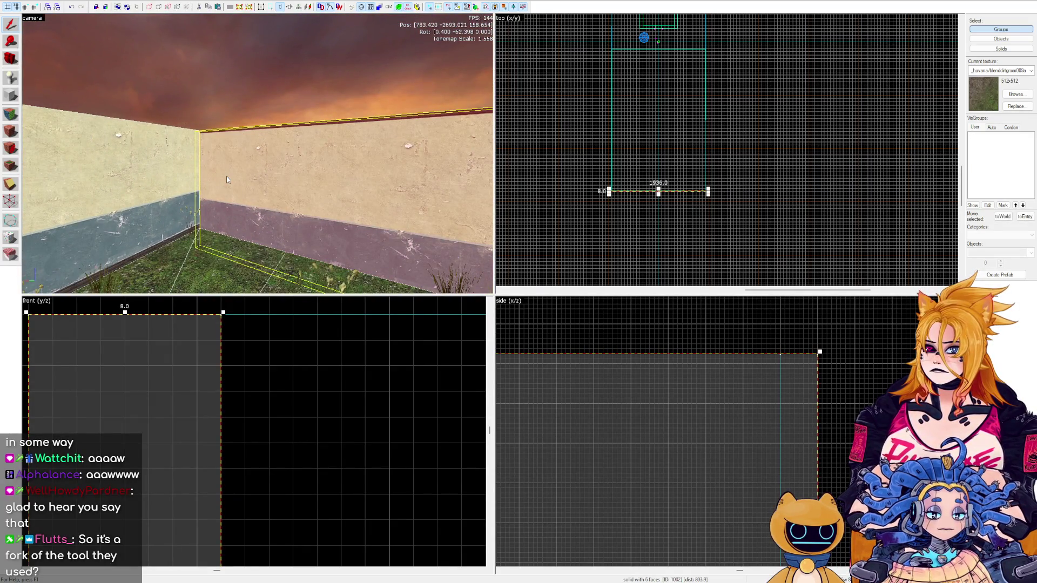
Inspect the plaster wall corner faces up close with the Texture Application tool.
key("w")
left_click(10, 128)
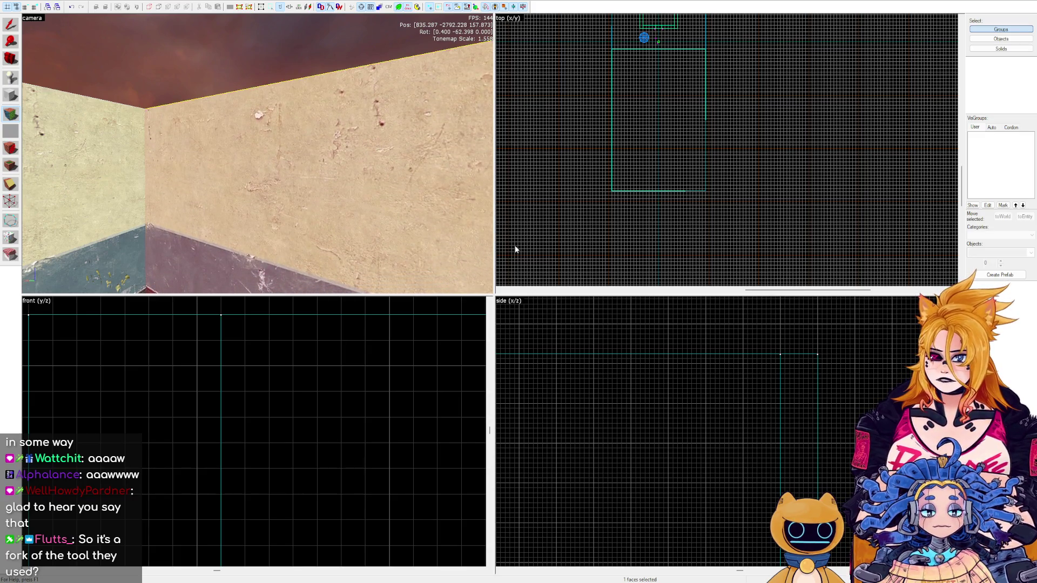
key("z")
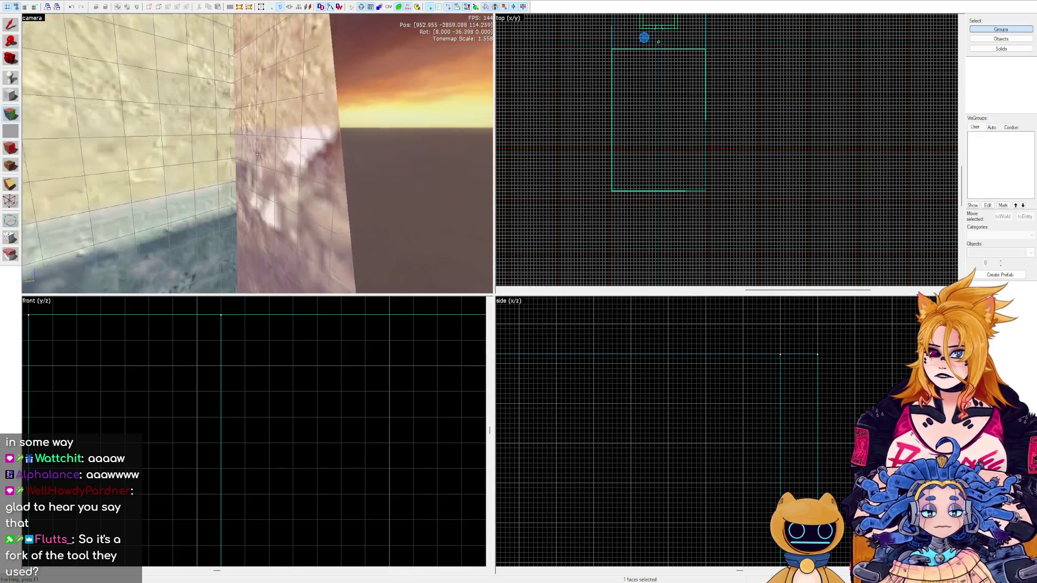
key("z")
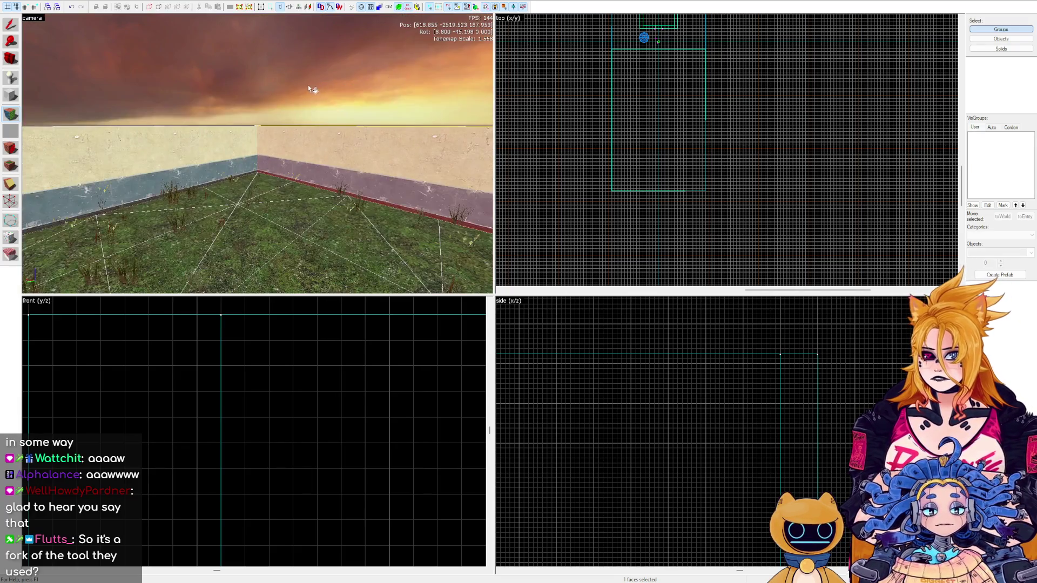
key("z")
Look around the courtyard walls, brick building and sky, then return to Selection with nothing selected.
key("w")
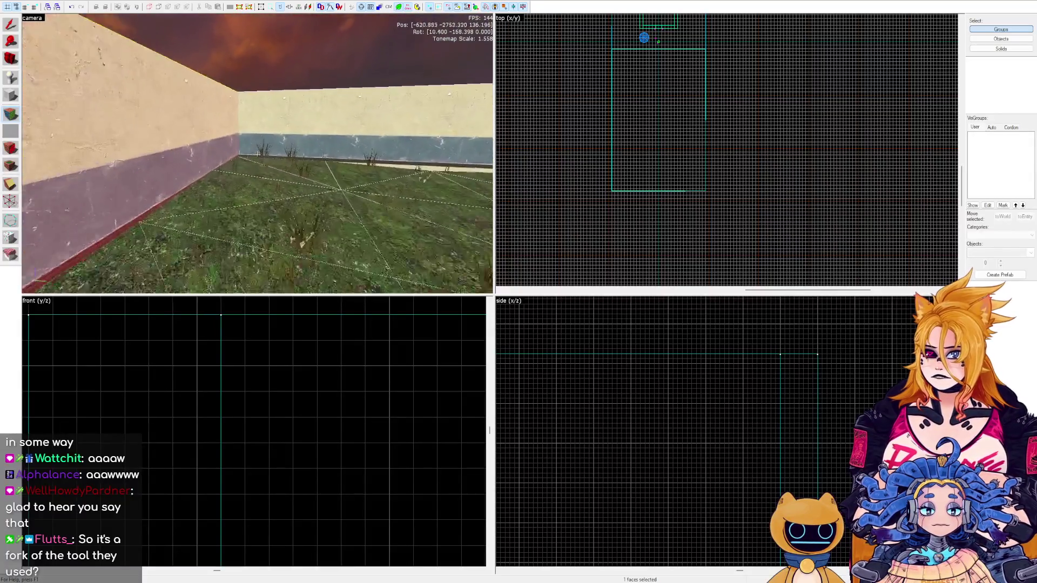
key("w")
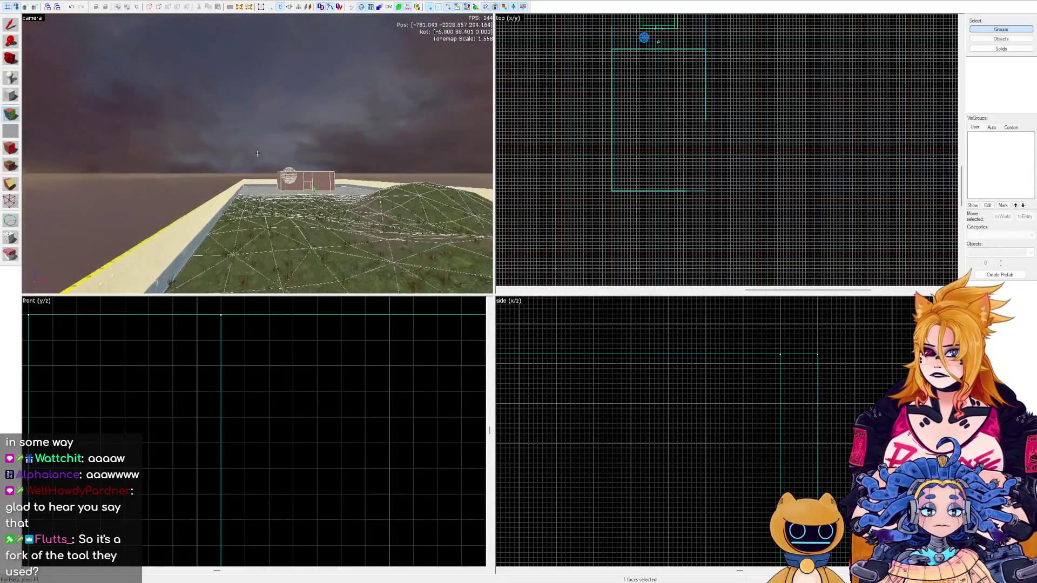
key("w")
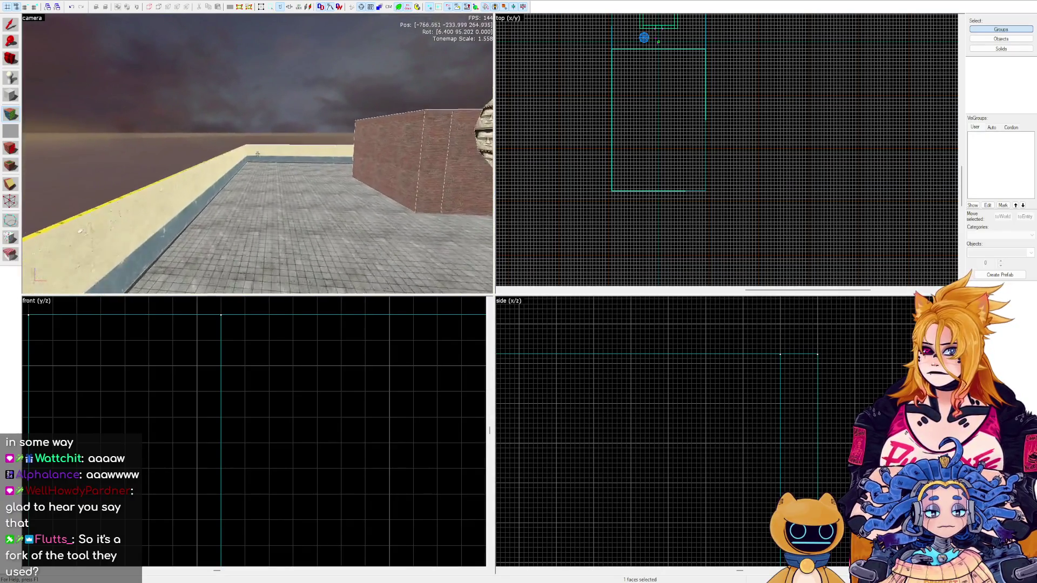
key("w")
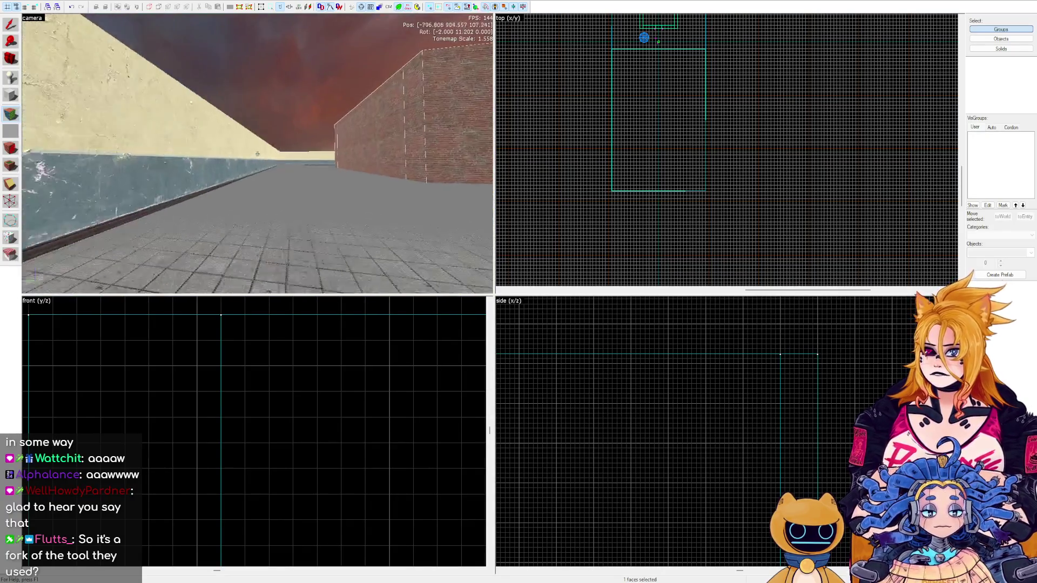
key("w")
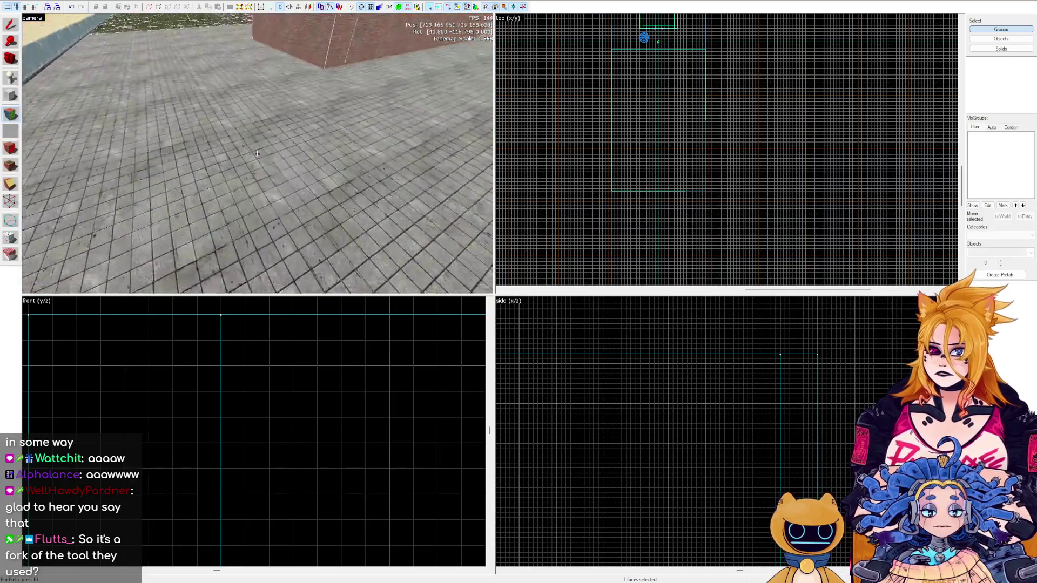
key("w")
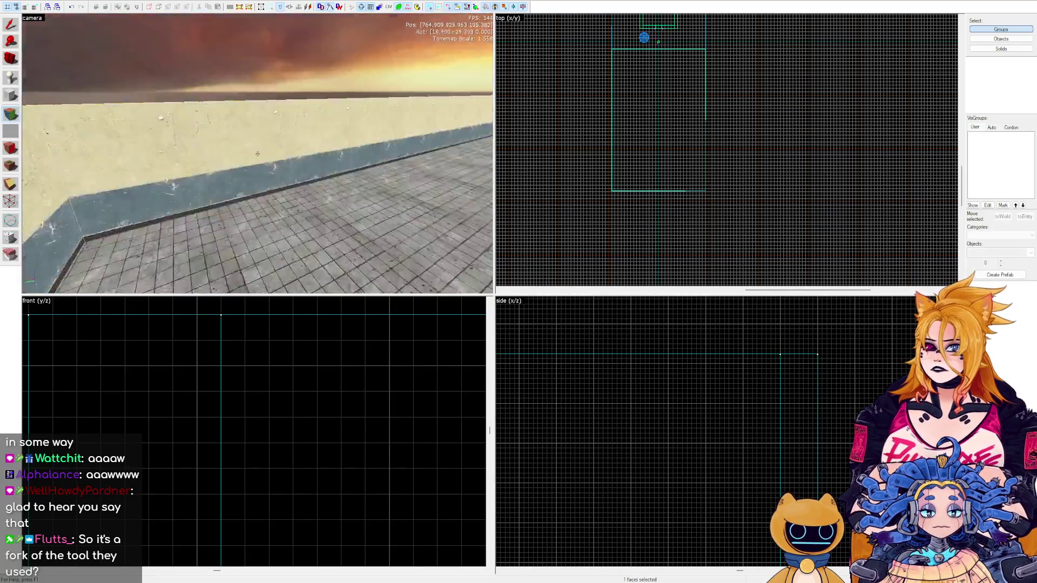
key("z")
key("shift+s")
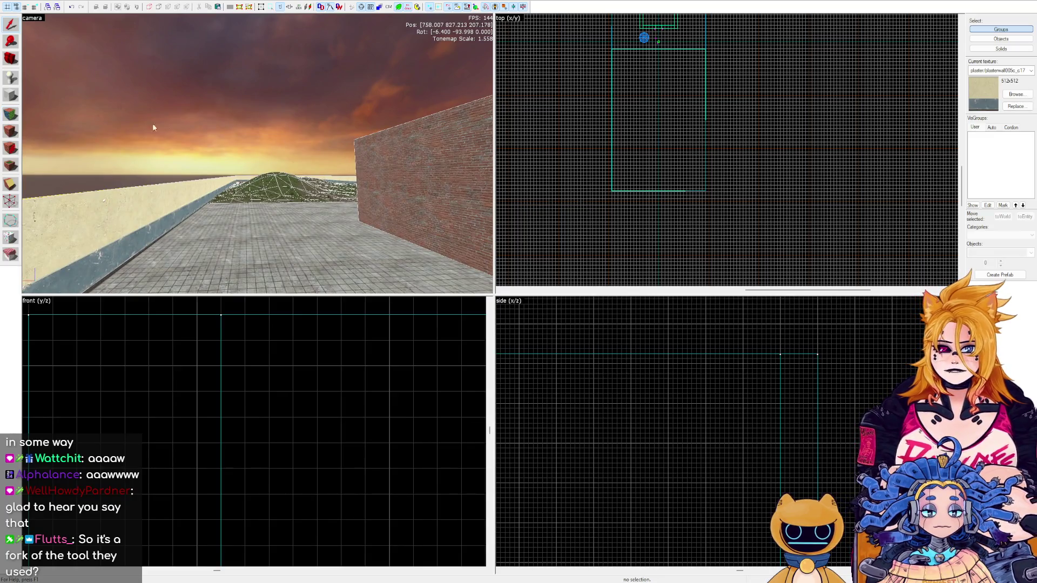
scroll(421, 154, "up", 1)
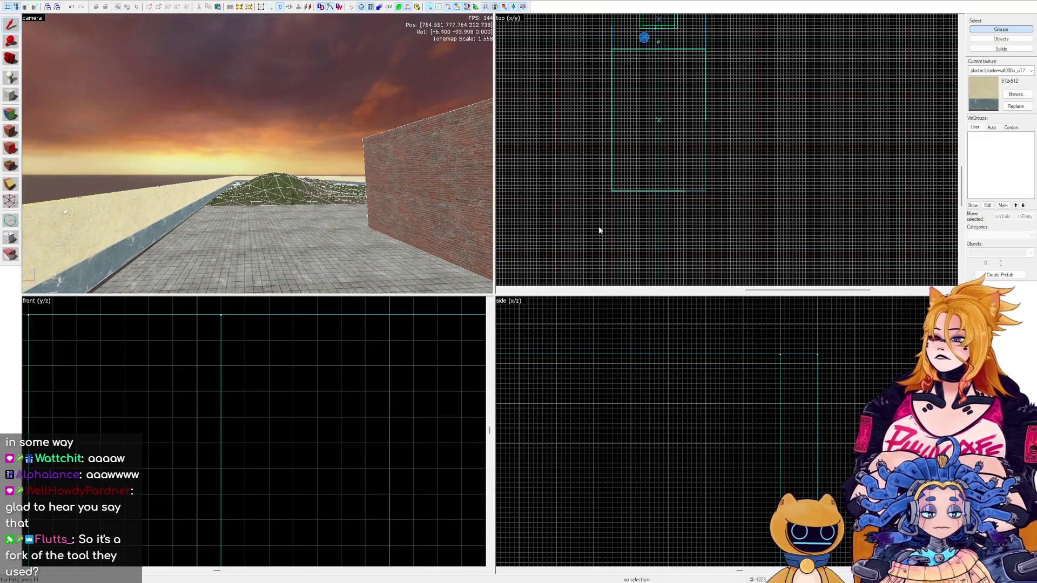
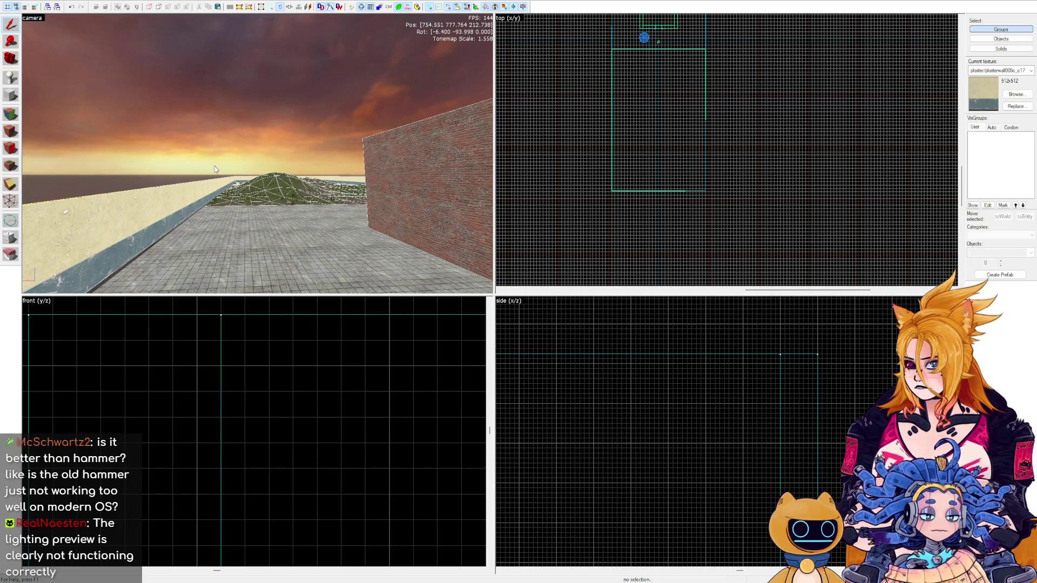
Fly the 3D camera over the walled terrain to the brick building, then pick the Block tool.
key("z")
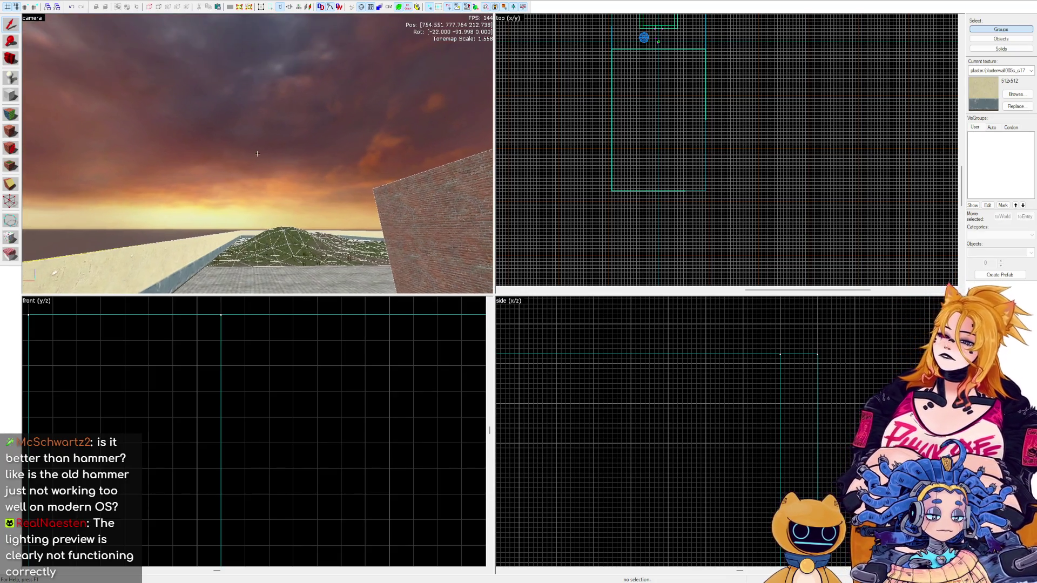
key("w")
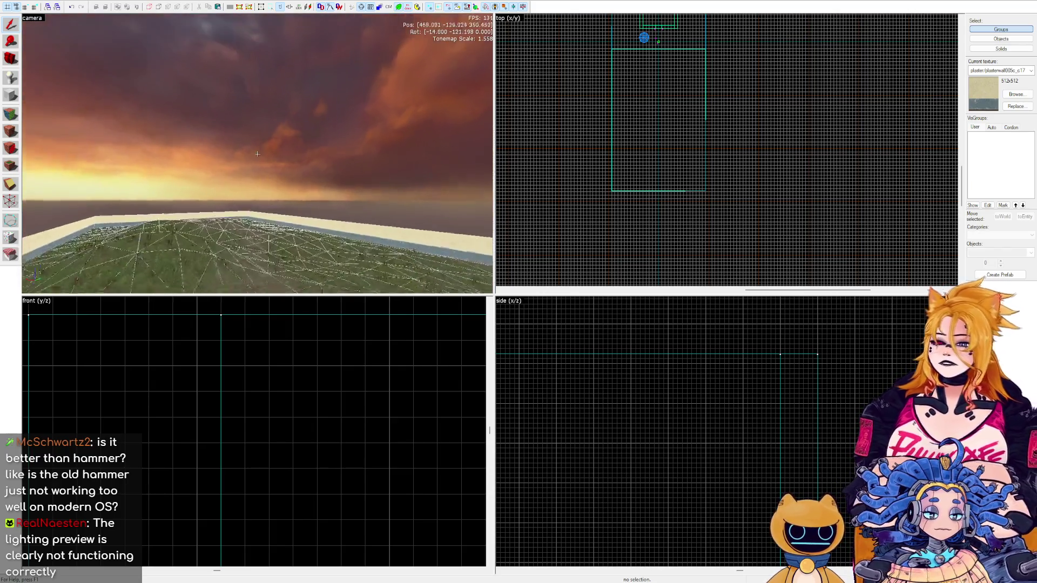
key("w")
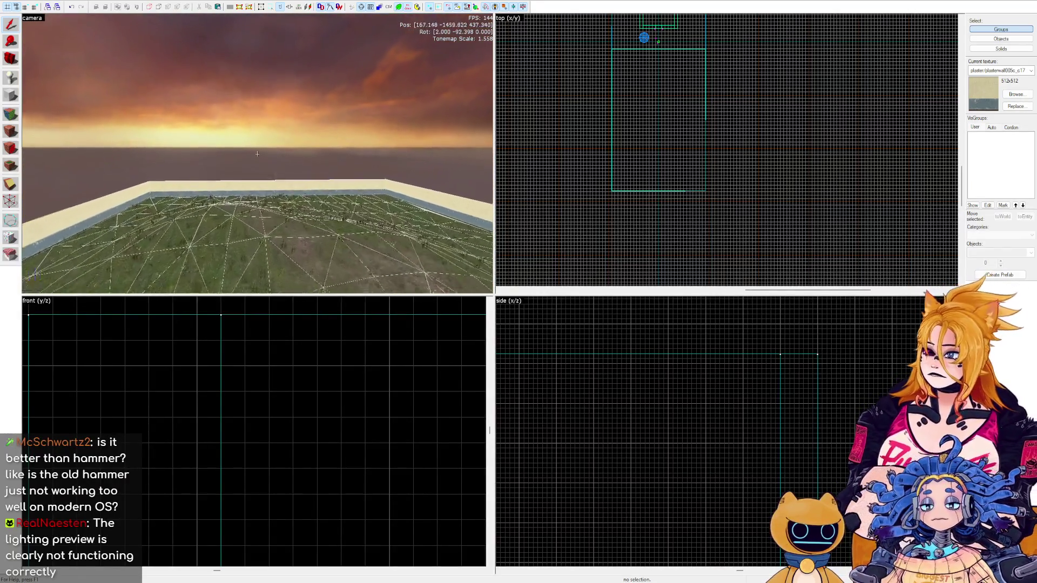
scroll(722, 117, "down", 8)
scroll(722, 117, "up", 4)
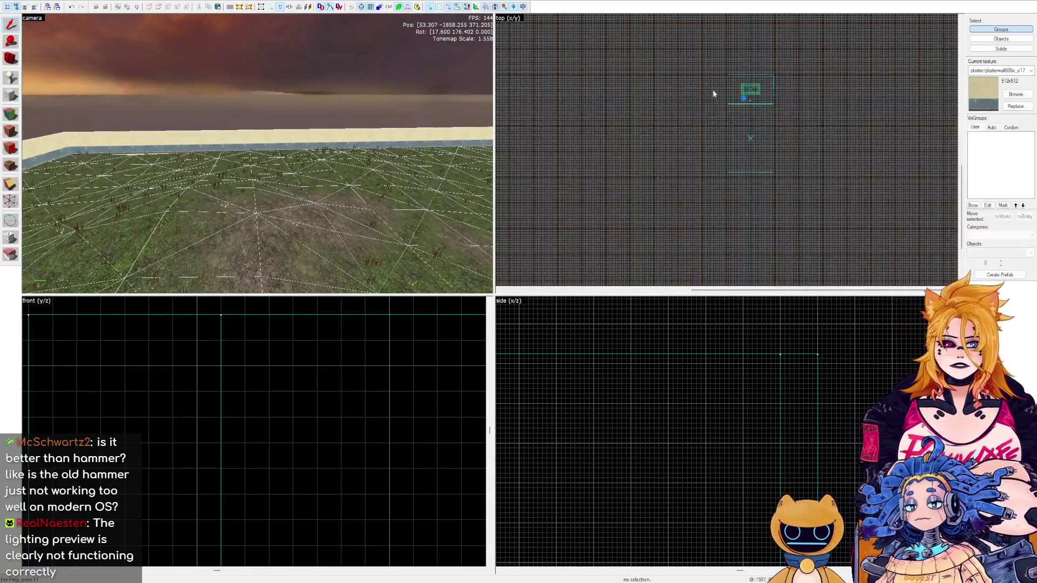
key("w")
key("z")
left_click(10, 94)
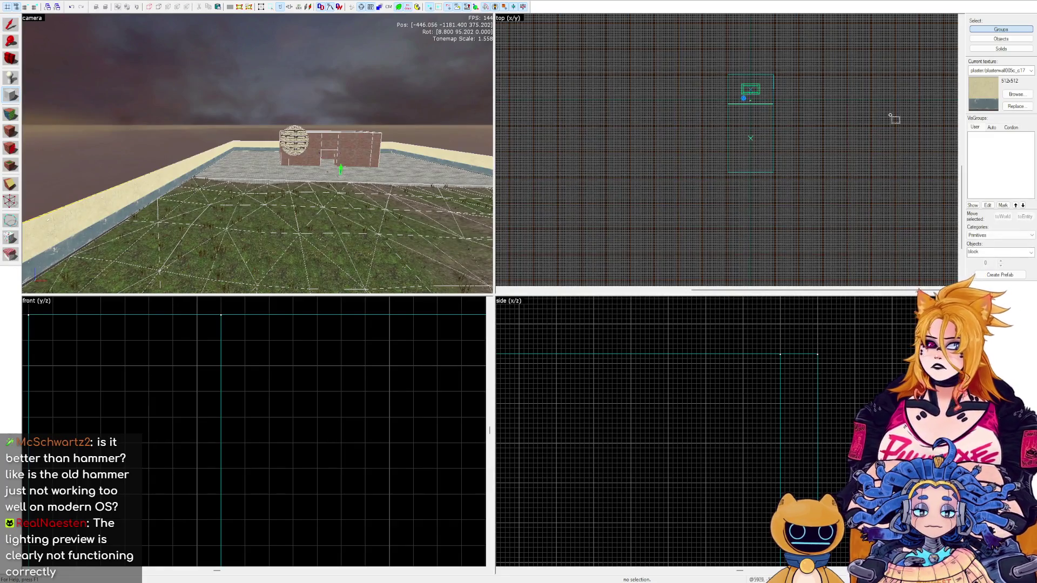
Drag out a new block in the side view and stretch it taller.
scroll(777, 250, "up", 5)
scroll(859, 383, "up", 5)
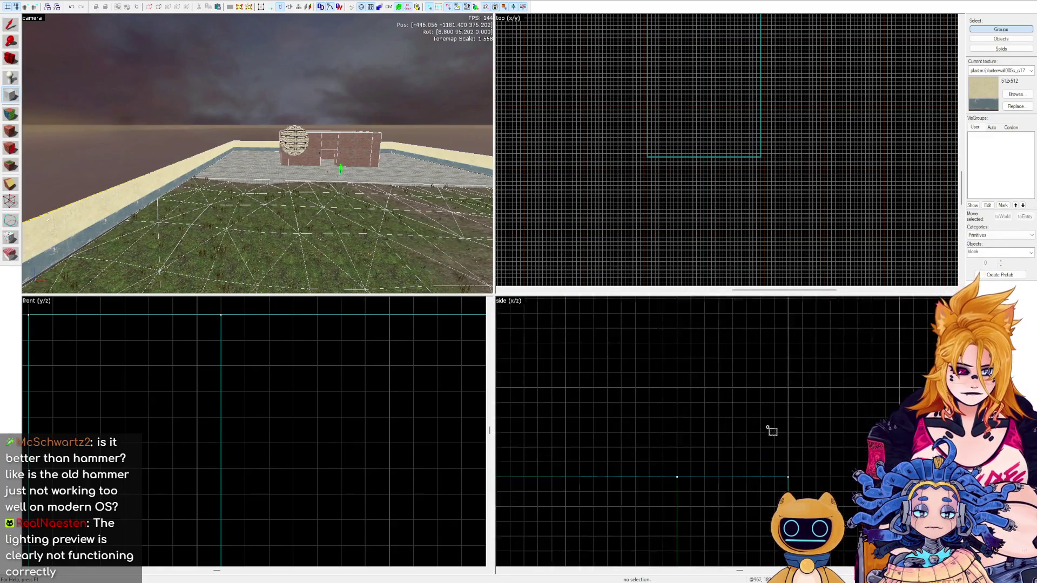
mouse_move(792, 484)
left_mouse_down()
mouse_move(813, 434)
mouse_move(809, 349)
left_mouse_up()
scroll(809, 349, "down", 5)
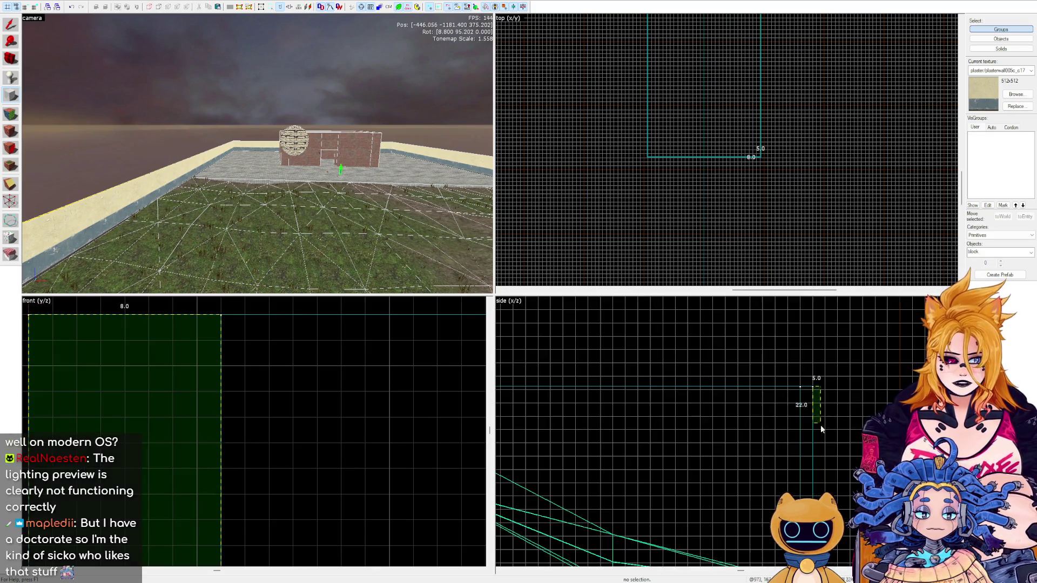
mouse_move(825, 427)
left_mouse_down()
mouse_move(822, 336)
mouse_move(760, 350)
left_mouse_up()
scroll(822, 336, "up", 4)
scroll(818, 344, "up", 2)
scroll(759, 350, "up", 2)
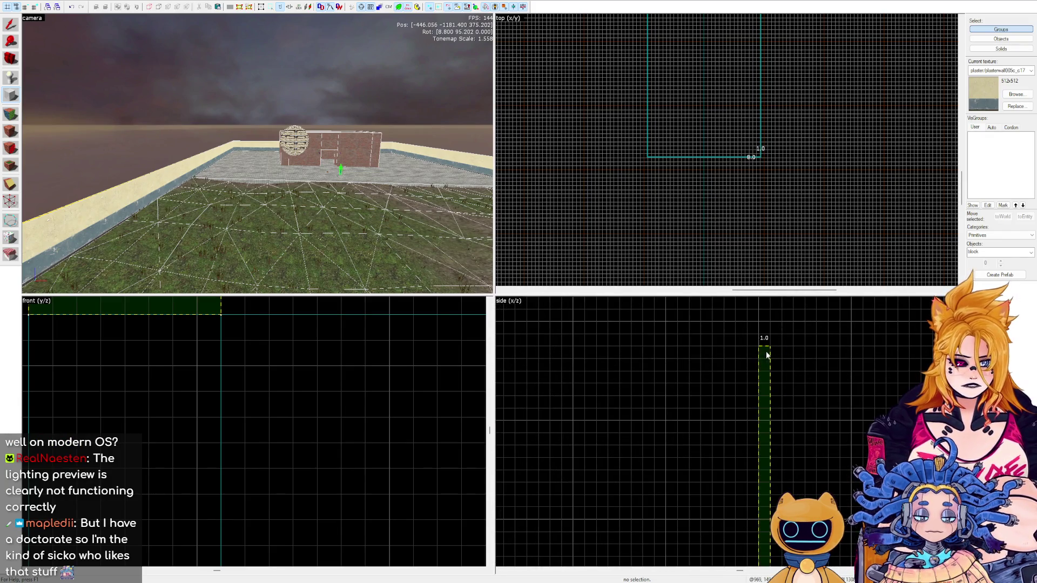
scroll(776, 179, "up", 5)
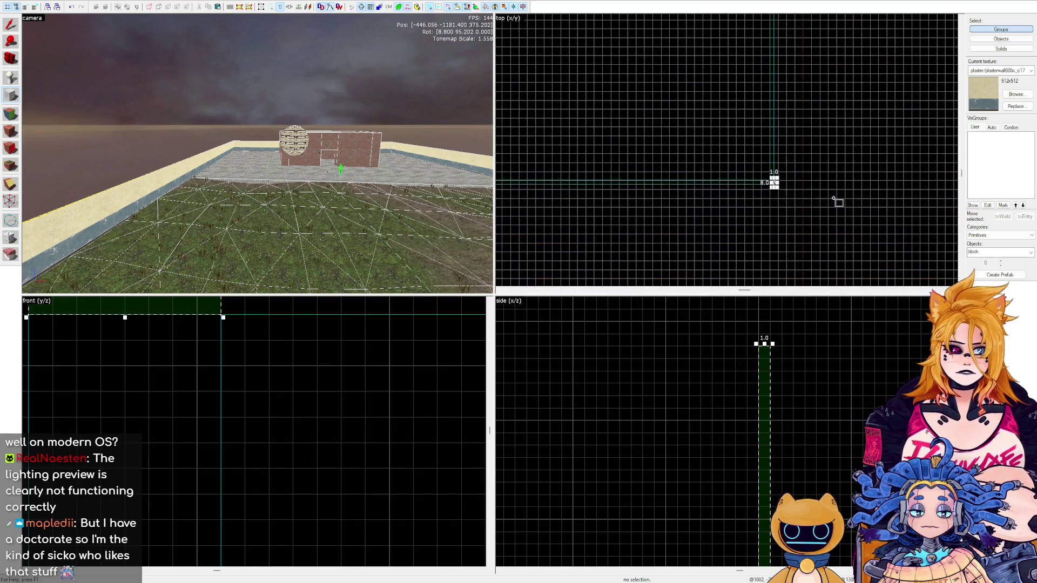
scroll(743, 164, "up", 2)
Stretch the 1-unit-thick block far along the map edge and create it as a wall.
mouse_move(764, 128)
left_mouse_down()
mouse_move(764, 169)
mouse_move(814, 266)
mouse_move(798, 216)
mouse_move(764, 178)
mouse_move(730, 245)
left_mouse_up()
scroll(764, 169, "down", 3)
scroll(799, 216, "down", 3)
scroll(773, 257, "up", 8)
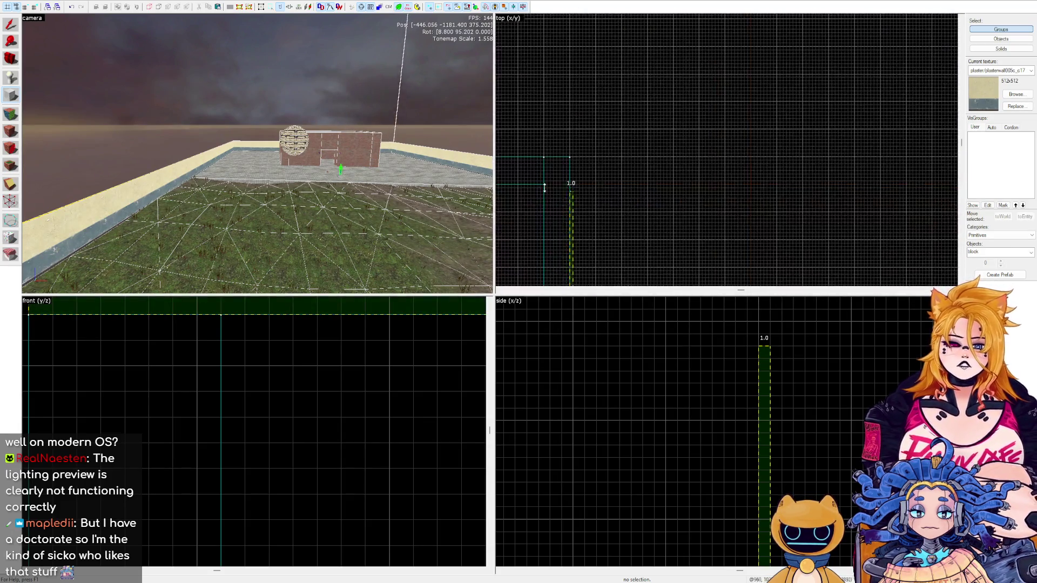
scroll(605, 157, "up", 2)
left_click(614, 147)
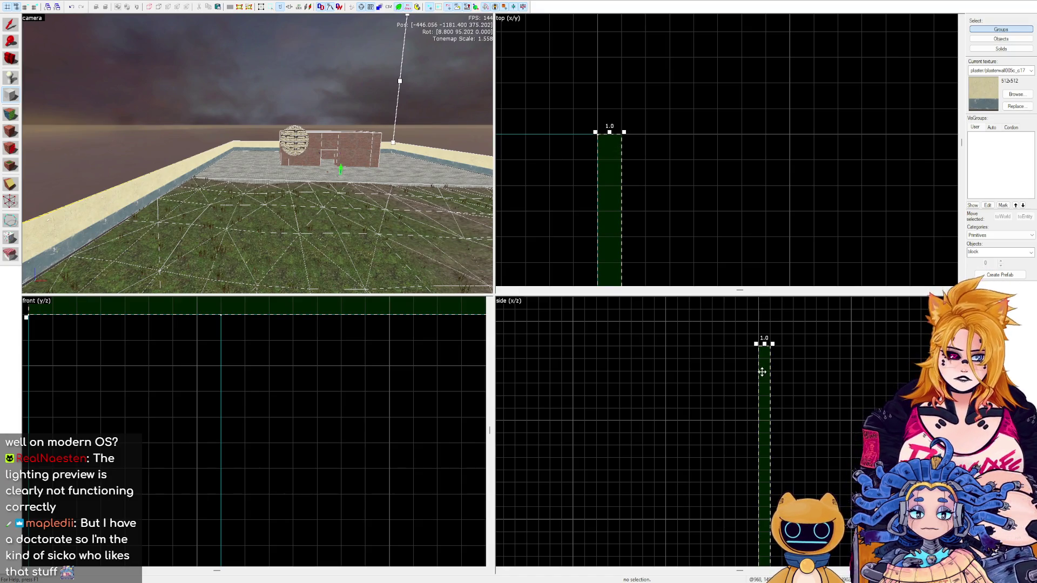
key("Return")
key("ctrl+shift+e")
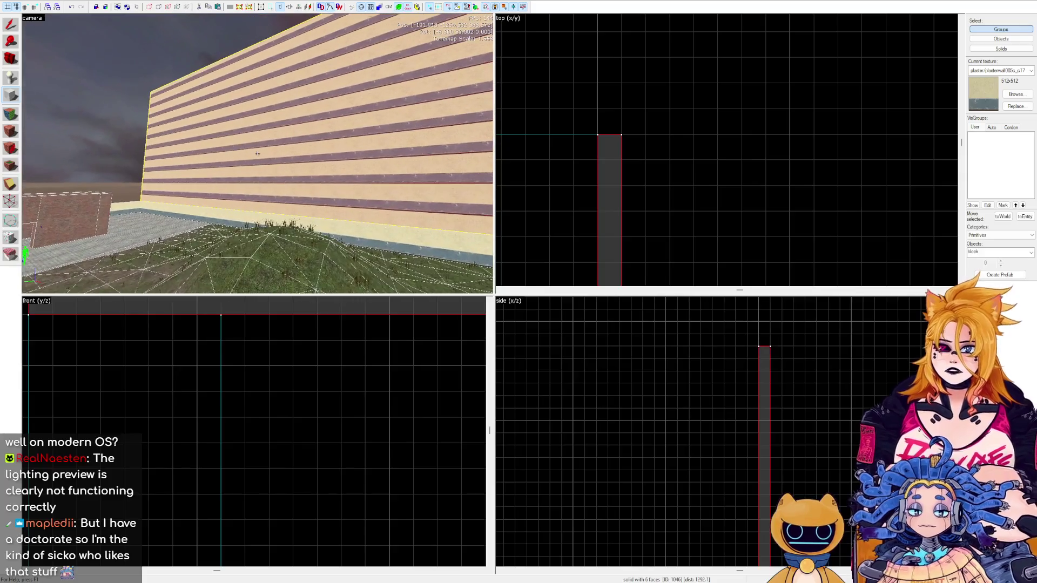
left_click(11, 113)
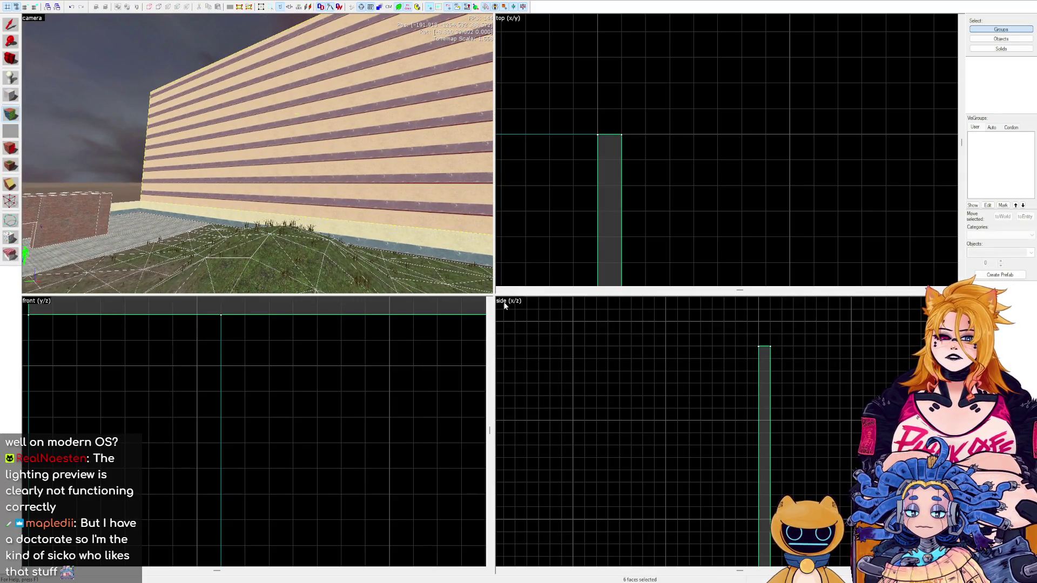
Filter the texture browser for 'skybox' and apply toolsskybox to all six wall faces.
key("shift+t")
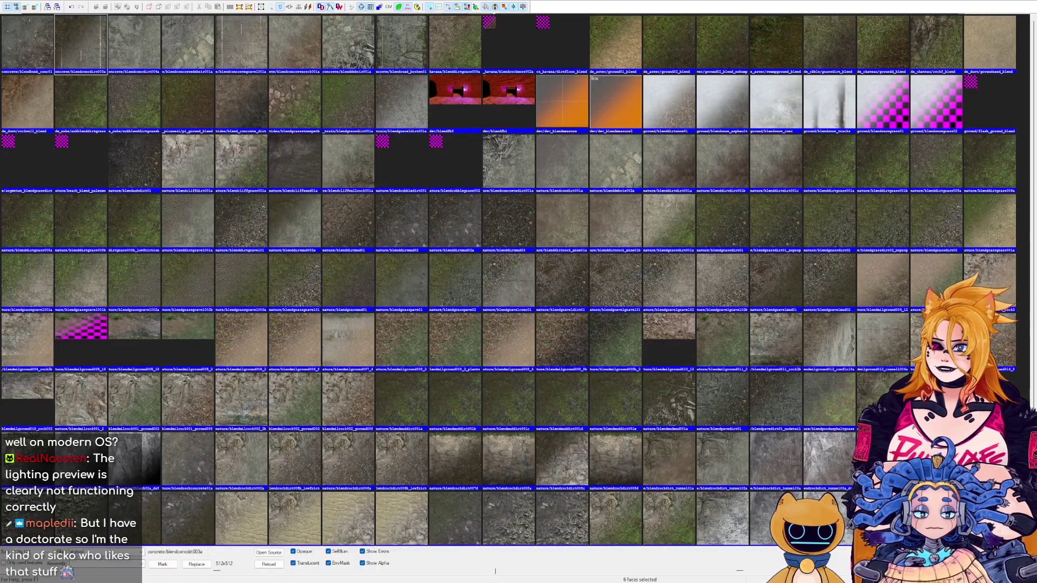
type("skybox")
scroll(139, 105, "down", 20)
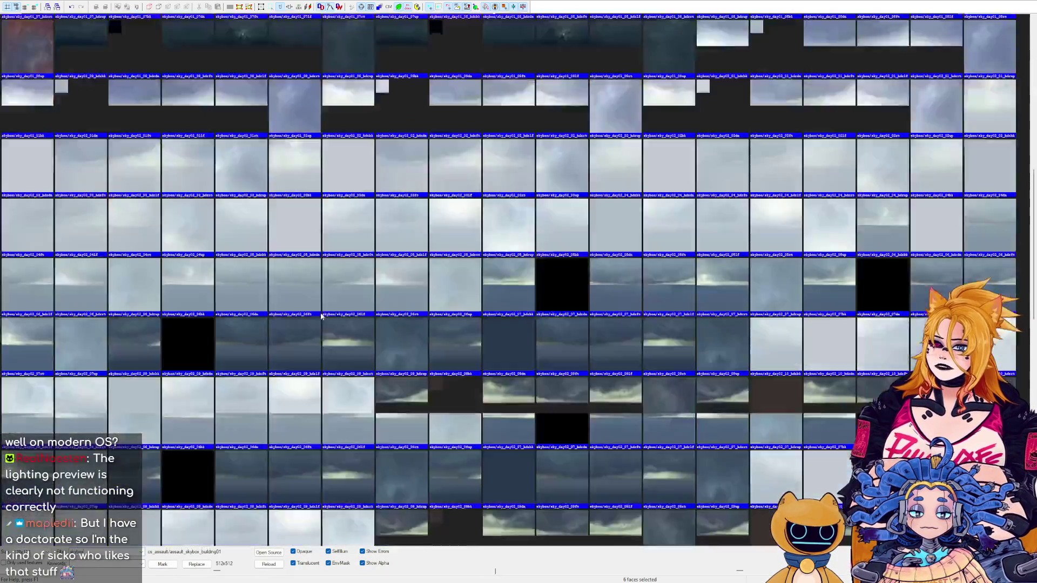
key("Escape")
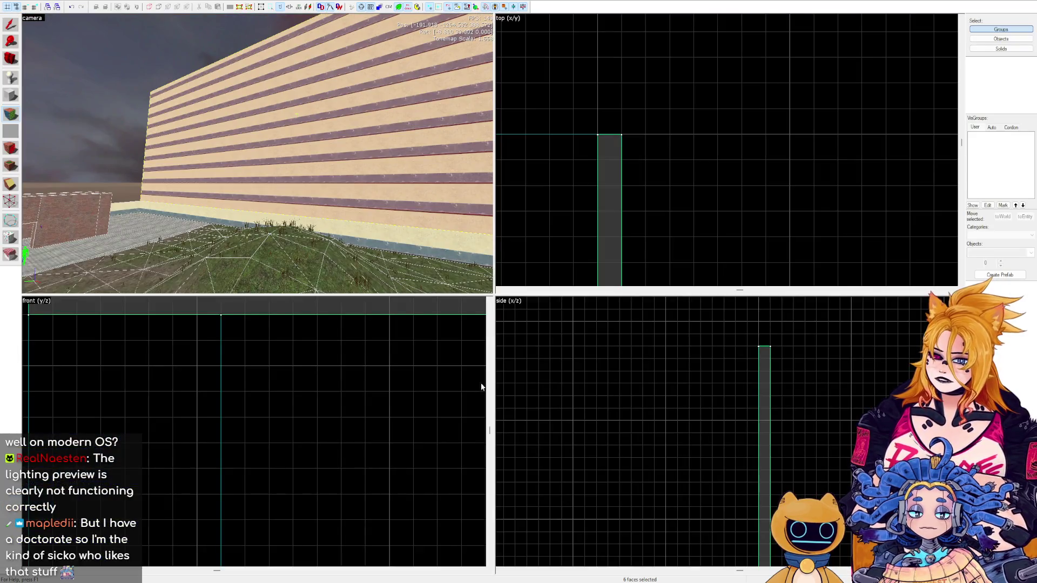
key("shift+t")
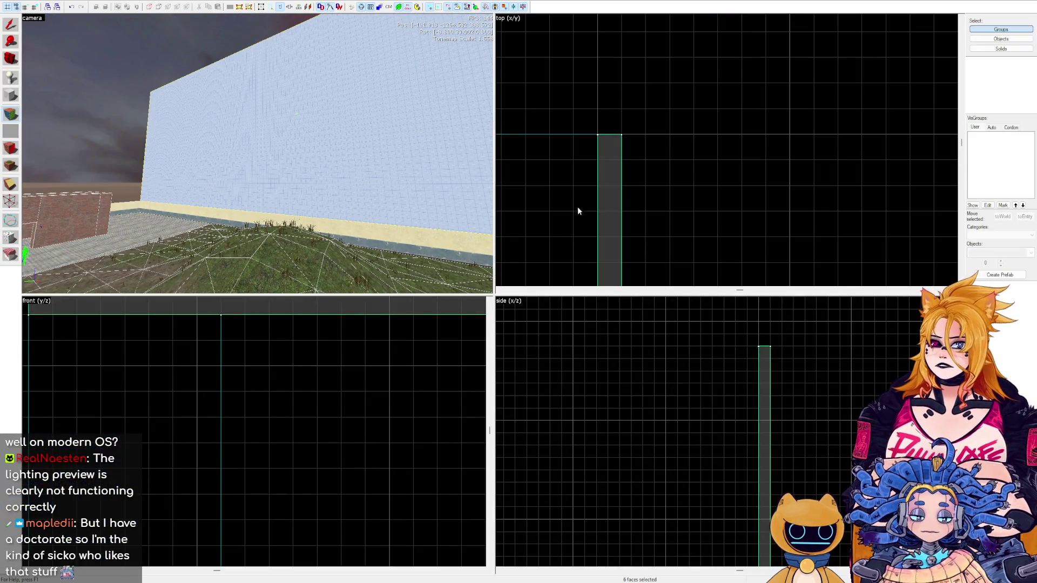
key("Escape")
Select the skybox wall and the neighbouring boundary brush, zooming the top view in.
left_click(220, 104)
scroll(654, 142, "down", 2)
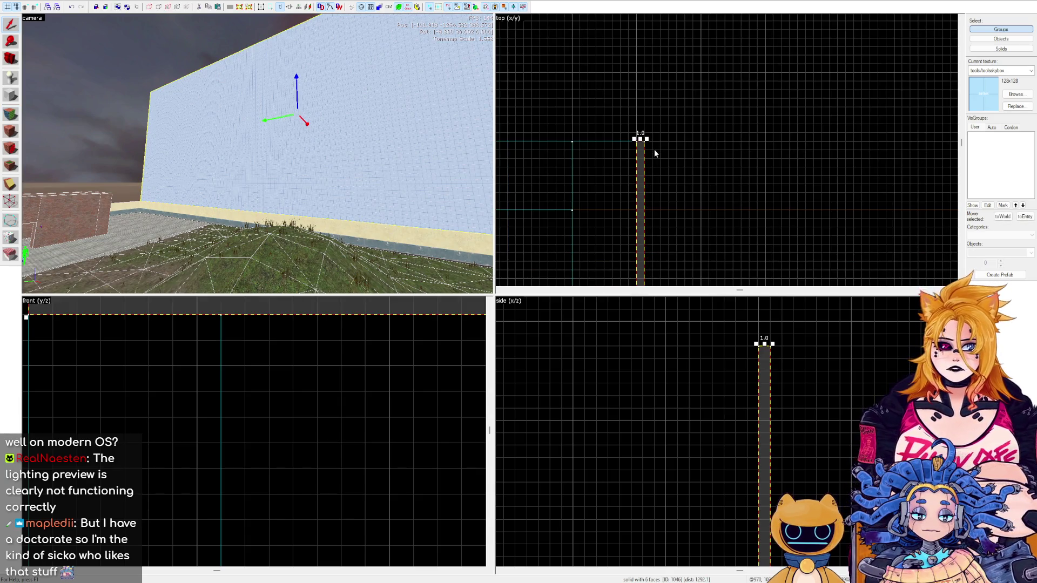
scroll(798, 148, "down", 3)
scroll(799, 147, "down", 4)
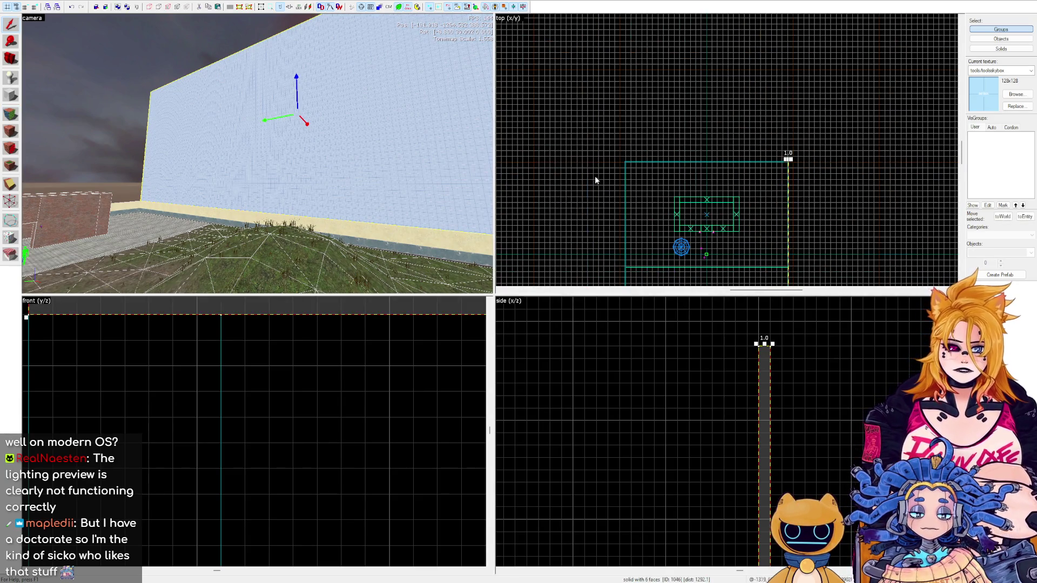
left_click(594, 180)
scroll(597, 119, "up", 5)
scroll(554, 101, "down", 5)
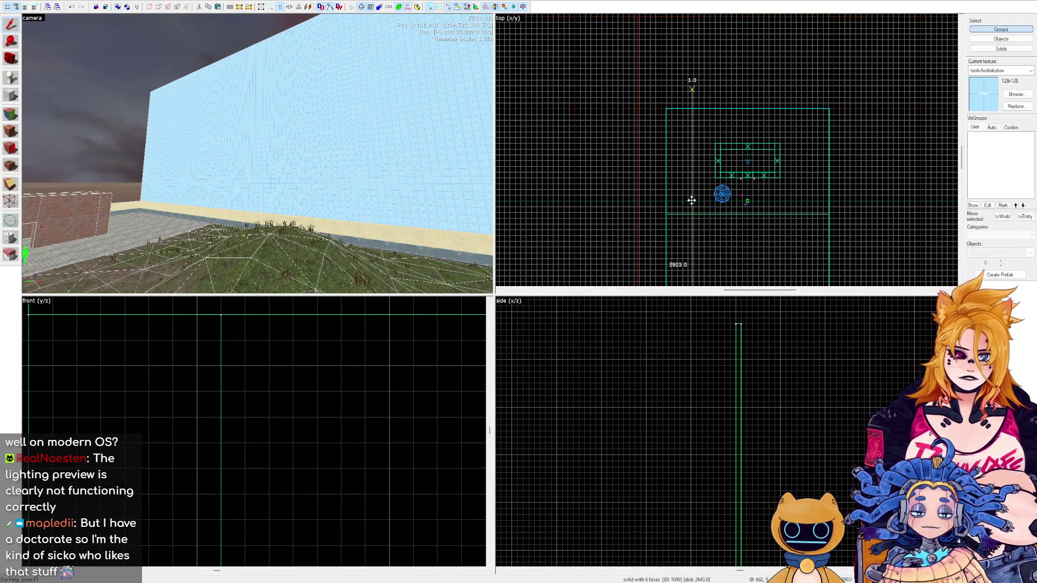
scroll(693, 89, "up", 5)
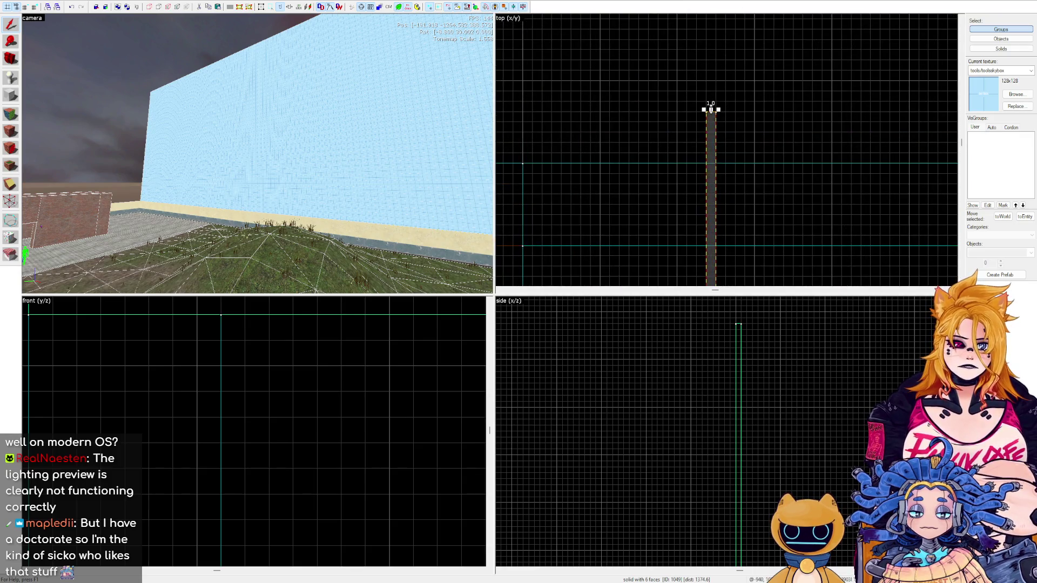
scroll(785, 155, "down", 1)
Drag the wall's end to meet the boundary brush's corner, then deselect.
left_click_drag(595, 177, 592, 165)
scroll(669, 111, "down", 1)
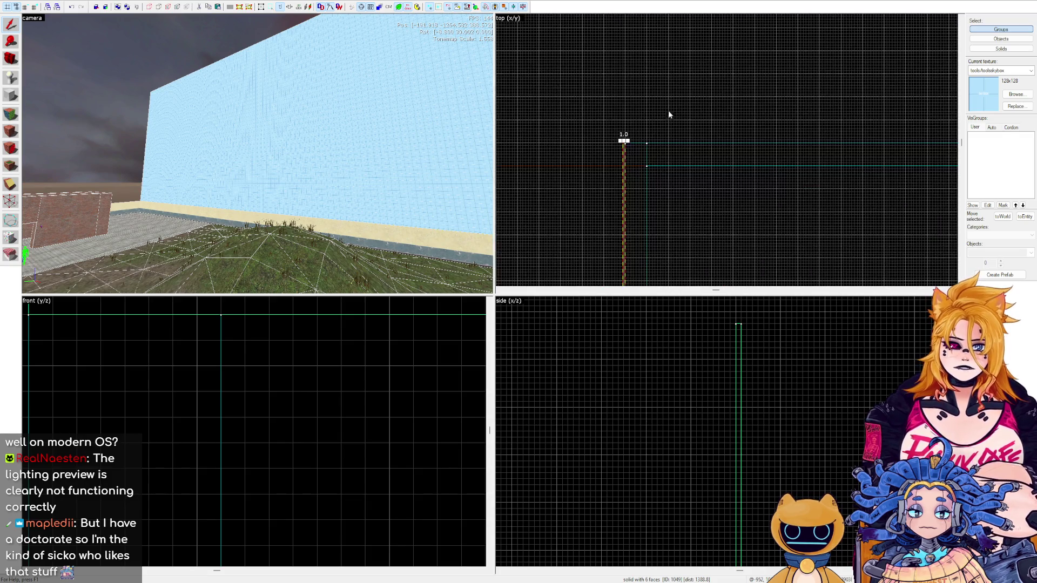
left_click(669, 112)
left_click(626, 147)
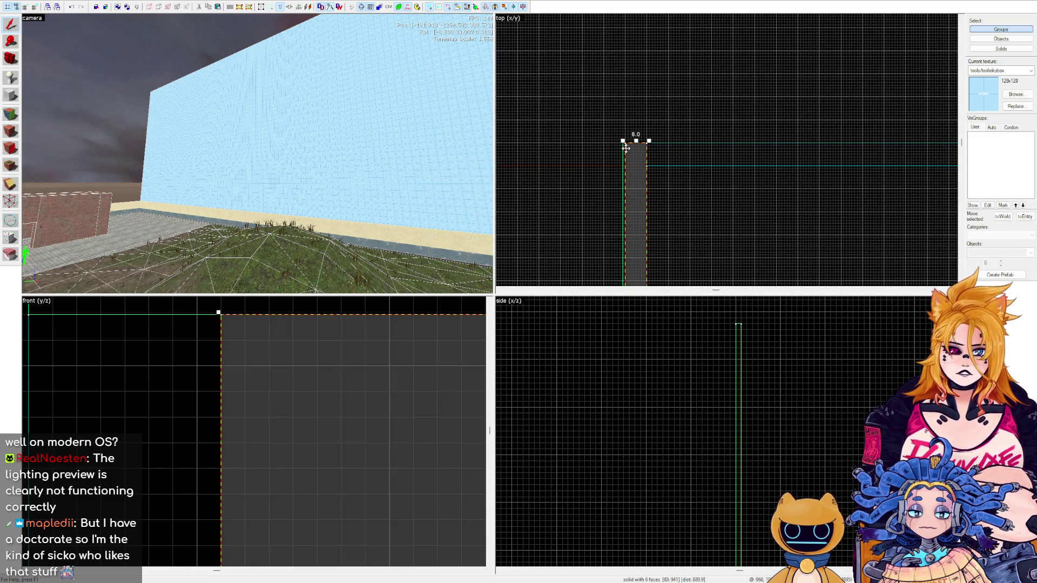
key("Escape")
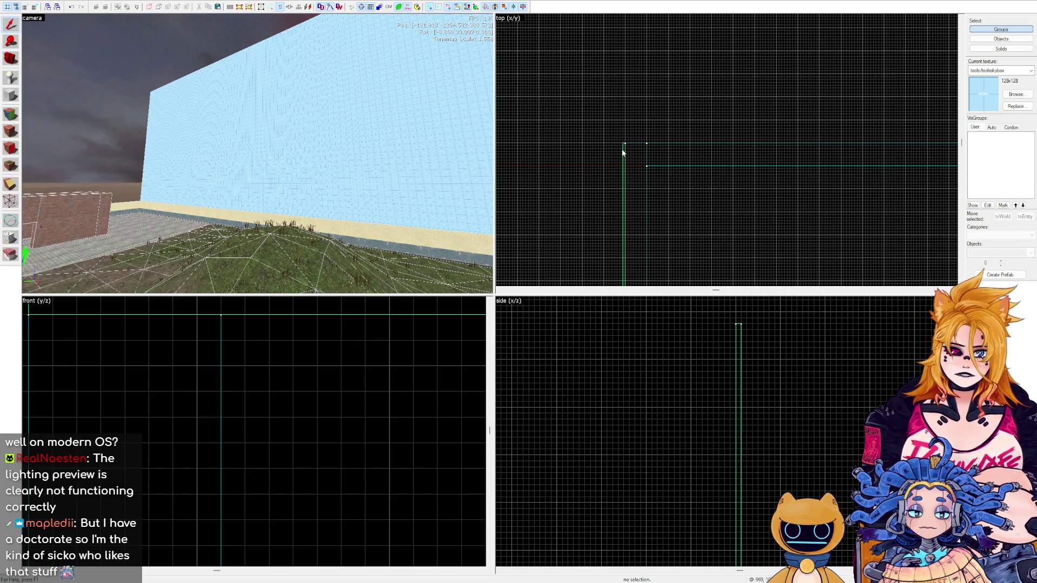
Fly the 3D camera into the map along the brick walls near the sphere prop.
key("z")
key("w")
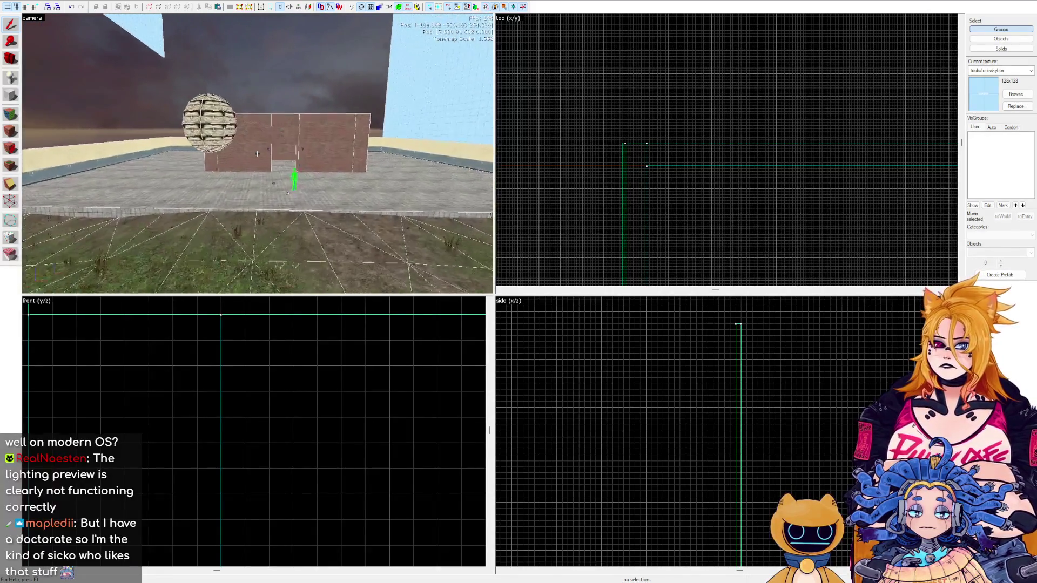
key("w")
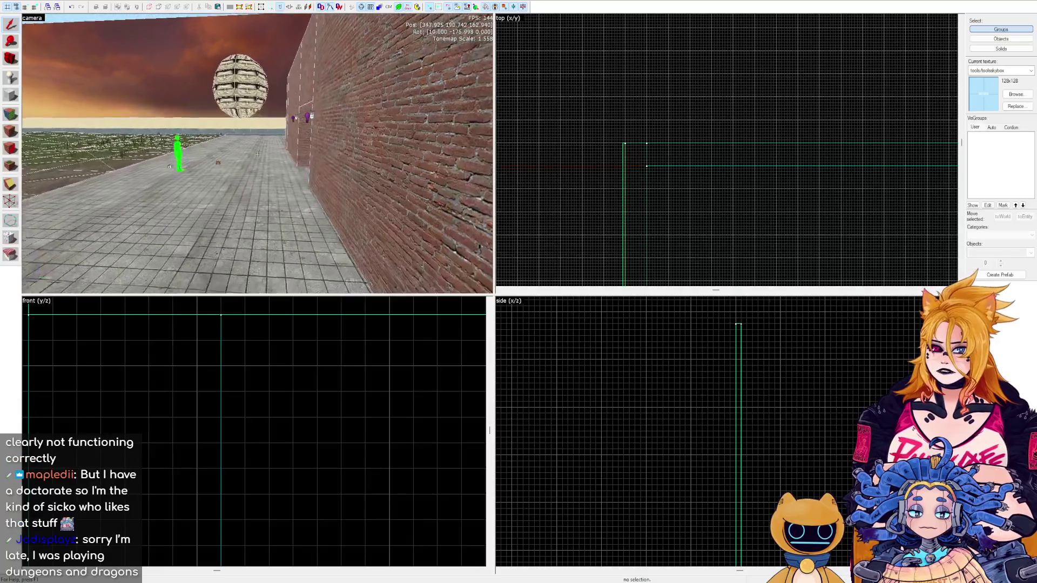
key("w")
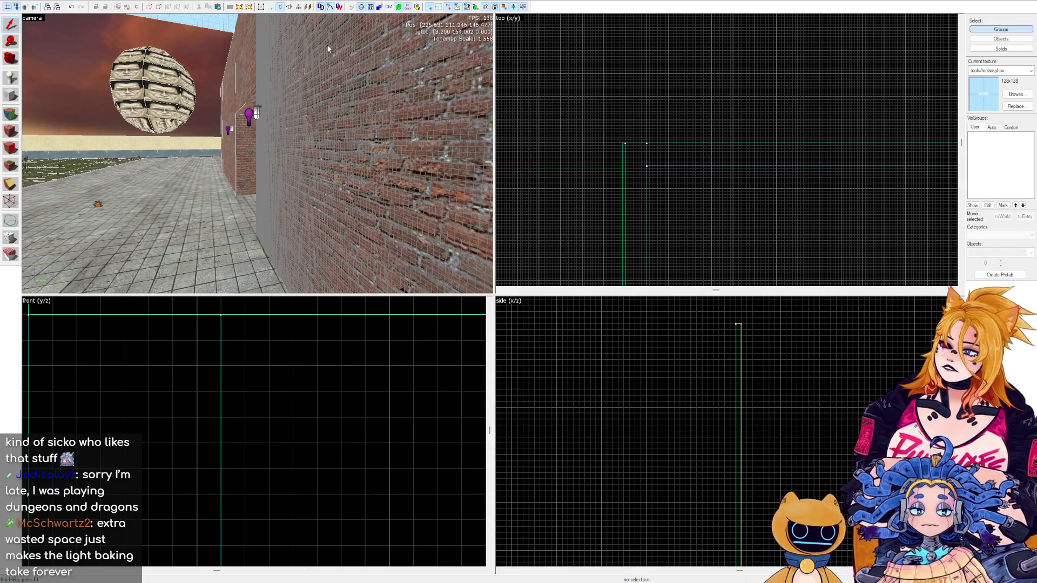
key("z")
key("a")
key("z")
left_click(253, 155)
key("a")
left_click(299, 154)
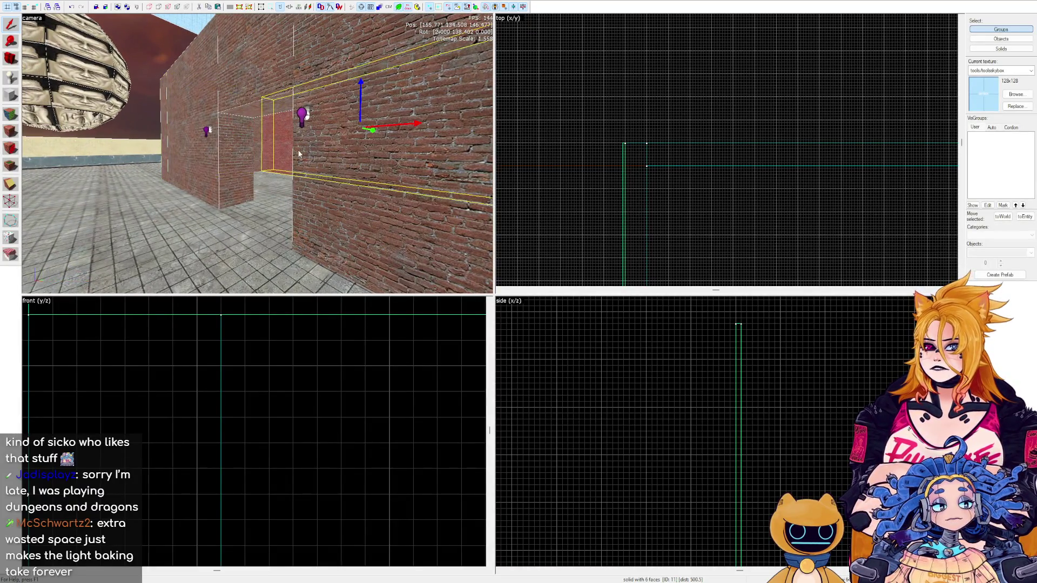
left_click(262, 144, "ctrl")
key("z")
key("w")
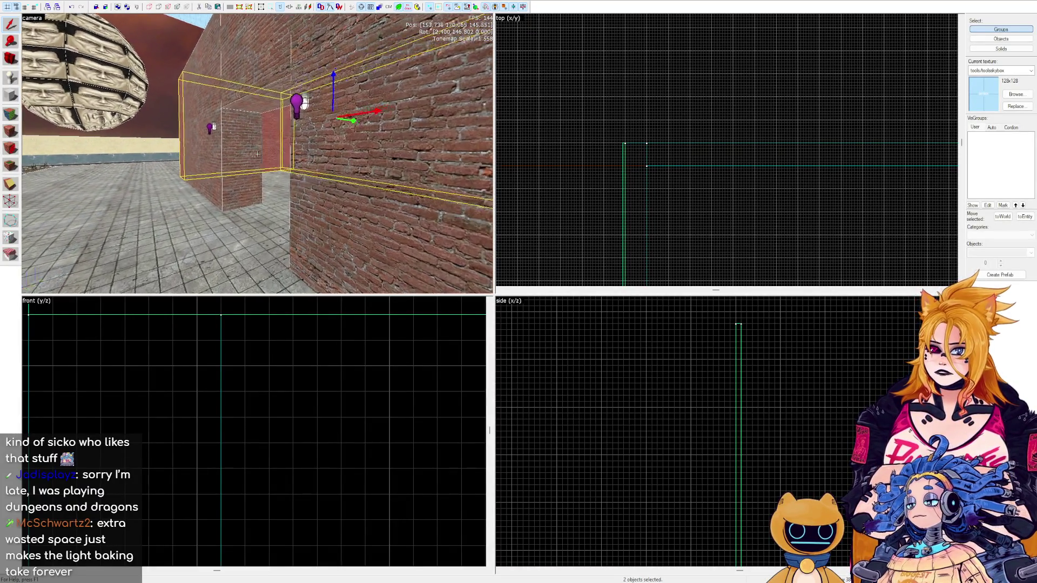
key("w")
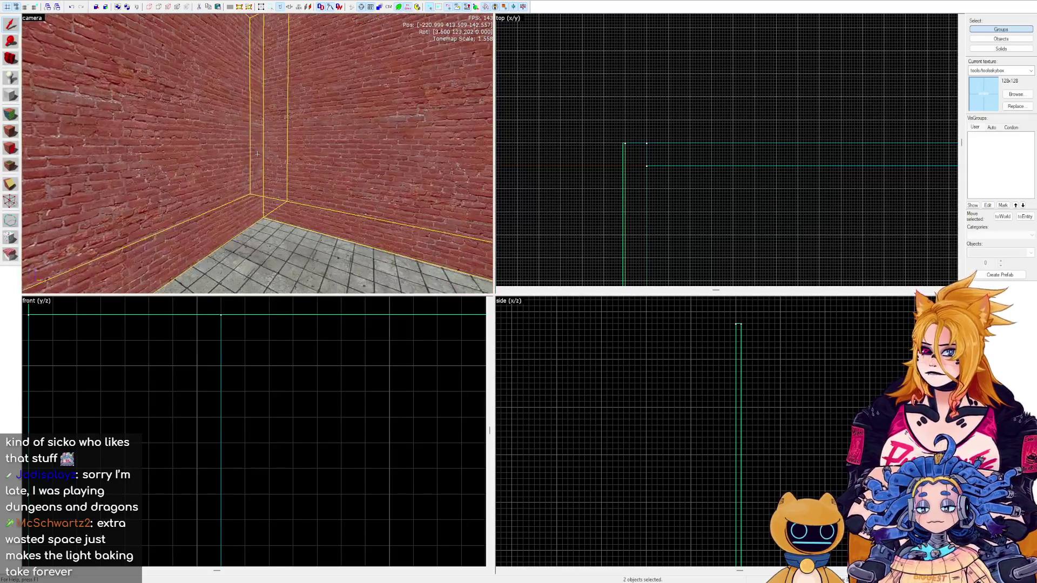
key("s")
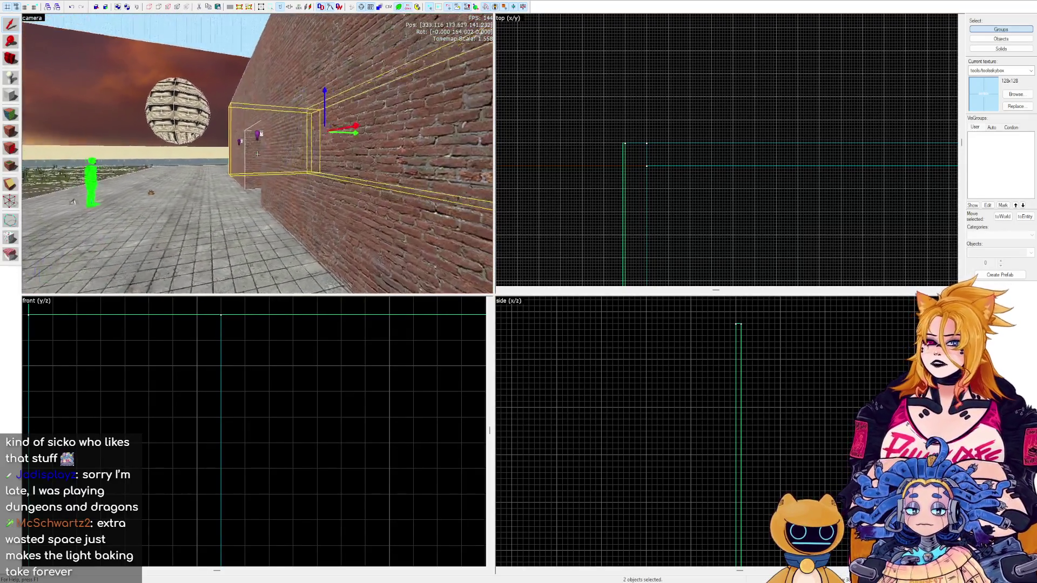
key("w")
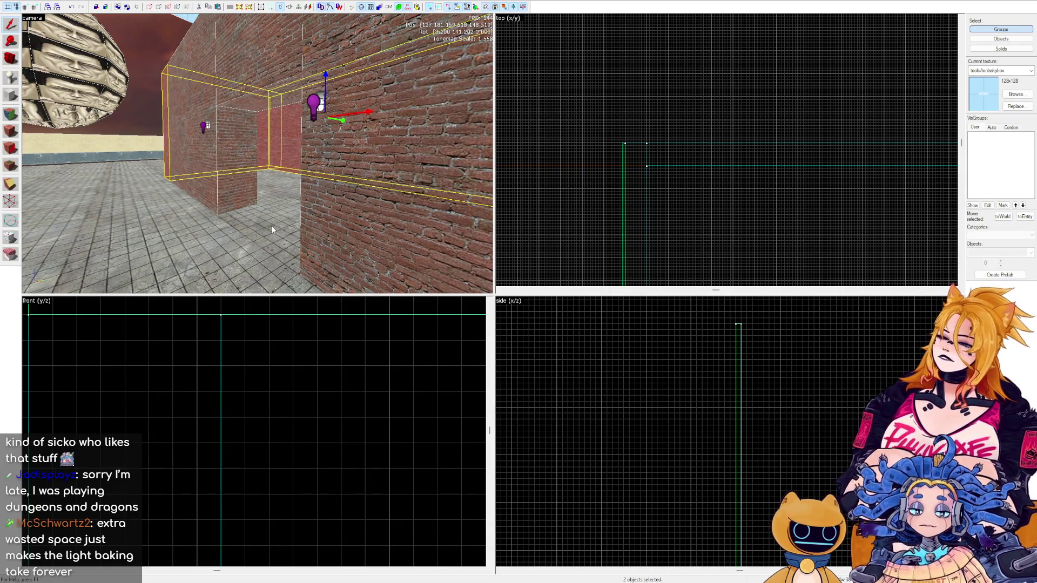
key("z")
key("s")
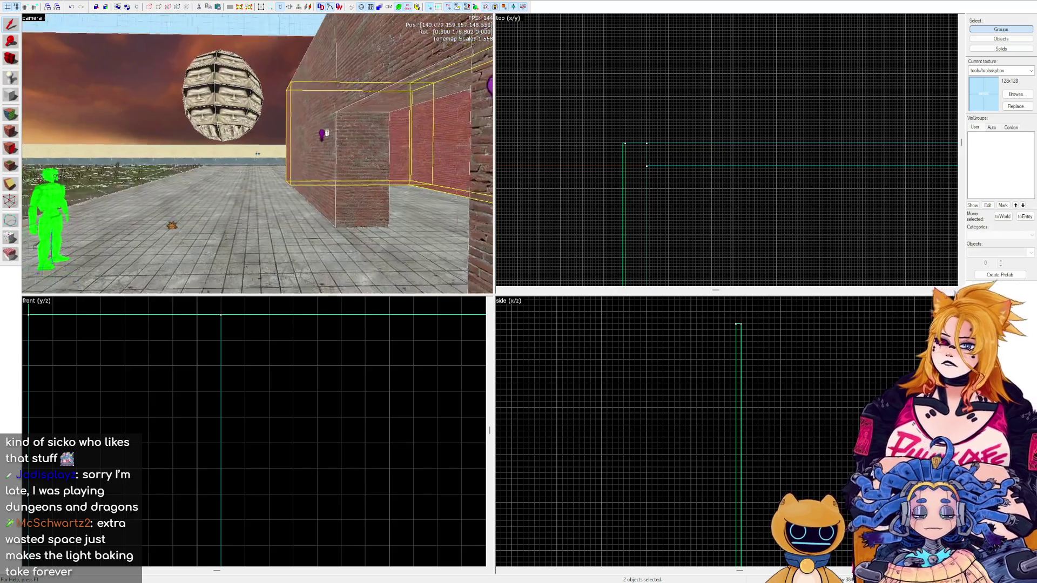
key("d")
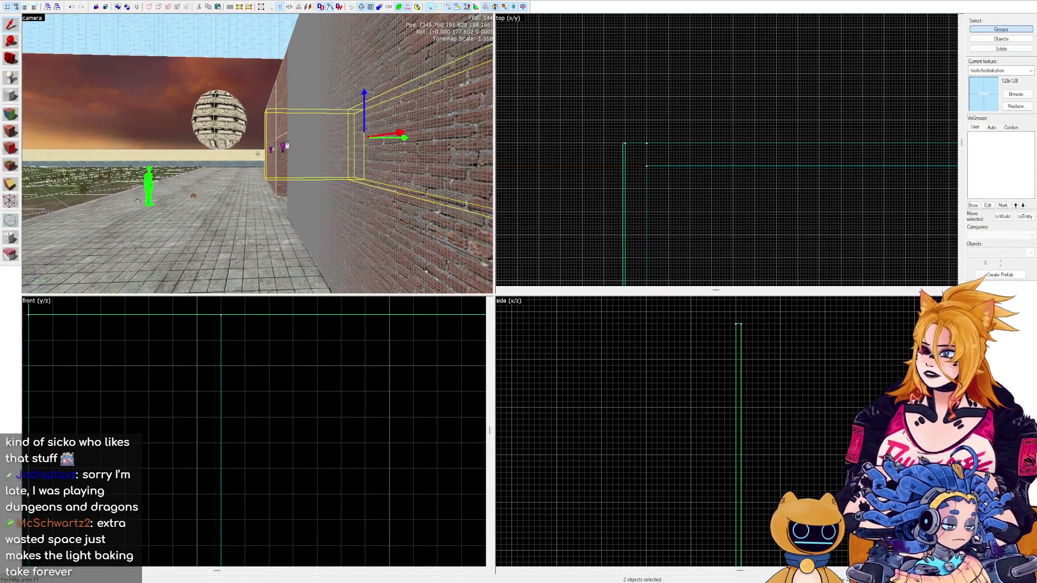
key("z")
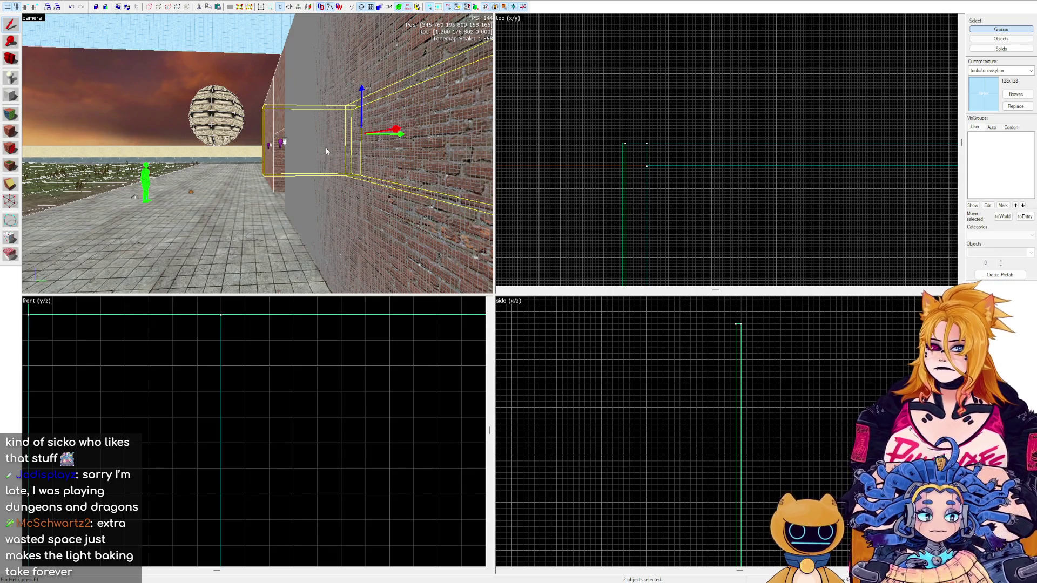
key("z")
key("w")
key("a")
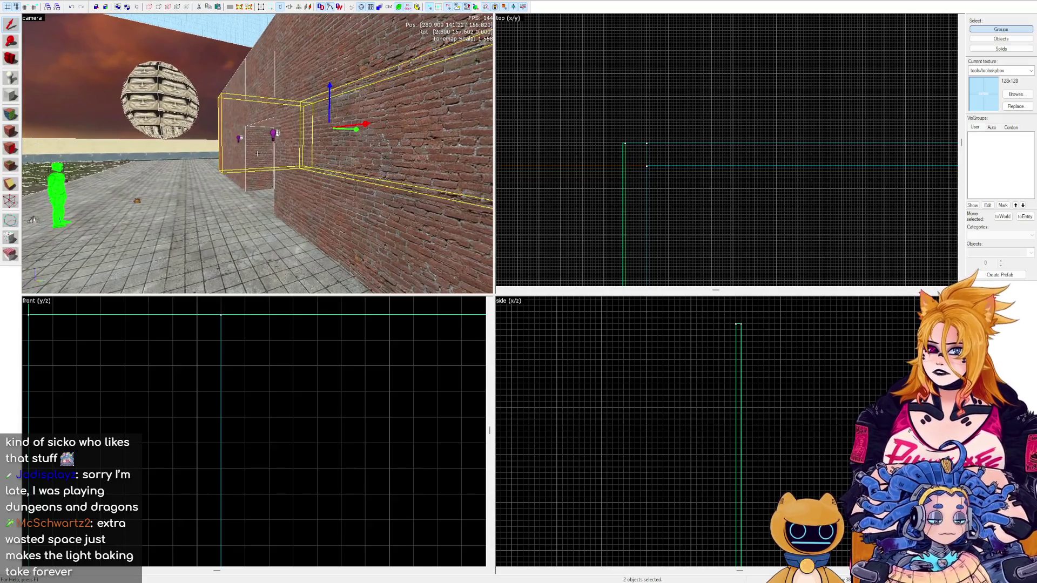
key("d")
key("d")
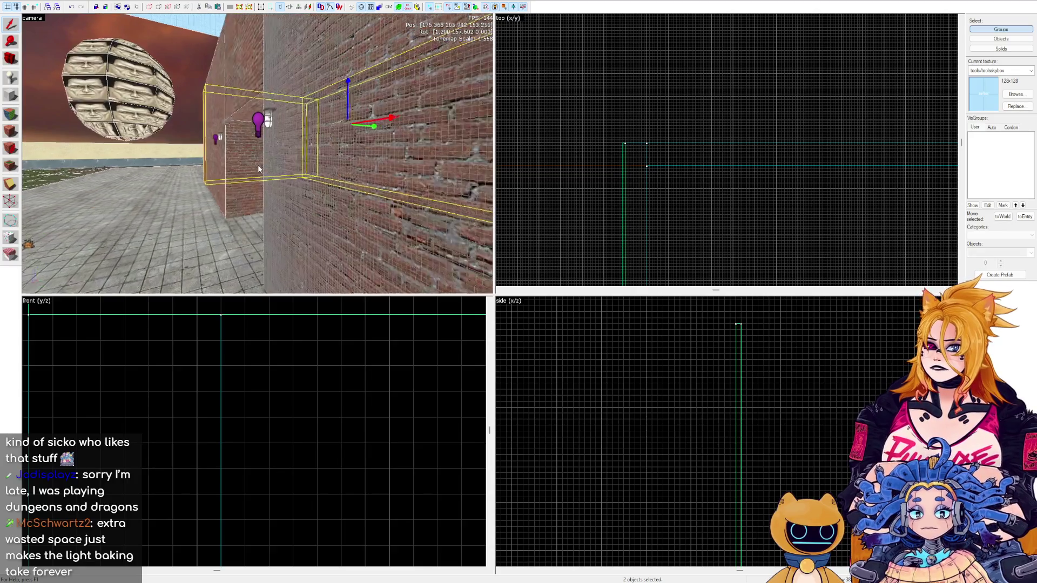
key("z")
key("w")
key("w")
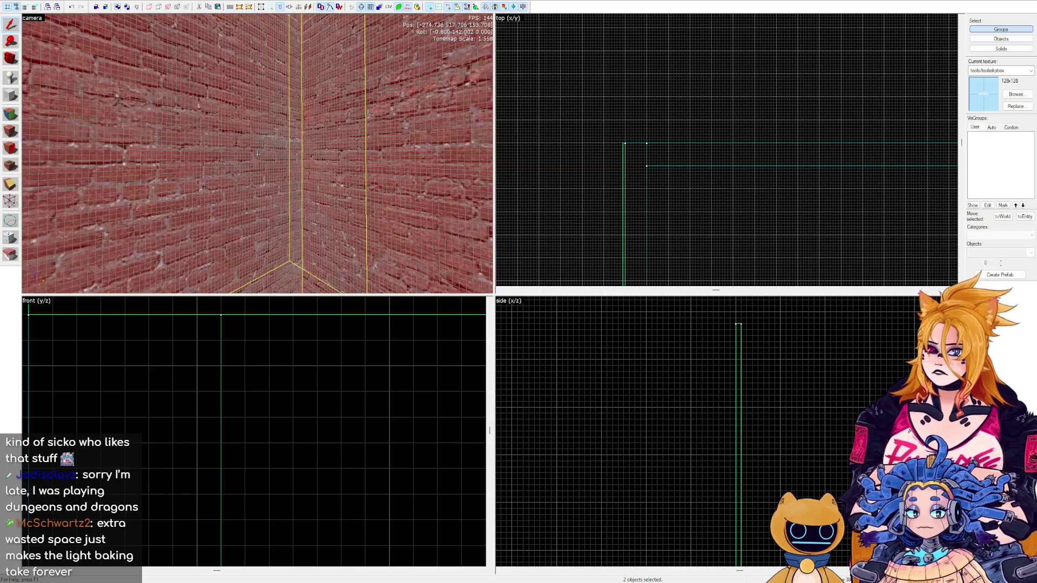
key("w")
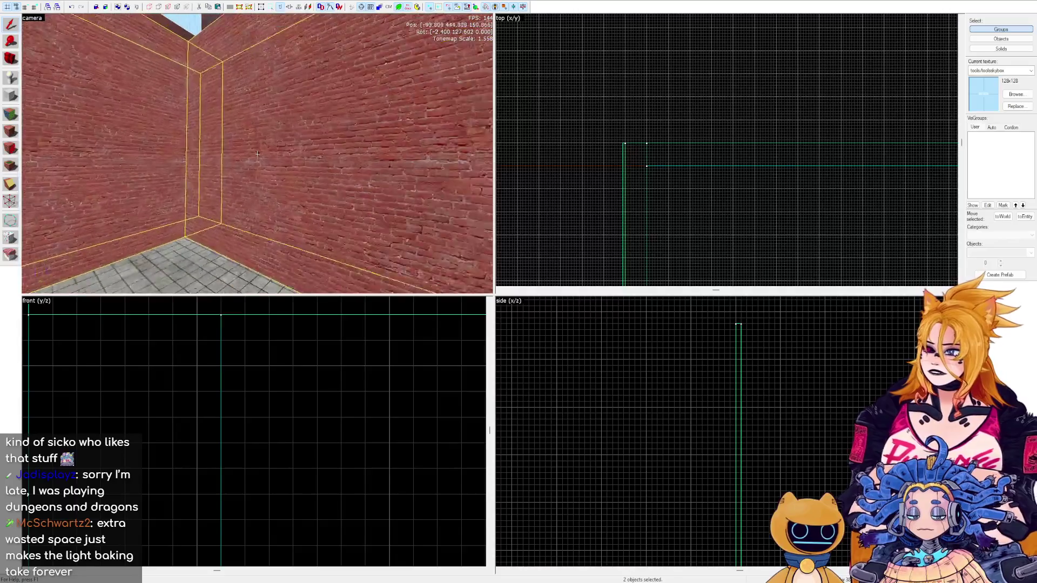
key("s")
key("w")
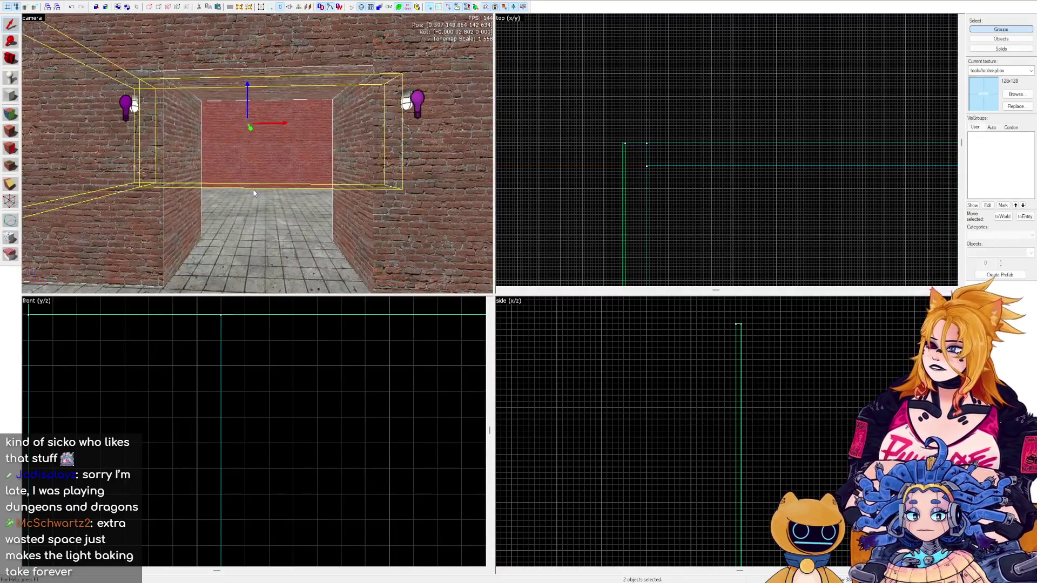
key("z")
key("w")
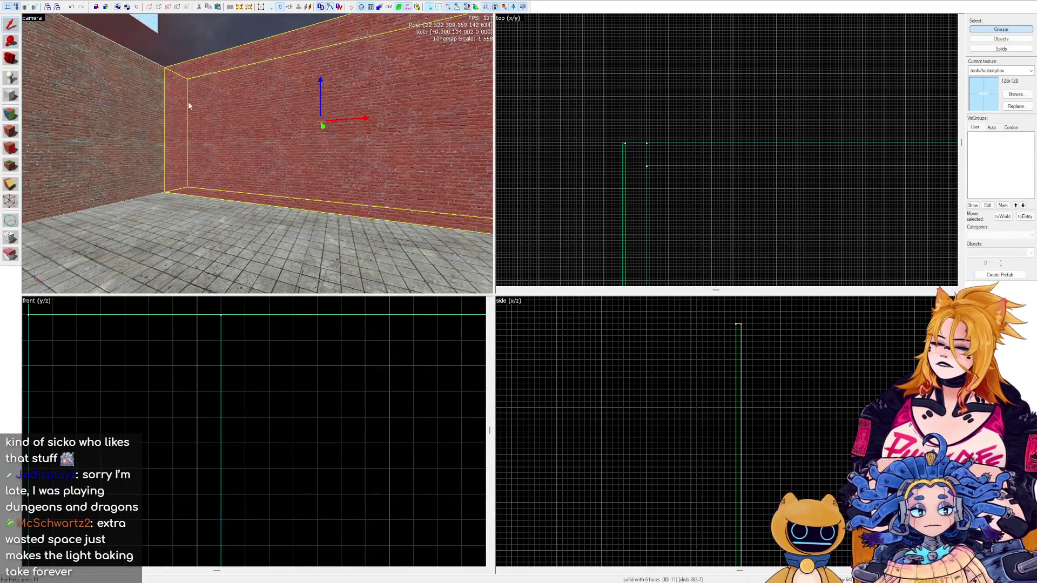
key("s")
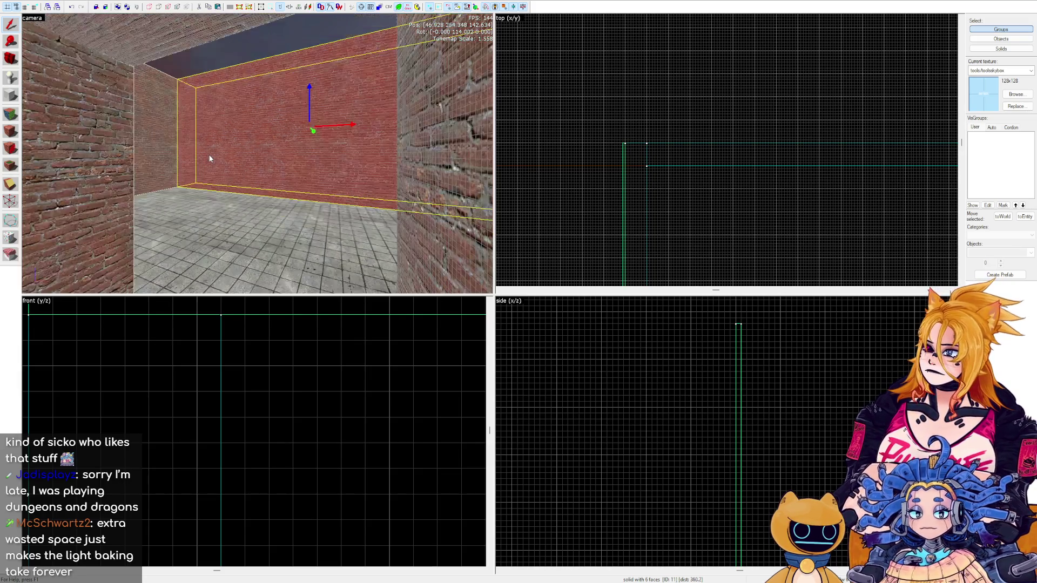
key("z")
key("d")
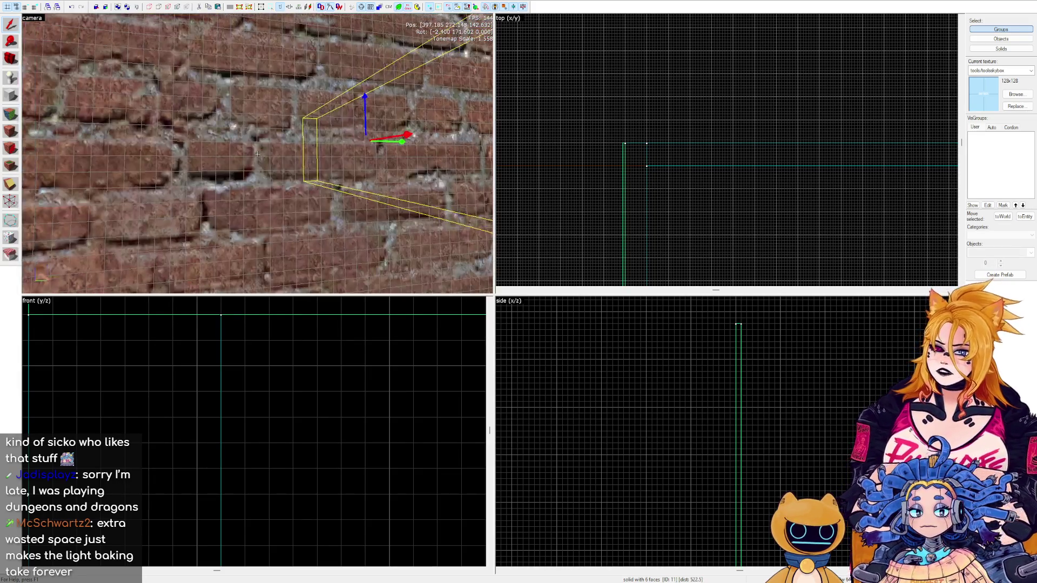
key("z")
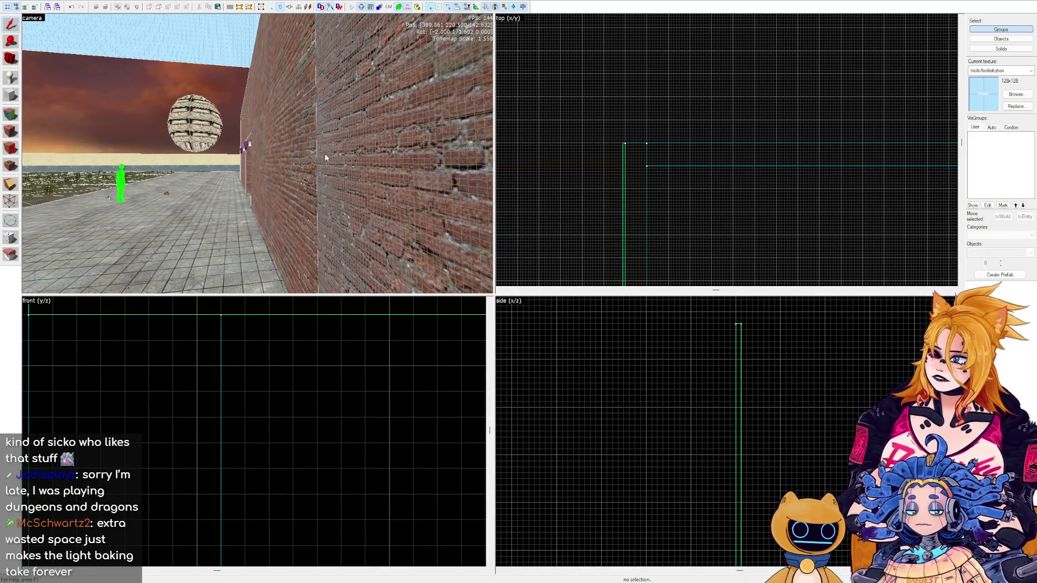
key("z")
key("w")
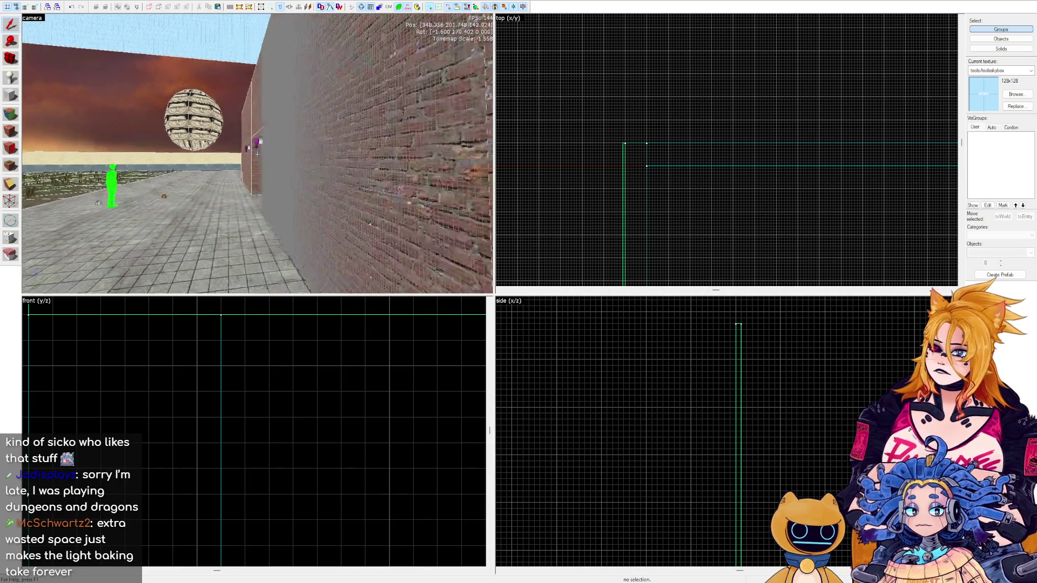
key("w")
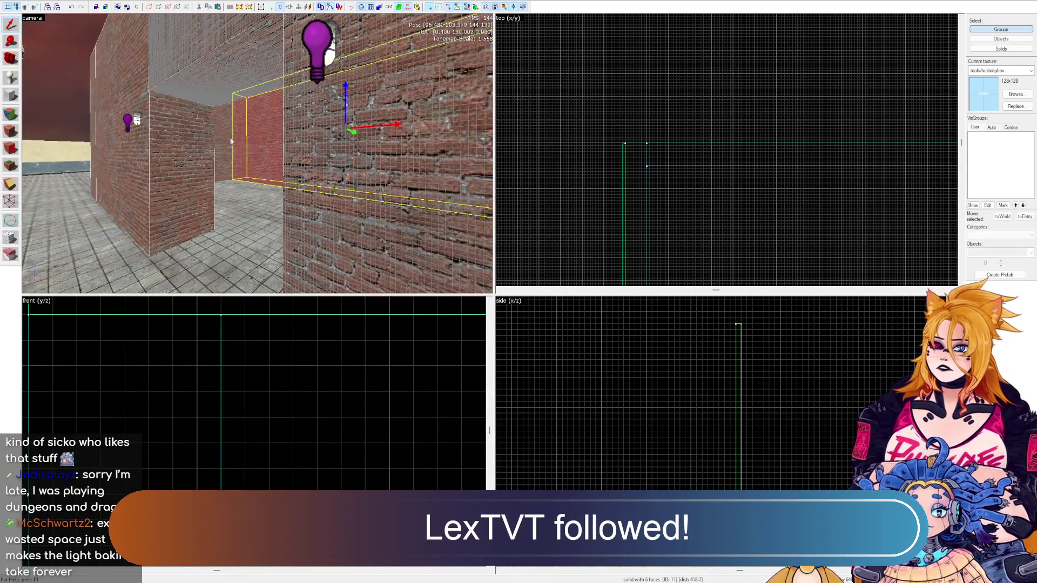
left_click(256, 139, "ctrl")
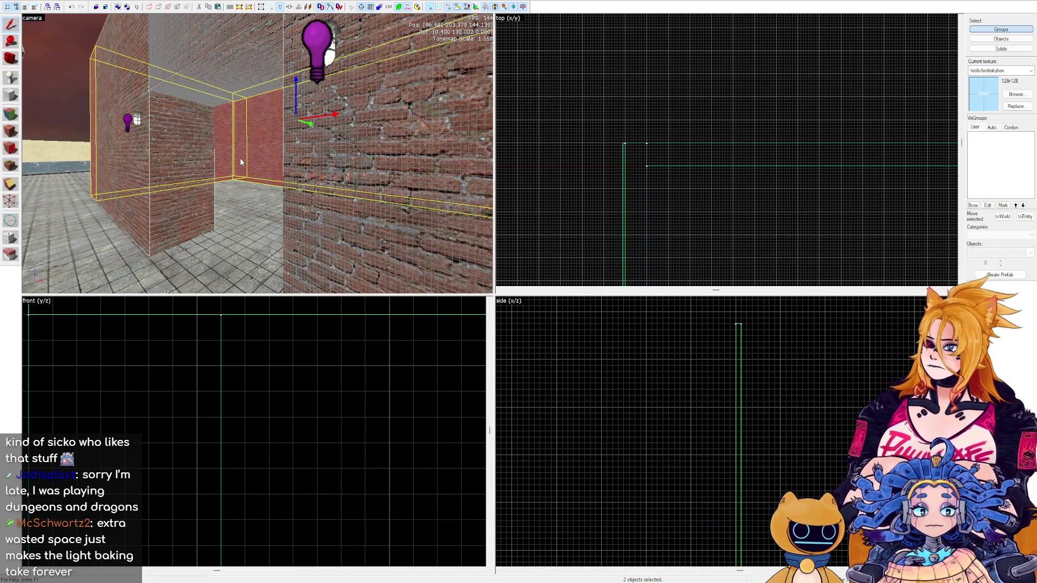
key("s")
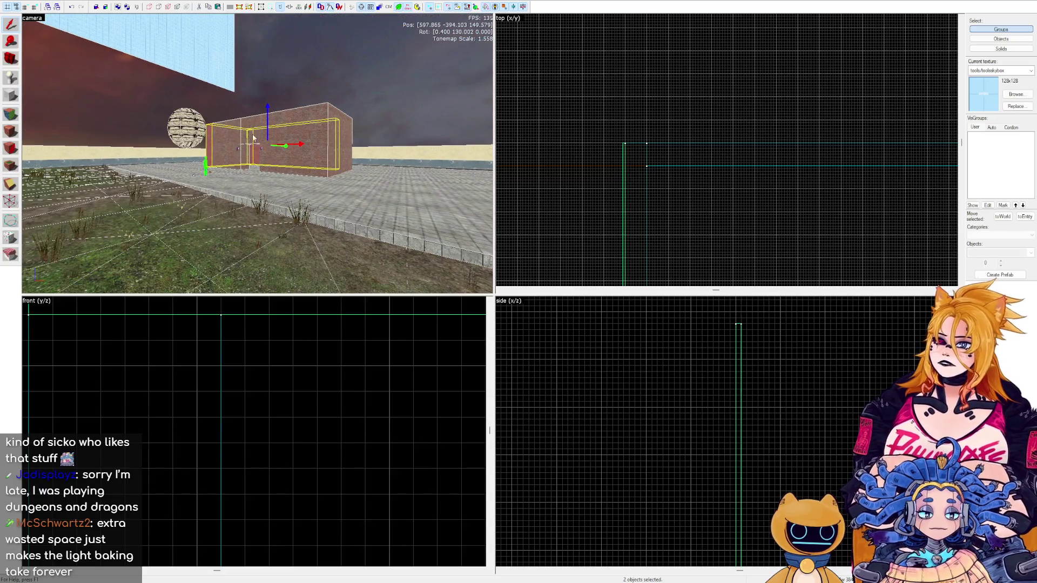
left_click(267, 75)
mouse_move(267, 75)
left_mouse_down()
mouse_move(259, 159)
mouse_move(231, 162)
mouse_move(258, 154)
left_mouse_up()
Outline a 64-by-356 block in the top view and create it as a tall skybox brush.
scroll(689, 181, "down", 2)
left_click_drag(727, 237, 699, 287)
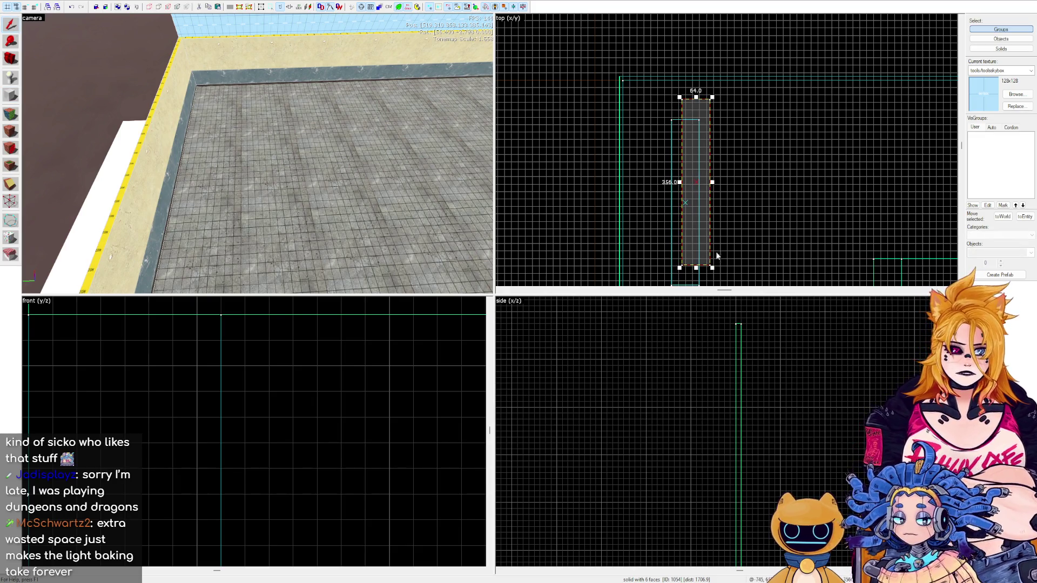
scroll(375, 410, "down", 6)
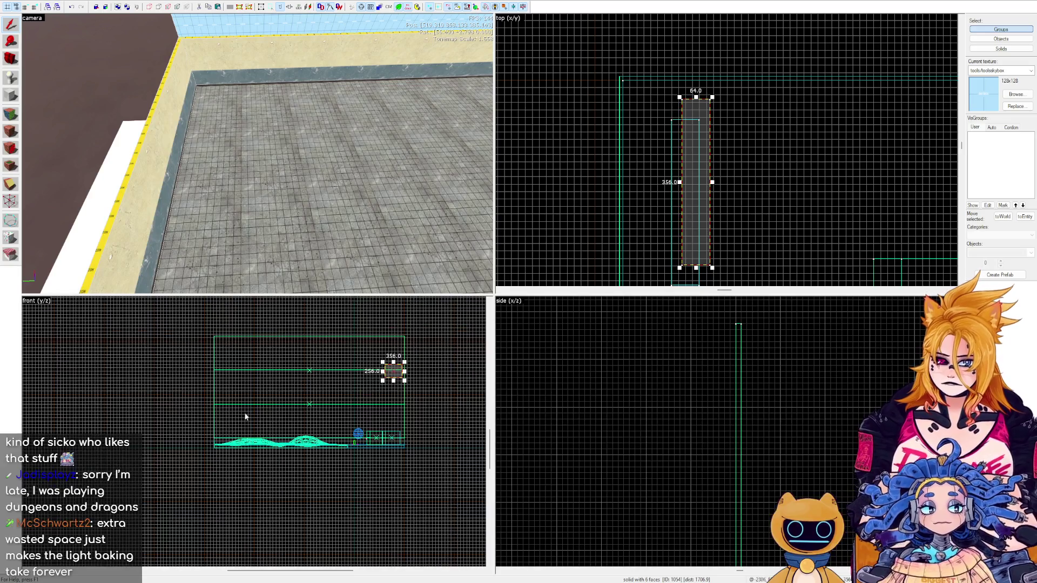
scroll(399, 365, "up", 2)
key("Return")
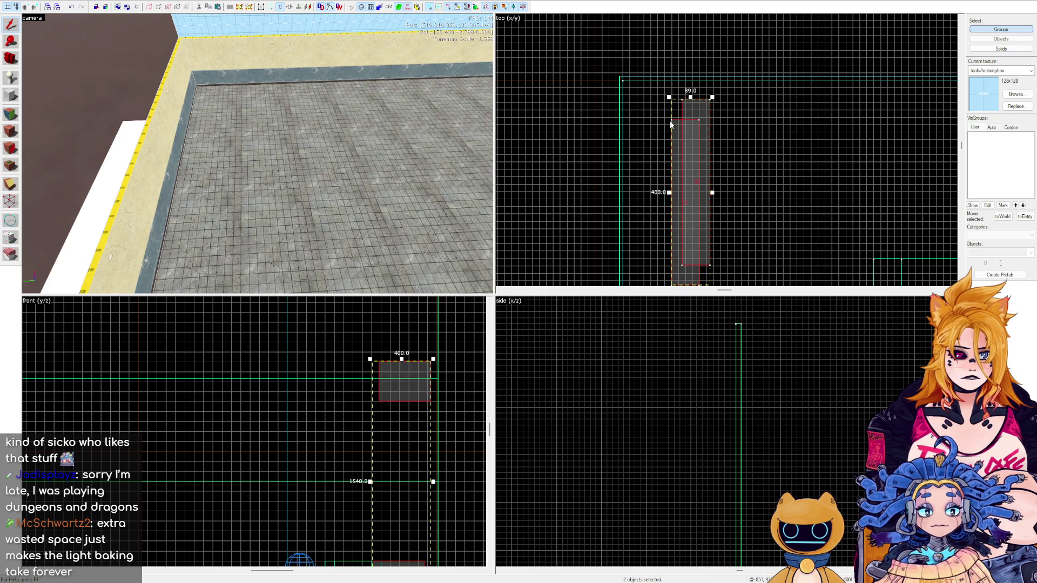
scroll(427, 399, "down", 3)
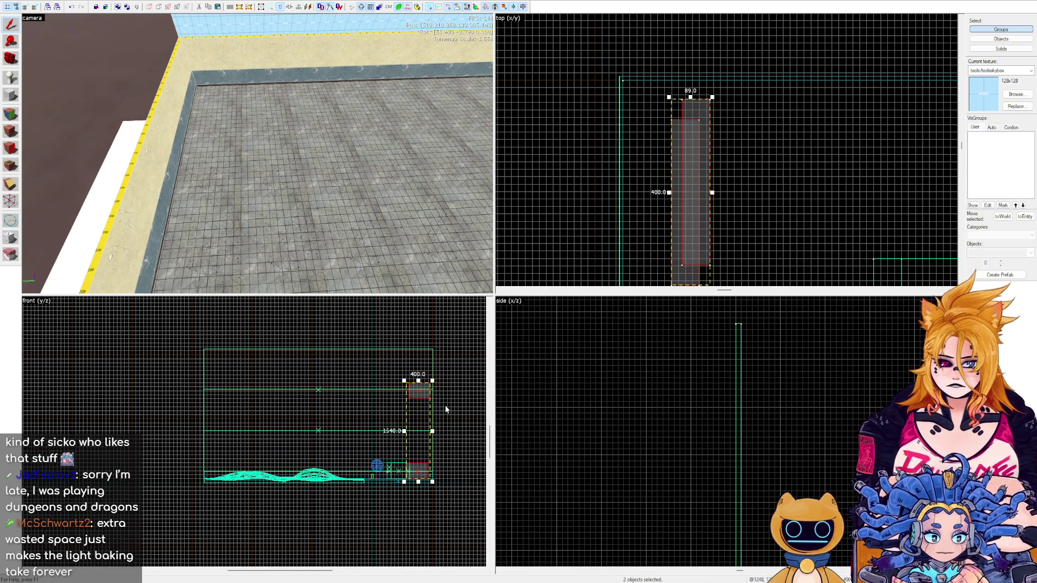
key("z")
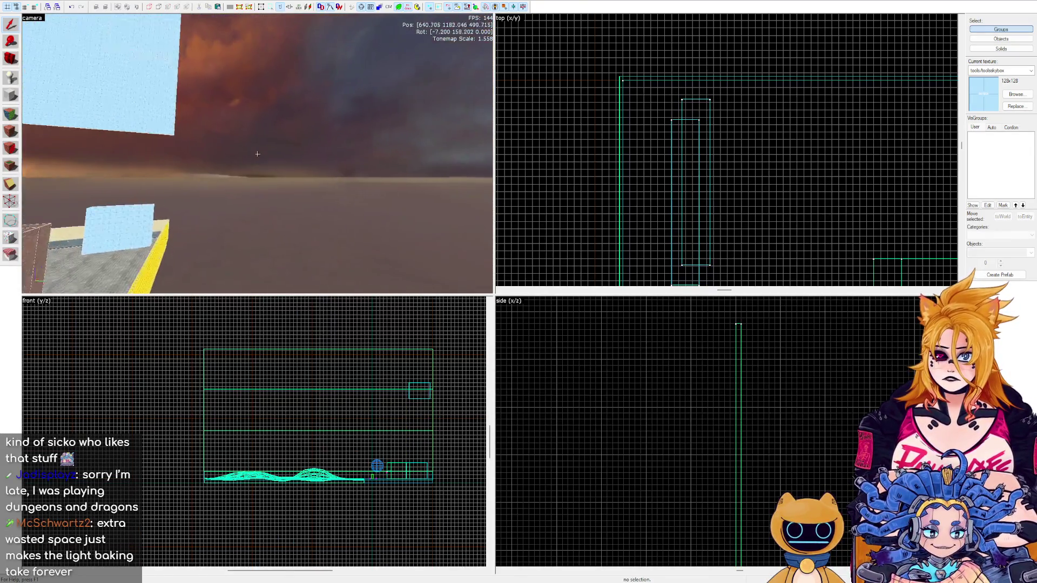
key("w")
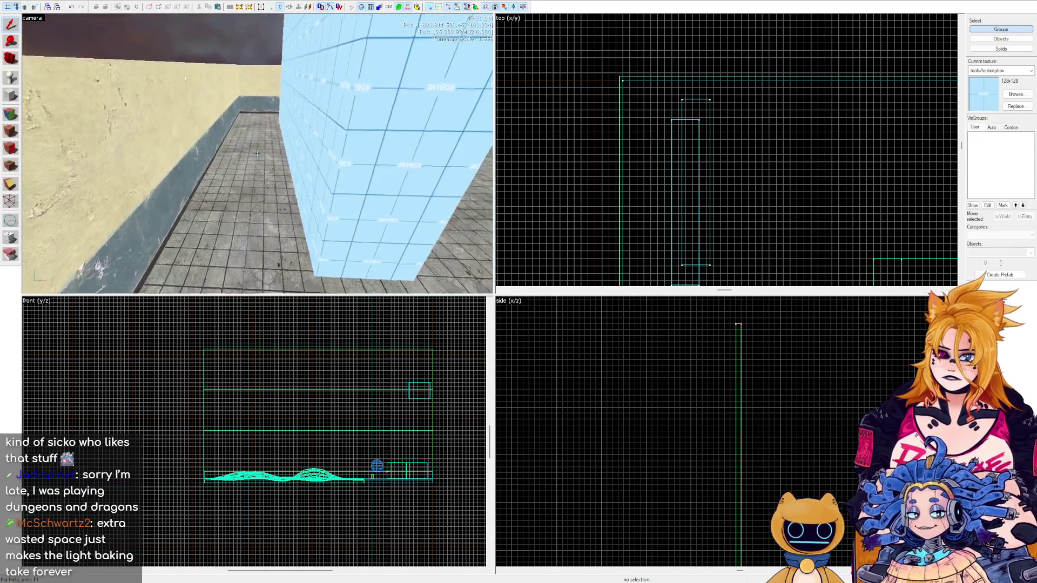
key("z")
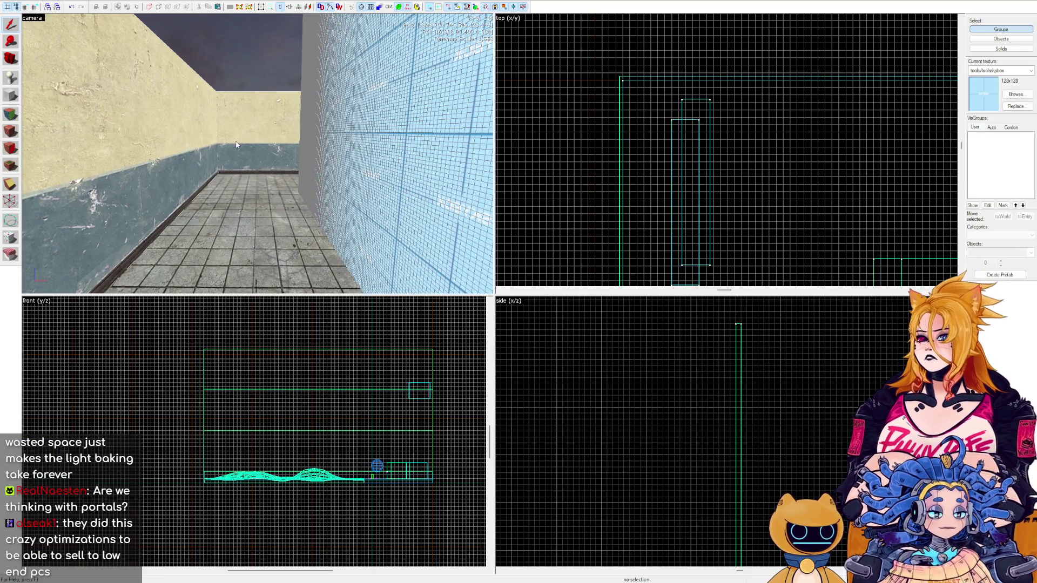
key("z")
key("w")
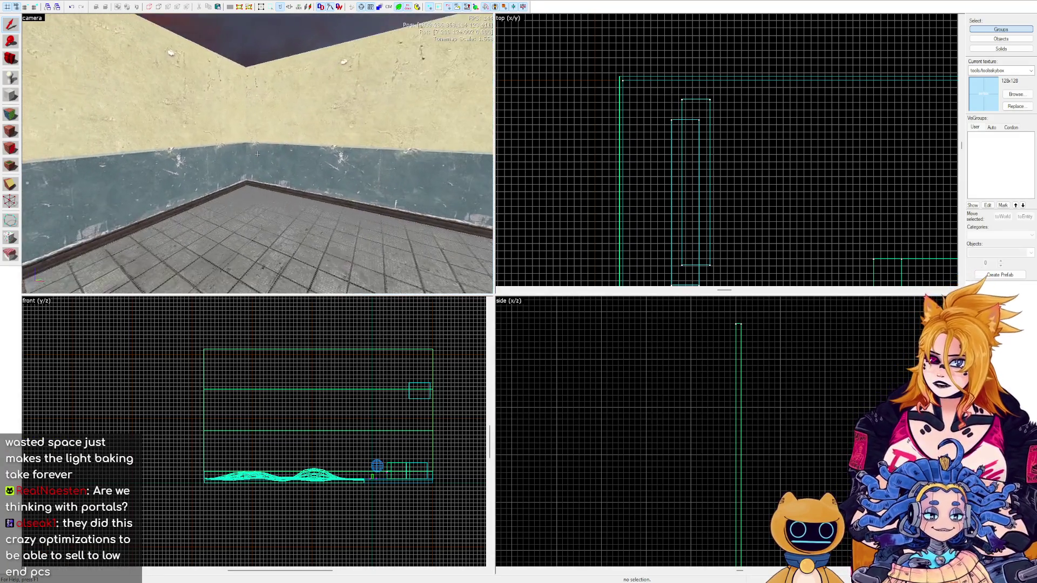
key("s")
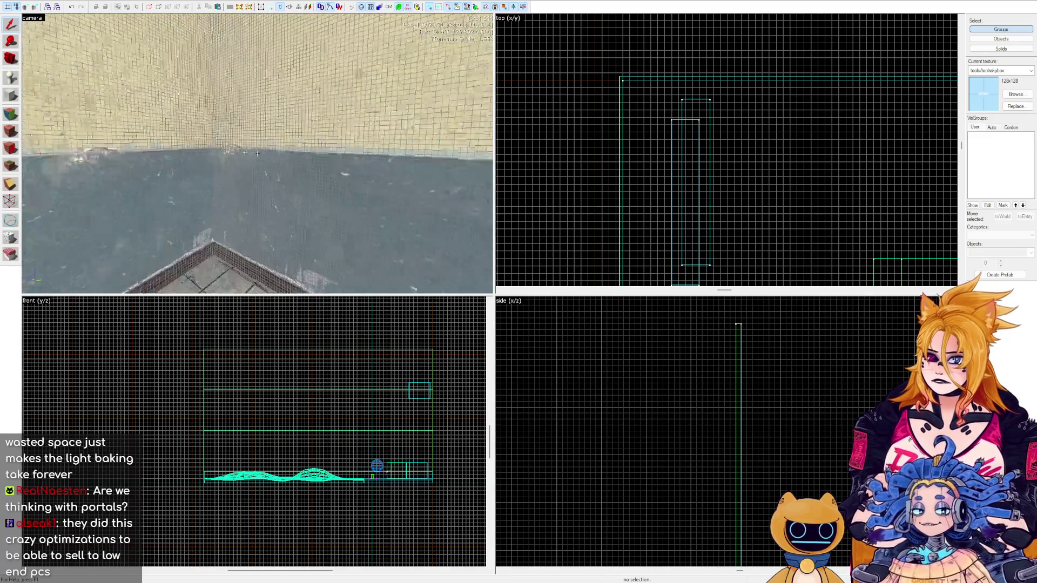
key("w")
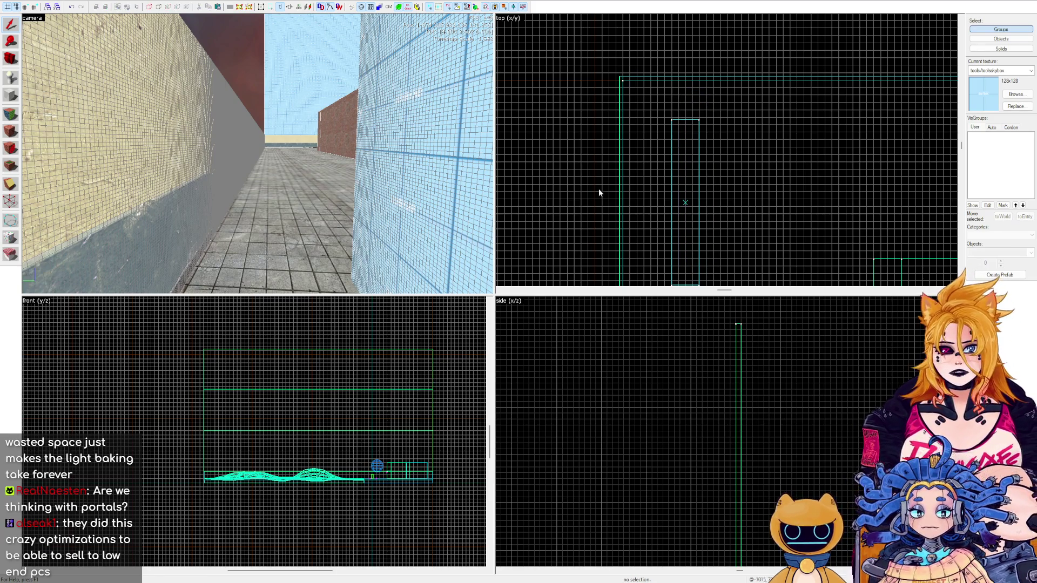
key("z")
key("w")
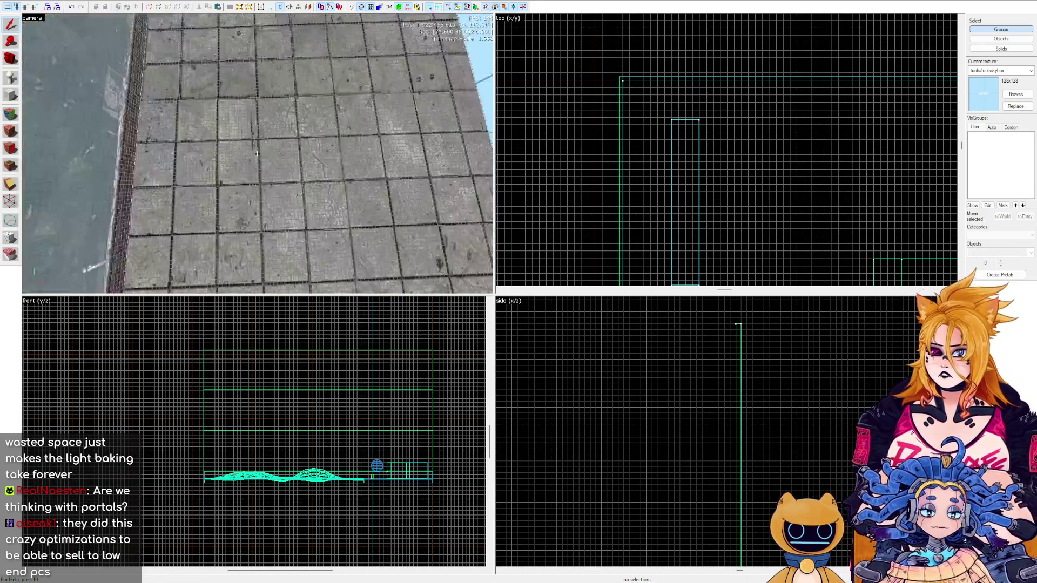
key("w")
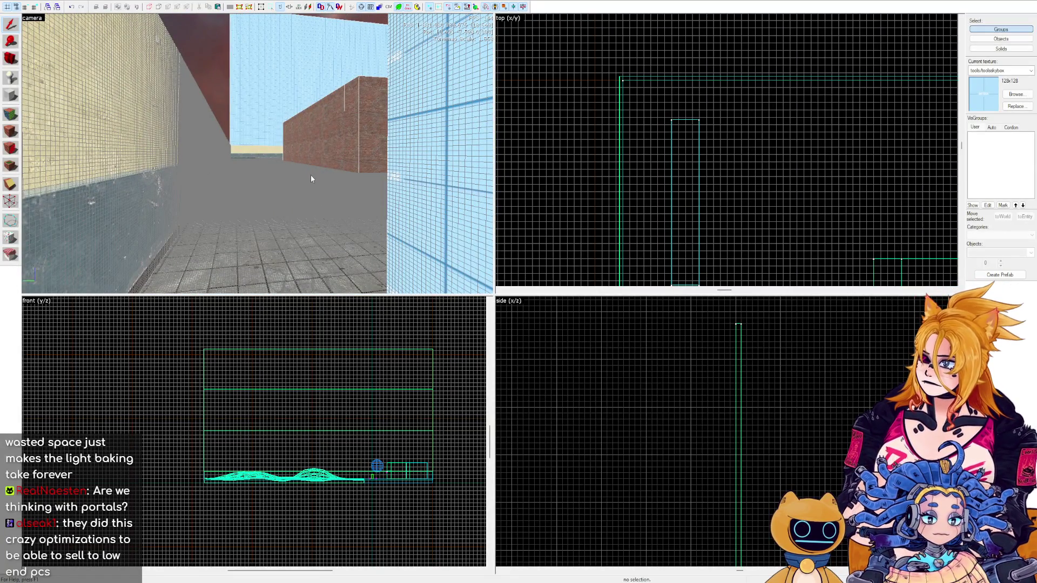
key("z")
key("w")
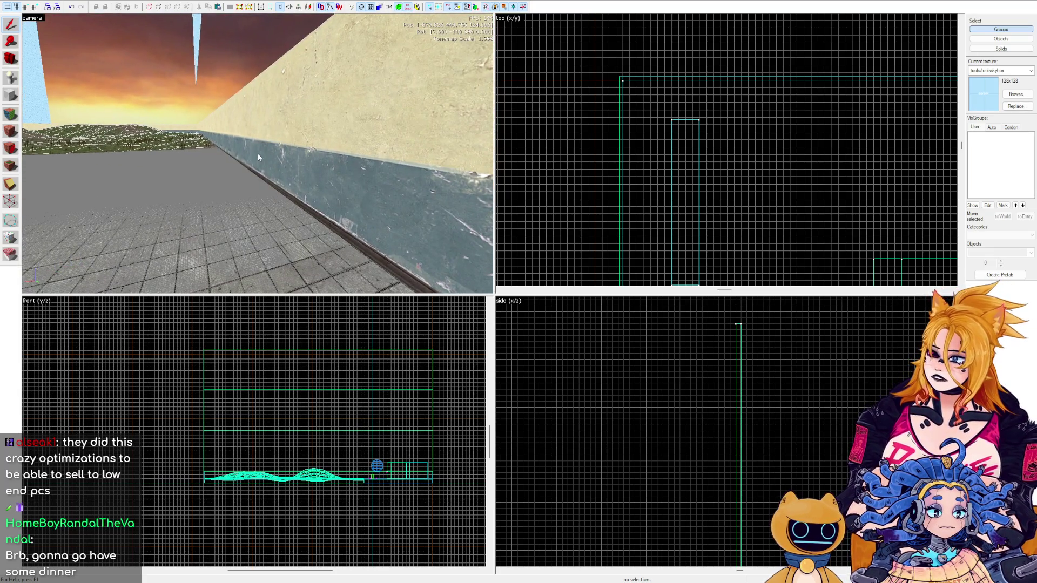
Fly the 3D camera down the corridor into the alley beside the blue skybox block.
key("z")
key("w")
key("w")
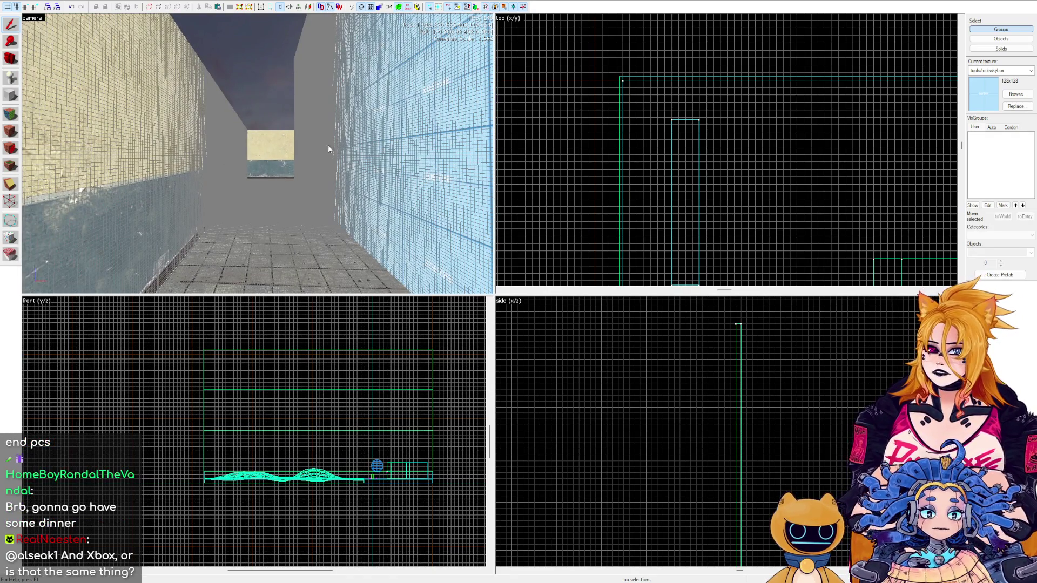
key("z")
key("w")
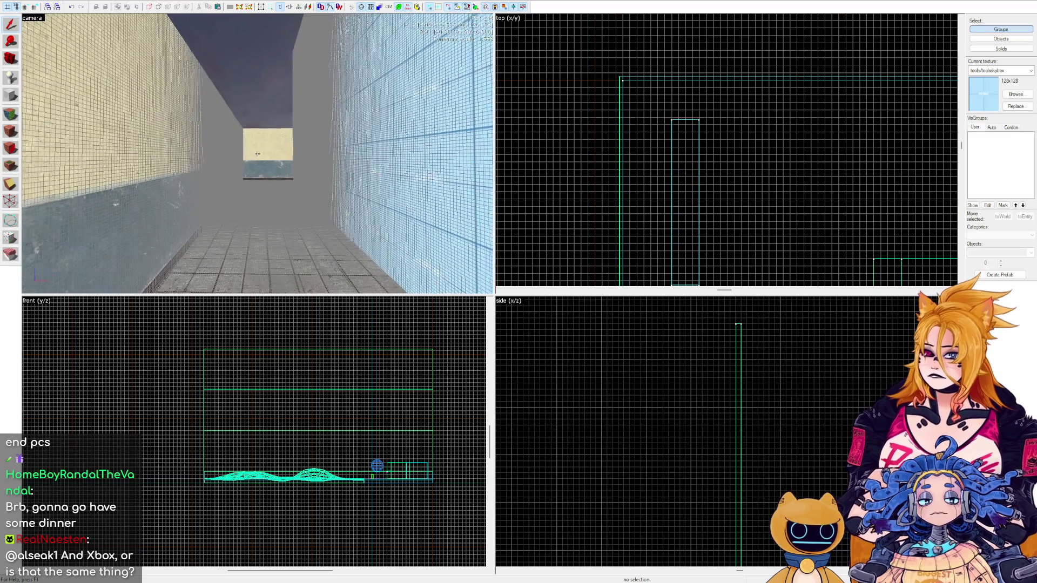
key("w")
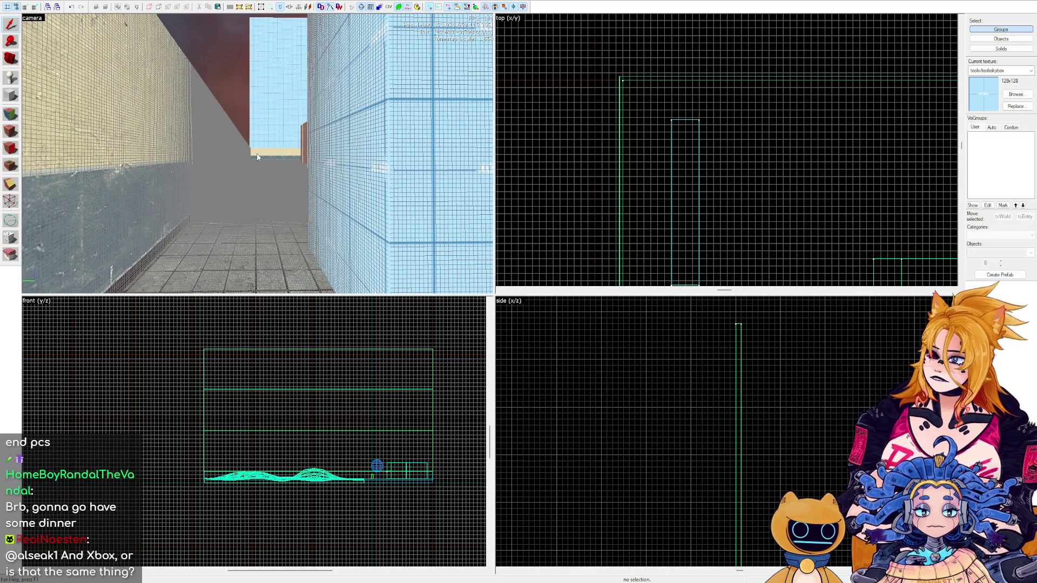
mouse_move(257, 154)
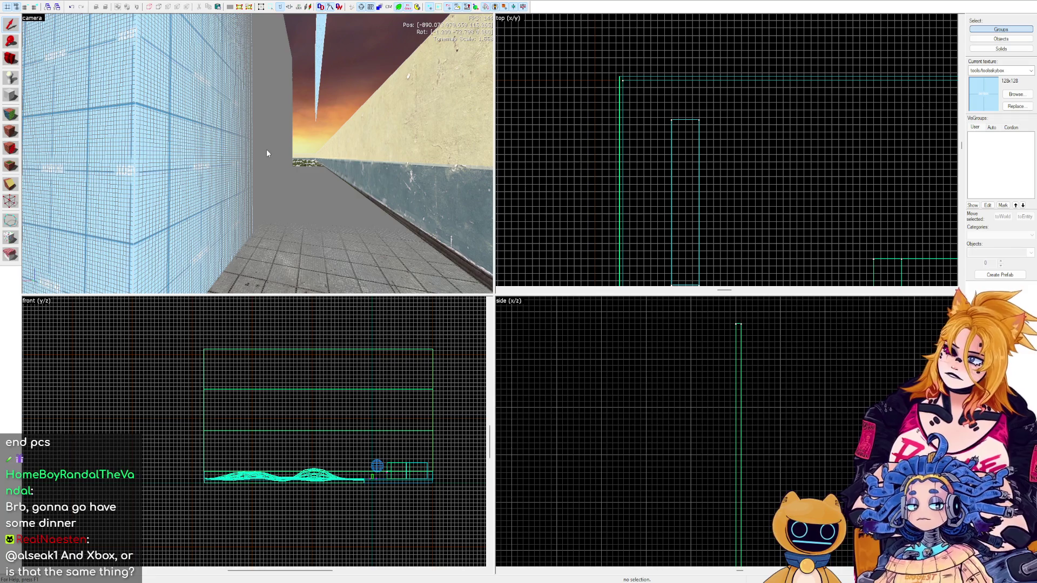
key("s")
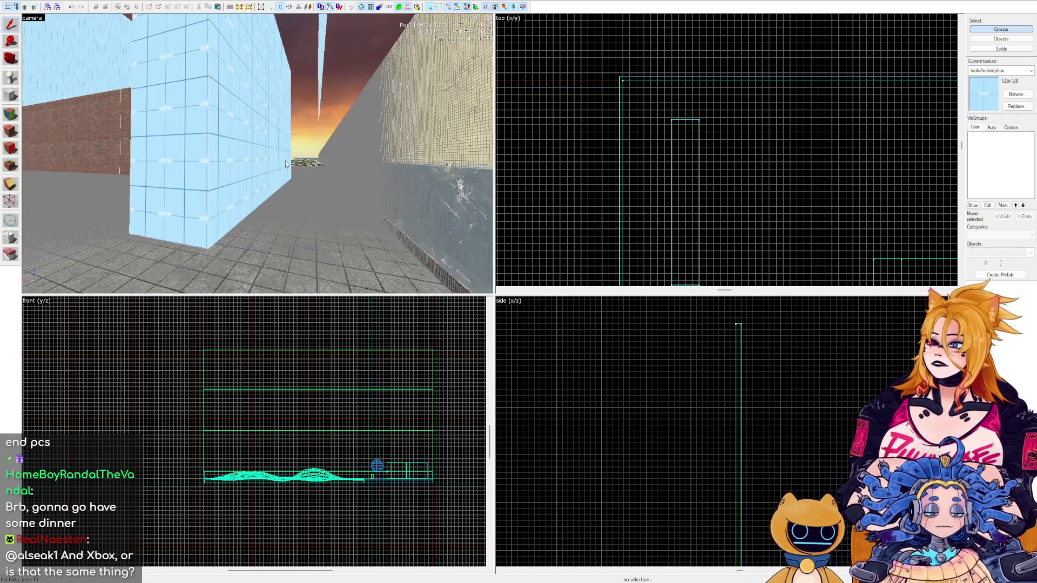
key("s")
mouse_move(252, 176)
key("w")
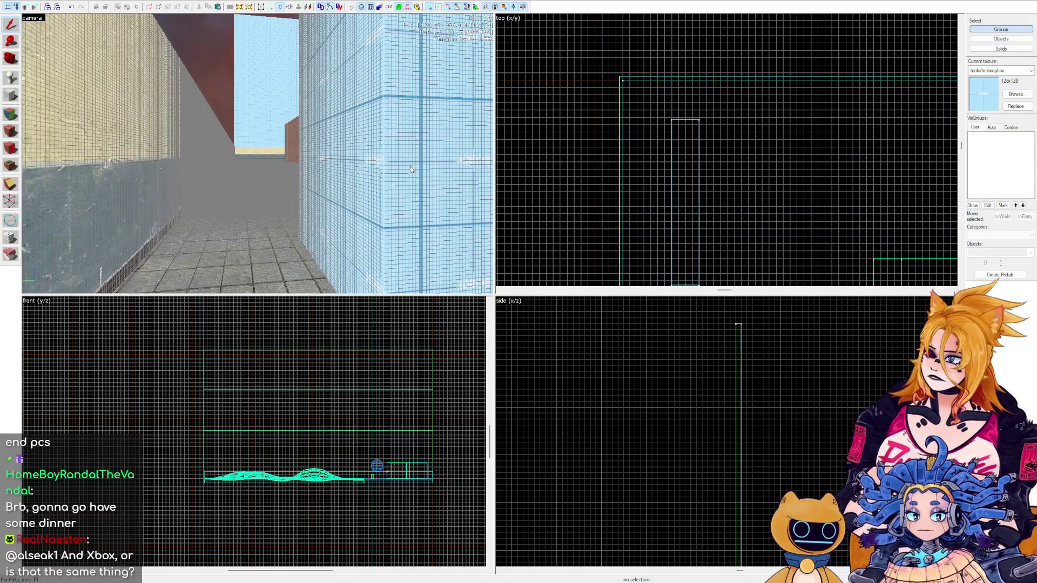
Select the blue skybox block in the corridor and delete it.
key("z")
key("w")
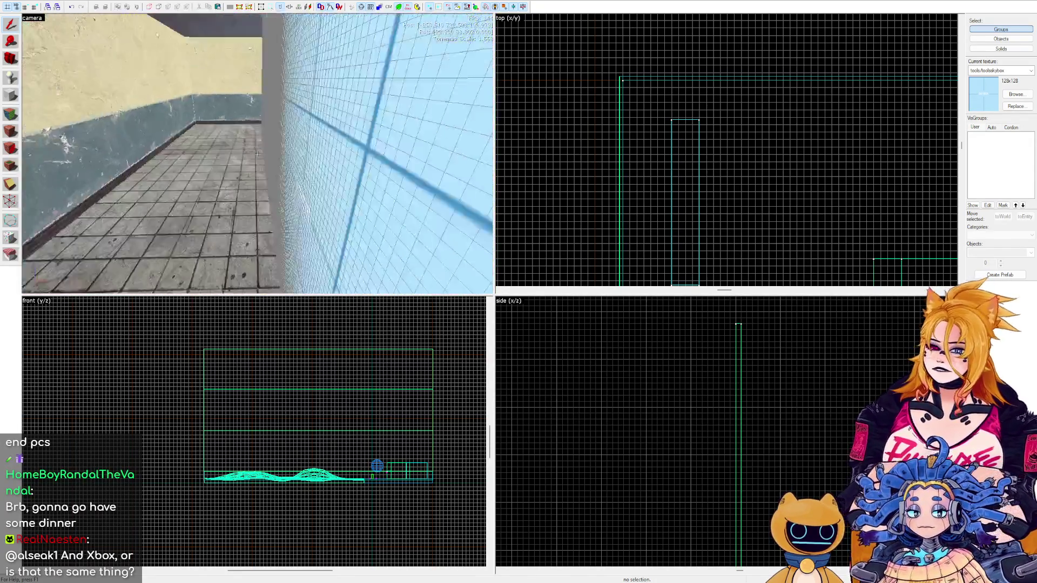
key("z")
left_click(258, 157)
key("Delete")
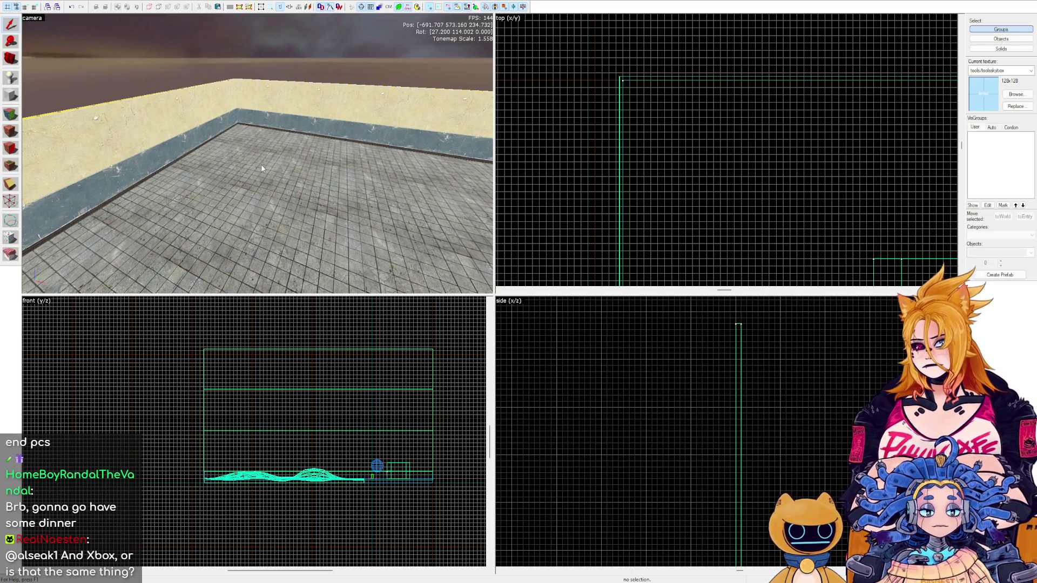
Select the light-blue skybox wall and shift its edge to a new spot in the top view.
key("z")
key("d")
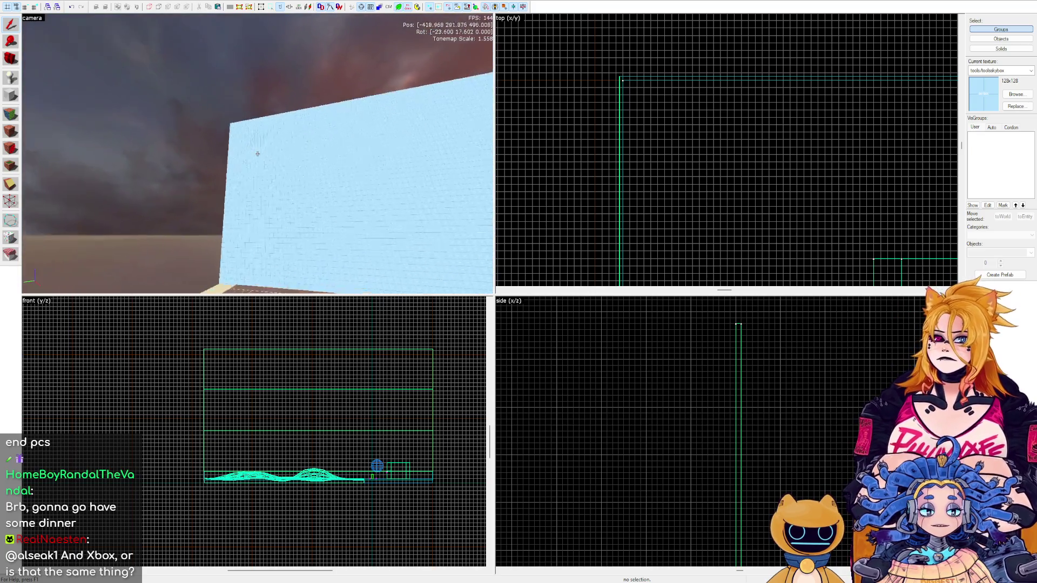
key("w")
left_click(258, 154)
key("z")
scroll(790, 110, "up", 5)
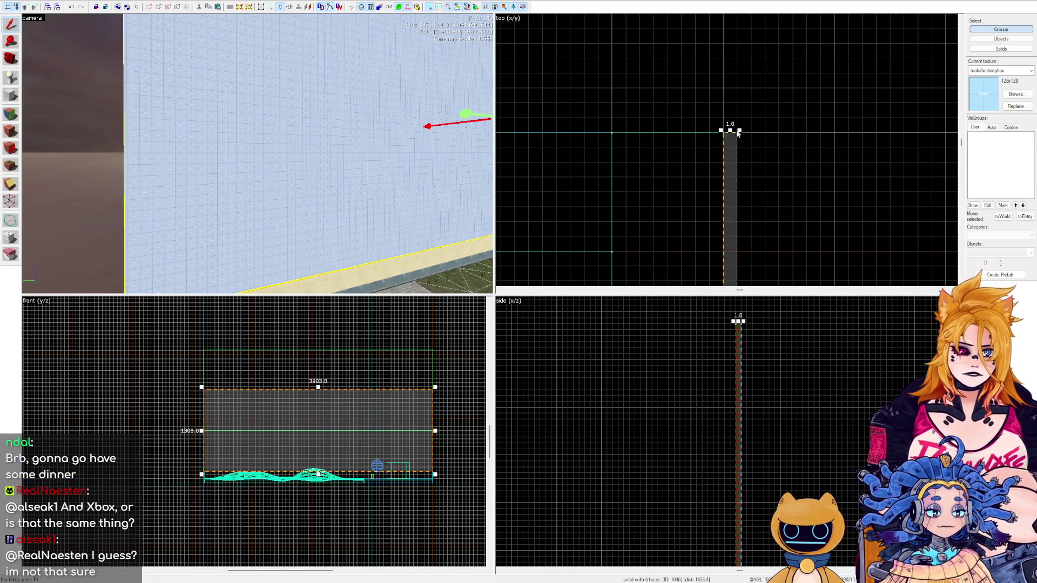
left_click_drag(727, 155, 728, 134)
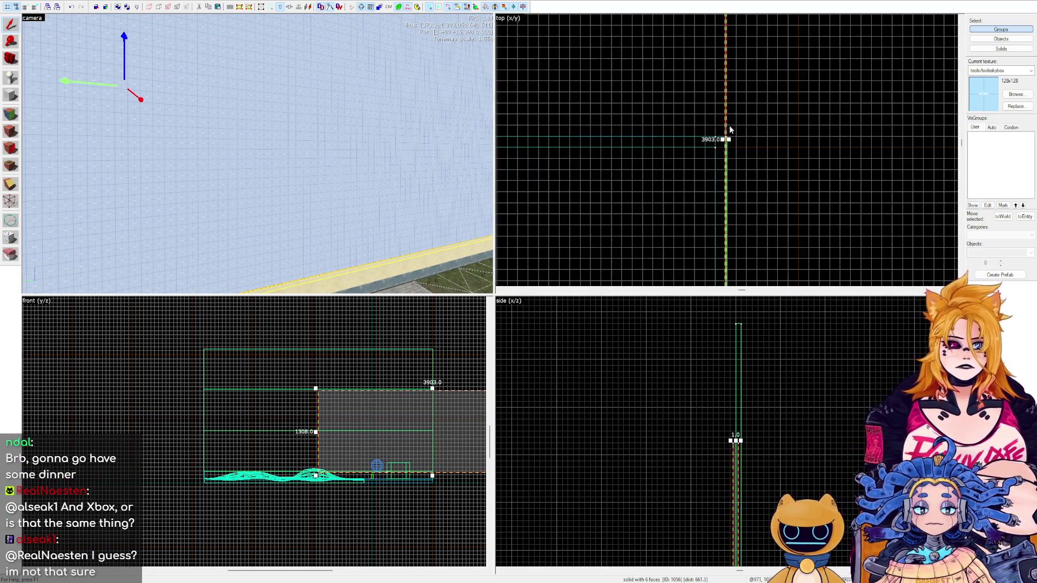
left_click_drag(726, 84, 694, 164)
scroll(795, 153, "down", 3)
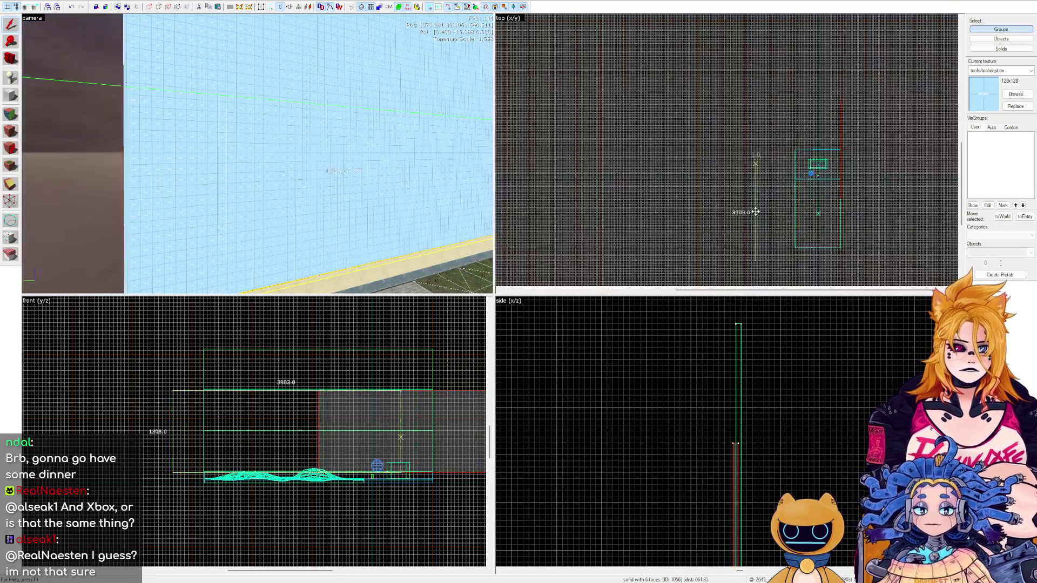
left_click_drag(791, 201, 791, 201)
Move the thin wall brush up along the room's edge, shortening it to 3876 units.
scroll(791, 201, "up", 5)
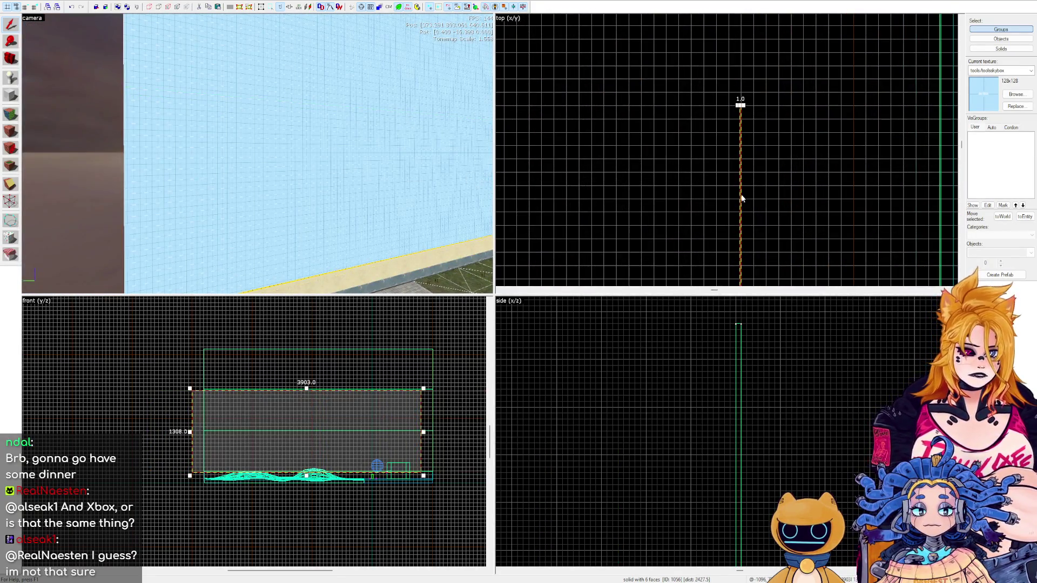
scroll(864, 97, "down", 5)
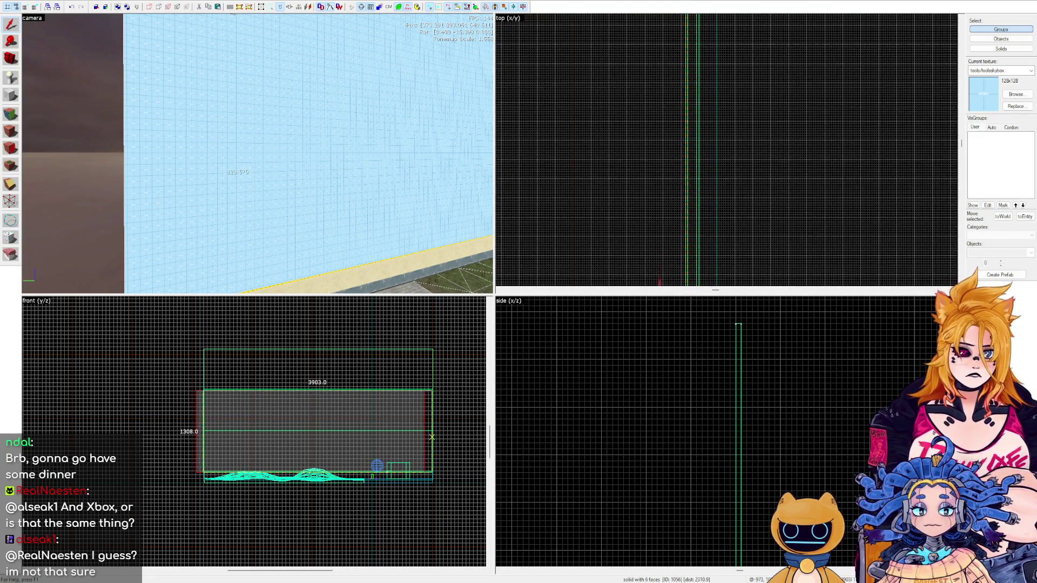
left_click_drag(660, 258, 669, 69)
scroll(683, 55, "up", 3)
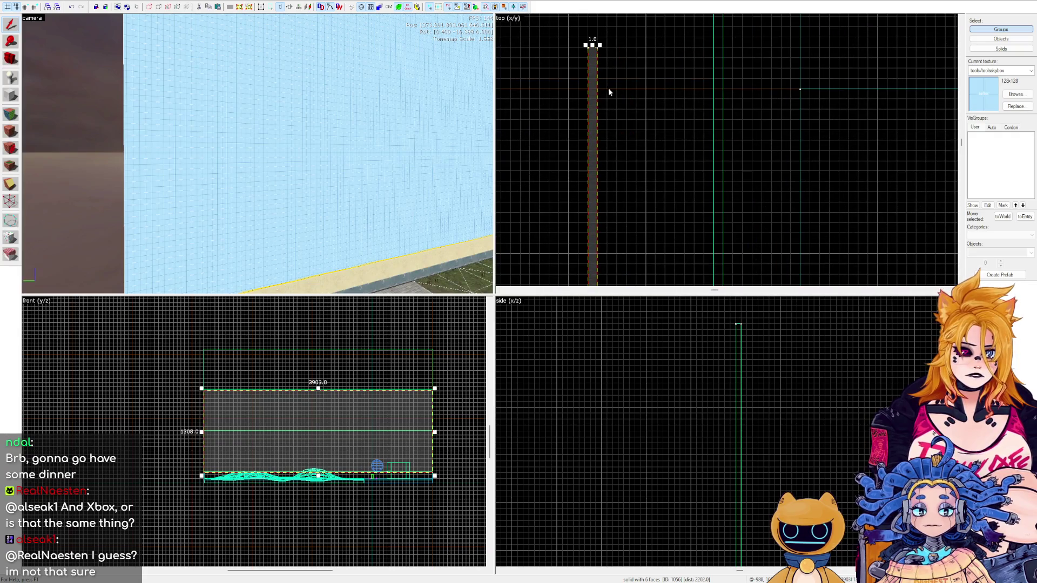
left_click(718, 53)
key("ctrl+shift+e")
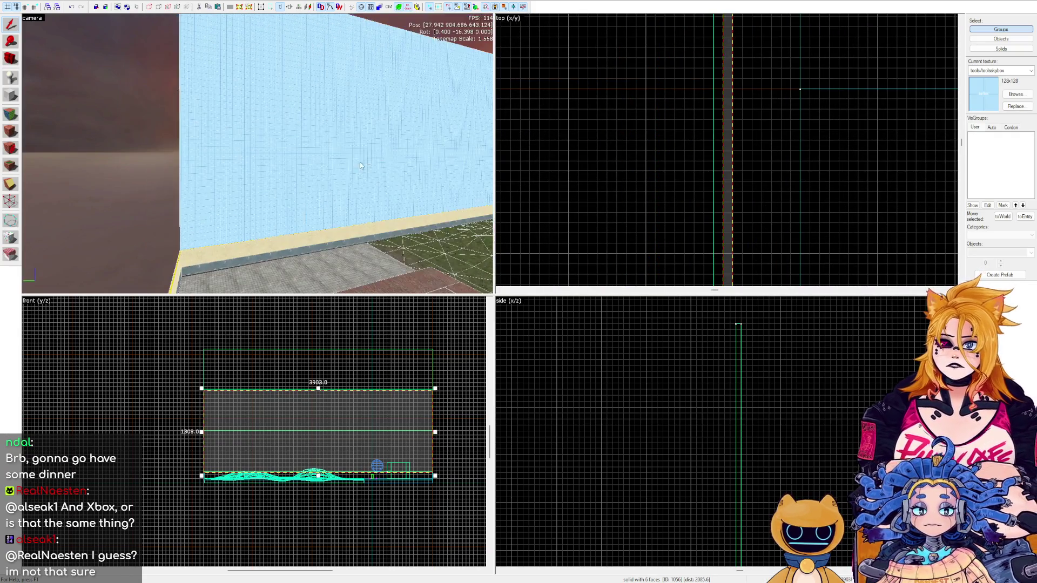
scroll(717, 63, "down", 3)
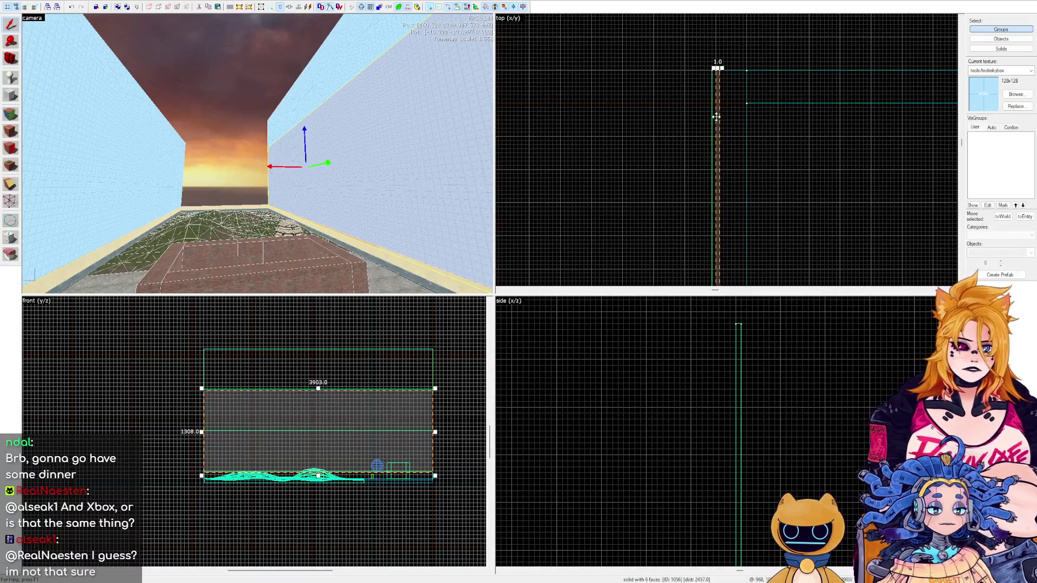
mouse_move(717, 108)
left_mouse_down()
mouse_move(717, 59)
mouse_move(701, 48)
mouse_move(708, 22)
left_mouse_up()
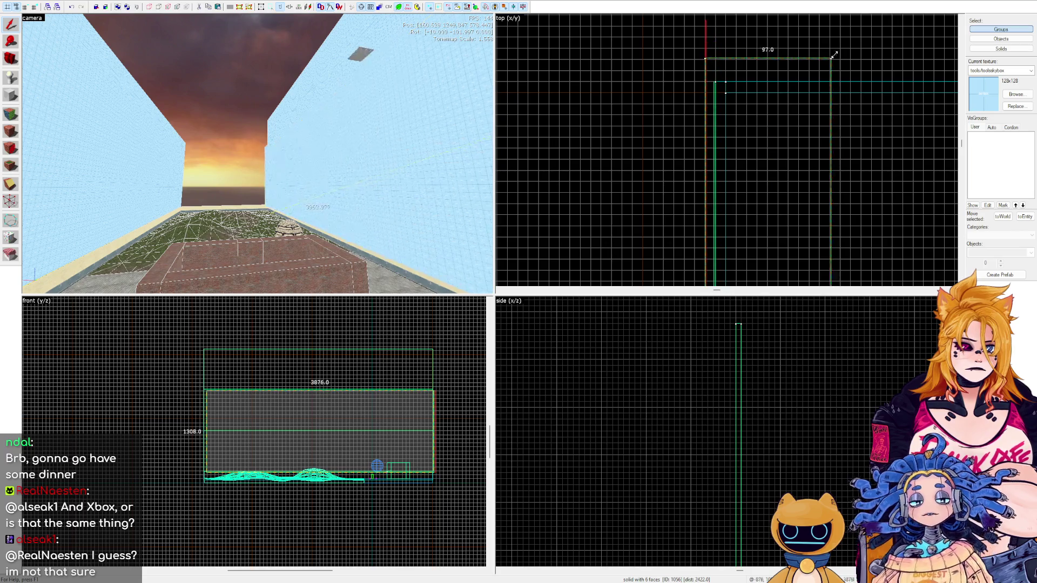
Shrink the skybox brush's Y length to 14 units and move it into place.
scroll(773, 174, "up", 5)
scroll(773, 175, "down", 5)
scroll(757, 258, "up", 5)
left_click_drag(757, 263, 756, 56)
scroll(751, 53, "up", 5)
scroll(748, 151, "up", 5)
mouse_move(747, 150)
left_mouse_down()
mouse_move(757, 170)
mouse_move(746, 171)
left_mouse_up()
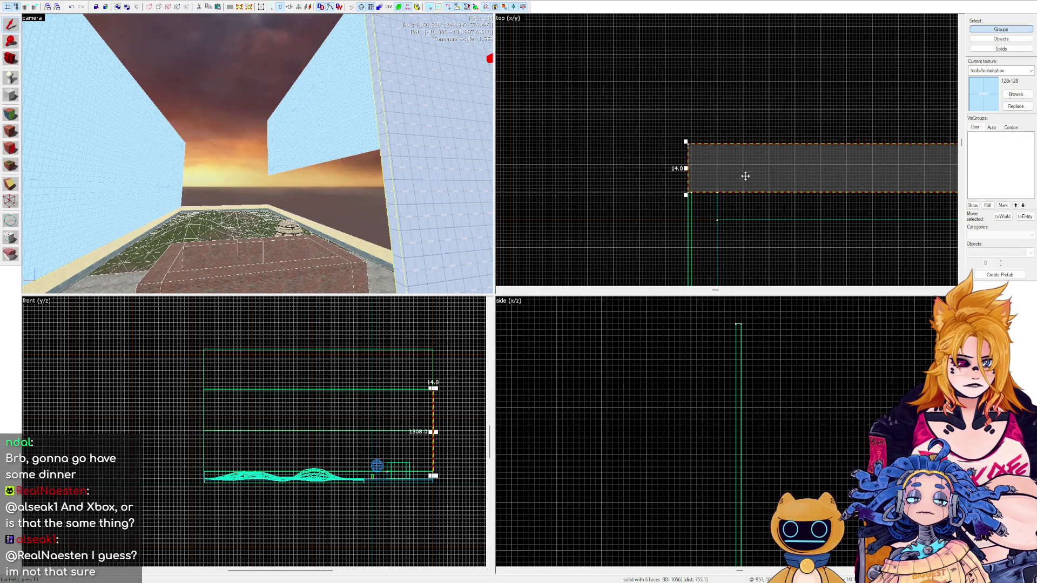
Thin the brush to 1 unit along the room's upper edge and deselect it.
scroll(669, 143, "up", 3)
scroll(705, 116, "down", 2)
left_click_drag(691, 51, 694, 118)
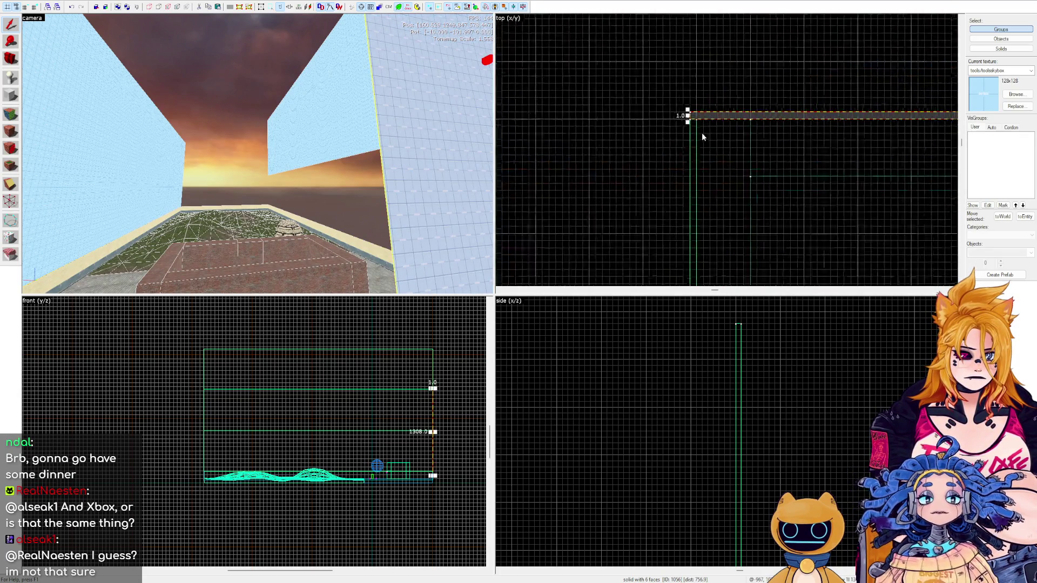
scroll(702, 125, "up", 5)
left_click(698, 105)
scroll(634, 106, "down", 3)
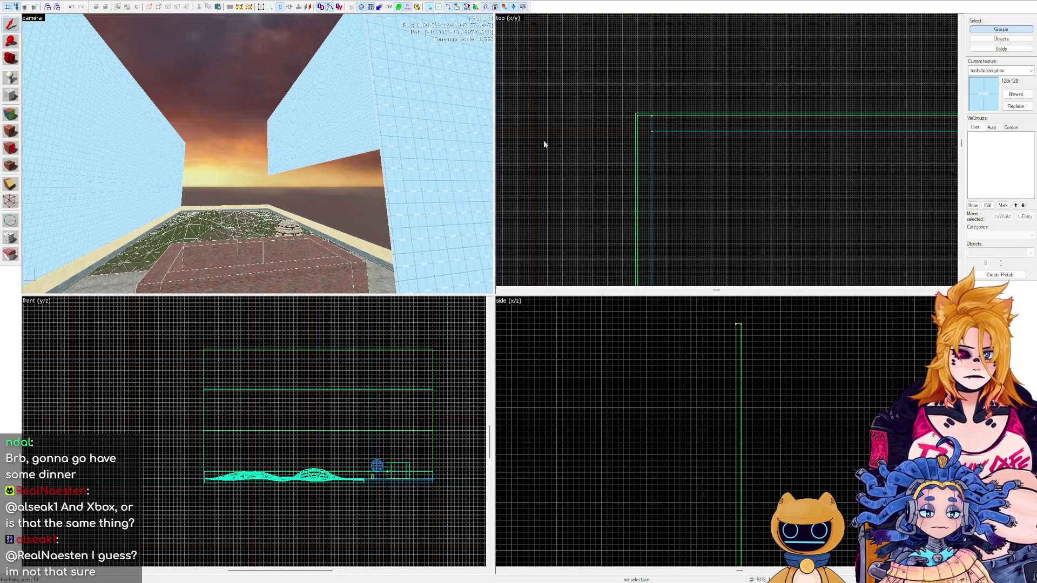
Select the thin wall brush, resize it in the top view, and inspect it in 3D.
scroll(362, 168, "down", 4)
scroll(559, 109, "down", 4)
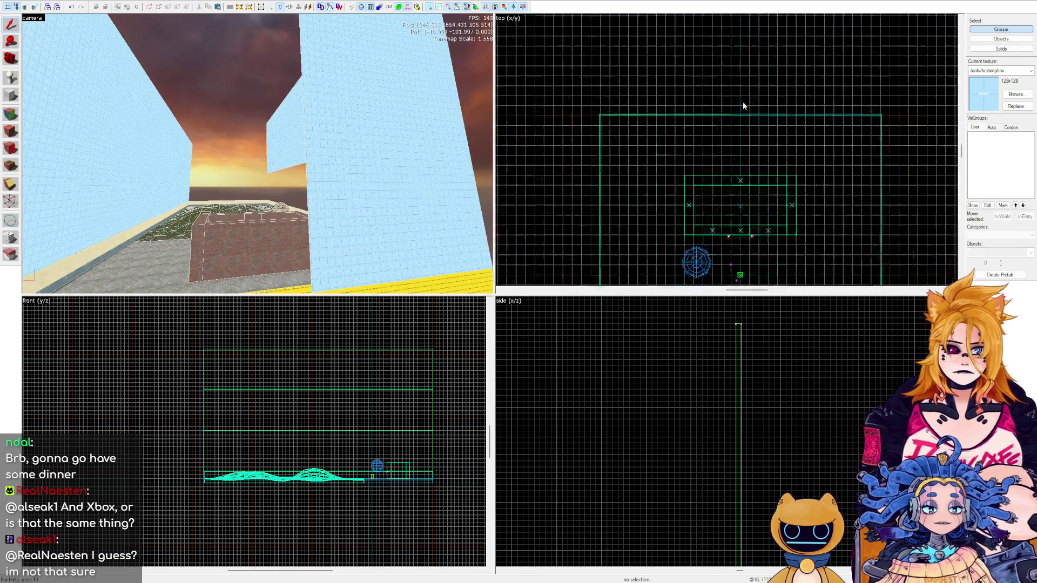
scroll(681, 99, "up", 8)
left_click(282, 123)
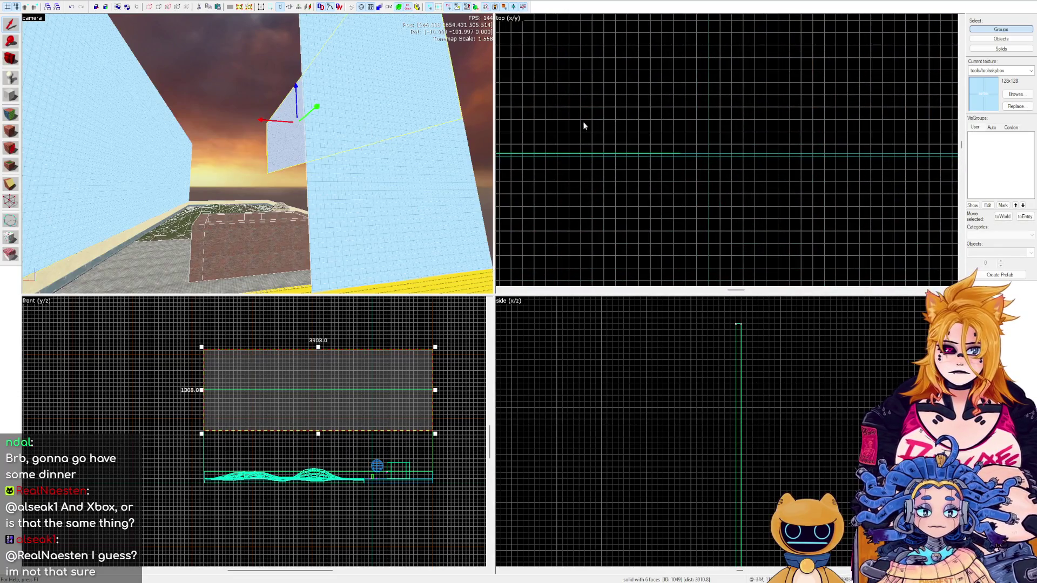
left_click(355, 154)
mouse_move(667, 162)
left_mouse_down()
mouse_move(893, 145)
mouse_move(670, 177)
mouse_move(698, 181)
mouse_move(717, 173)
mouse_move(685, 148)
left_mouse_up()
key("z")
key("w")
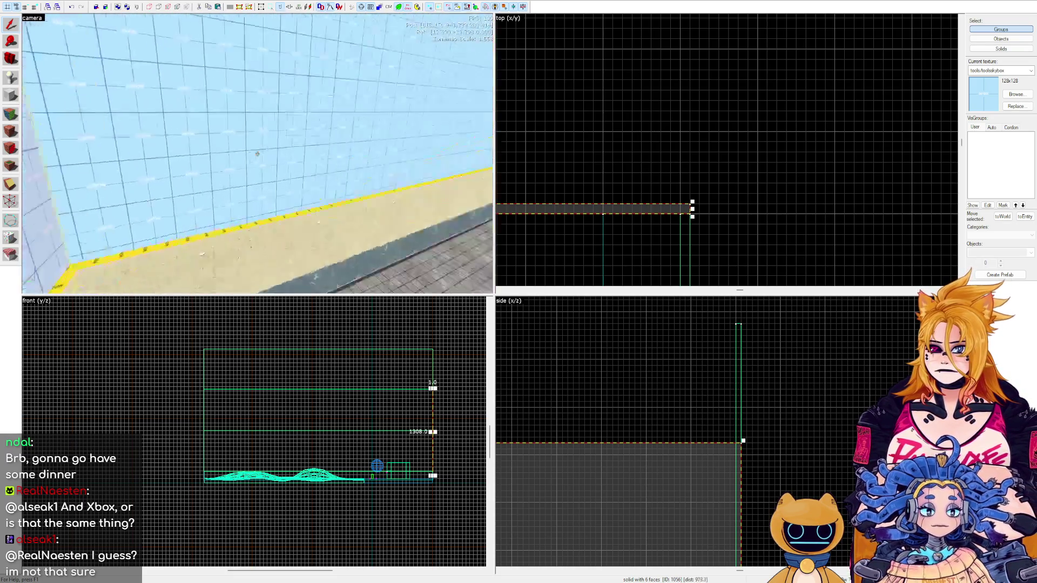
key("z")
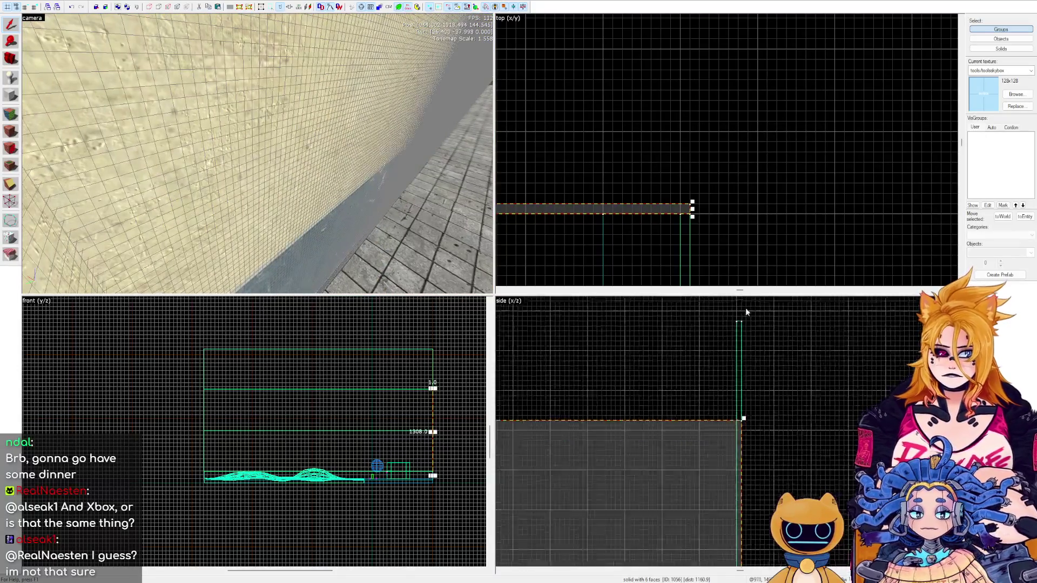
Delete the wall brush selected in the side view, then fly back over the terrain.
scroll(788, 404, "down", 4)
scroll(789, 404, "up", 2)
scroll(720, 404, "up", 4)
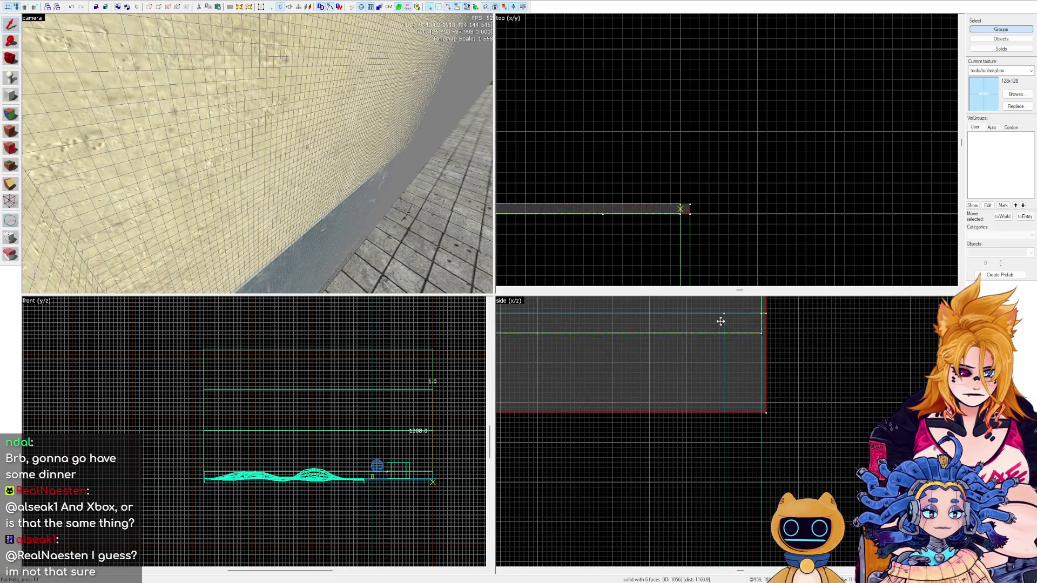
left_click(724, 303)
scroll(845, 397, "down", 4)
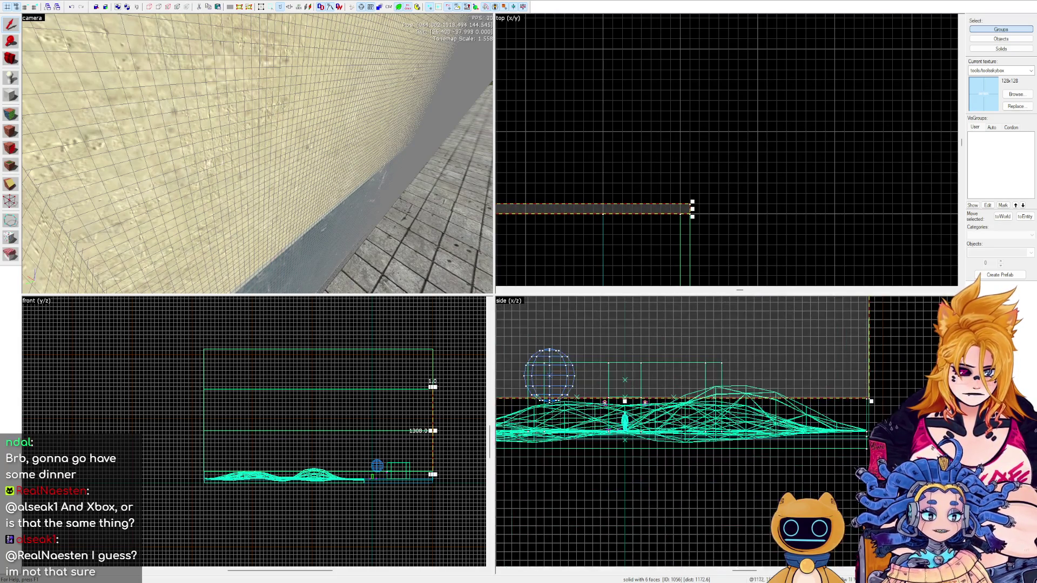
key("Delete")
key("z")
key("s")
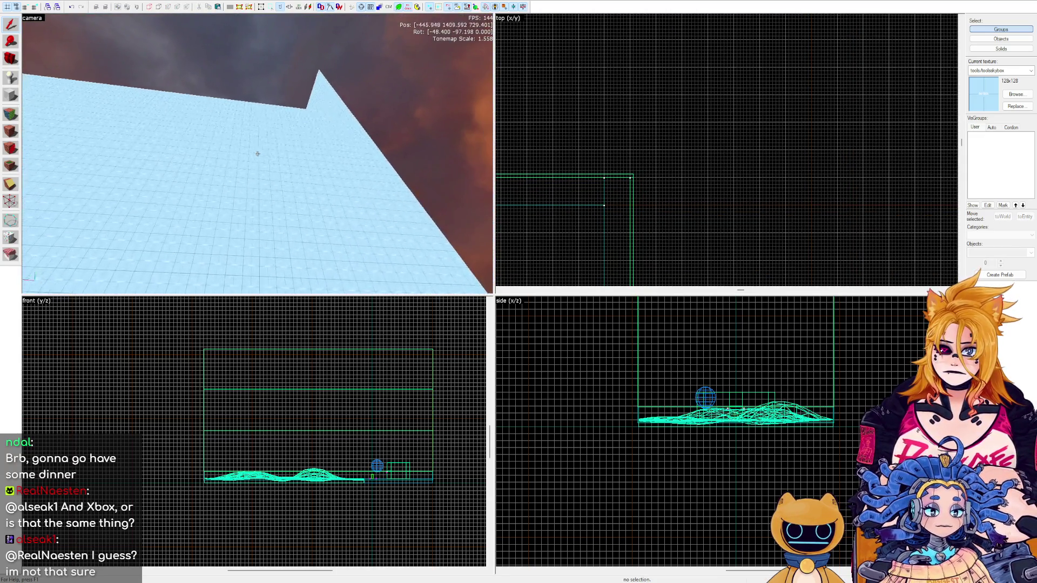
Slide the long skybox wall brush left so its end meets the corner.
key("z")
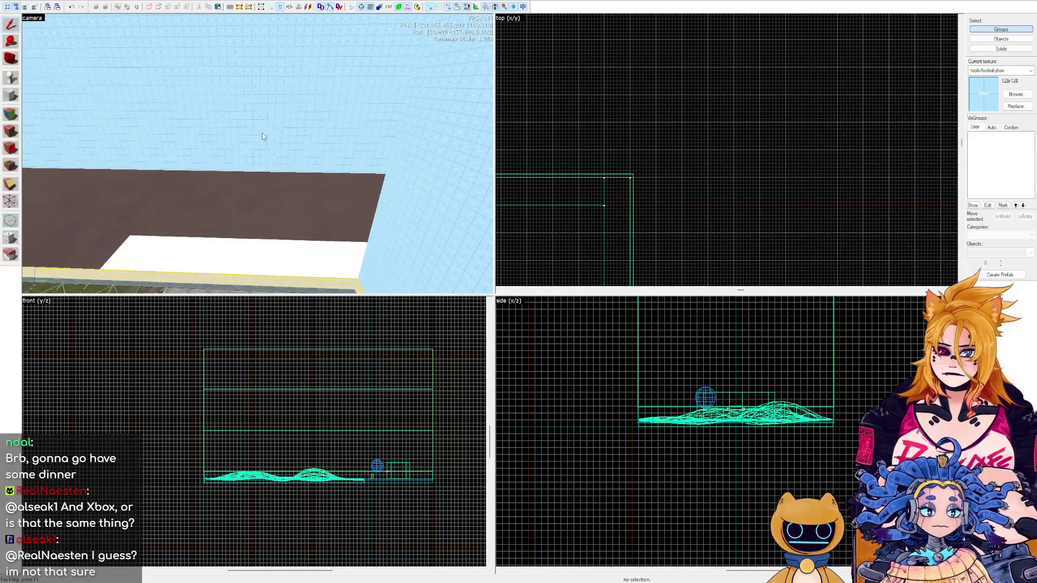
left_click(262, 133)
scroll(434, 387, "up", 3)
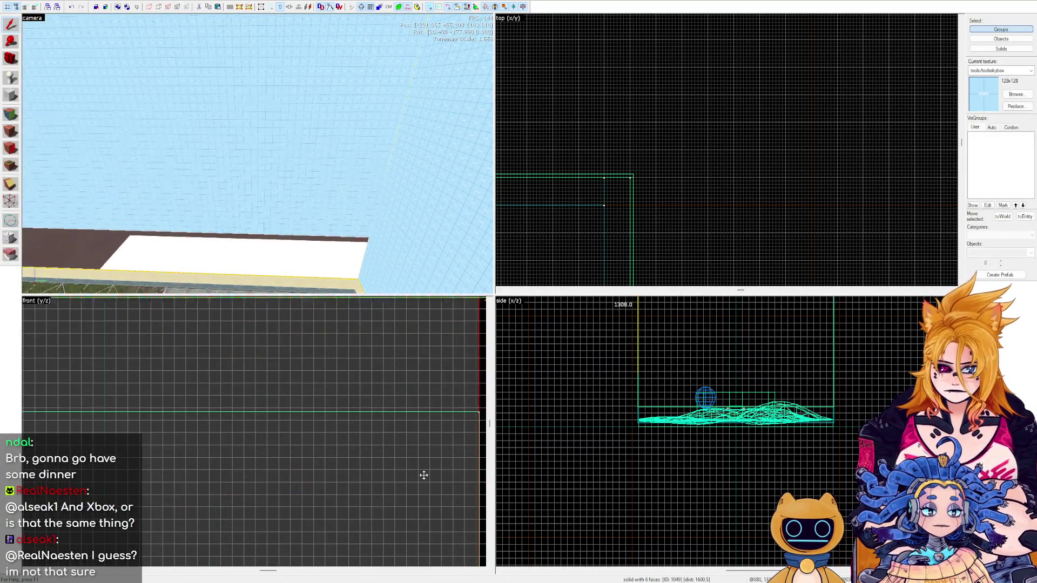
scroll(442, 410, "down", 3)
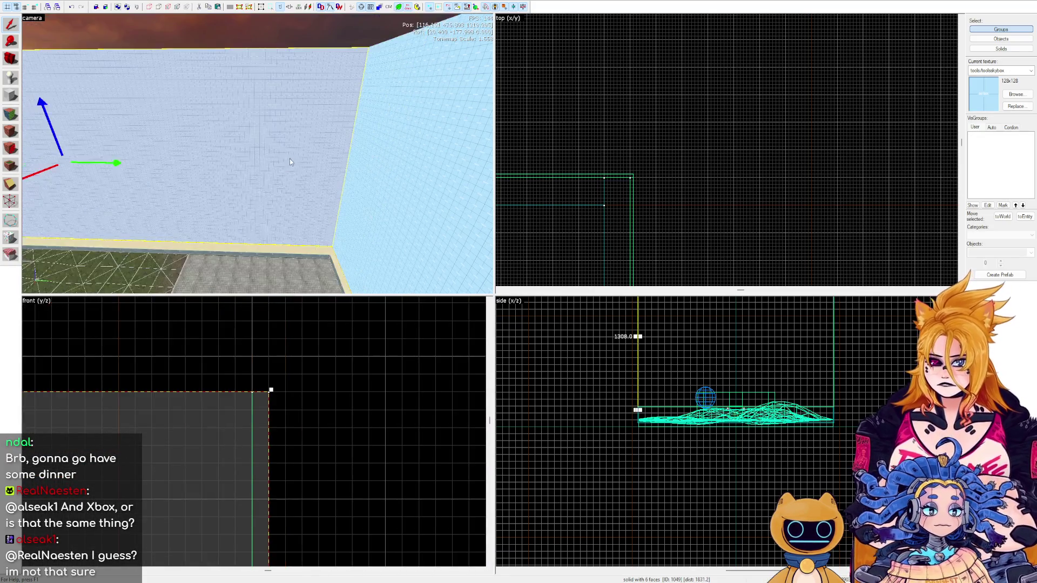
left_click(636, 176)
scroll(730, 132, "down", 3)
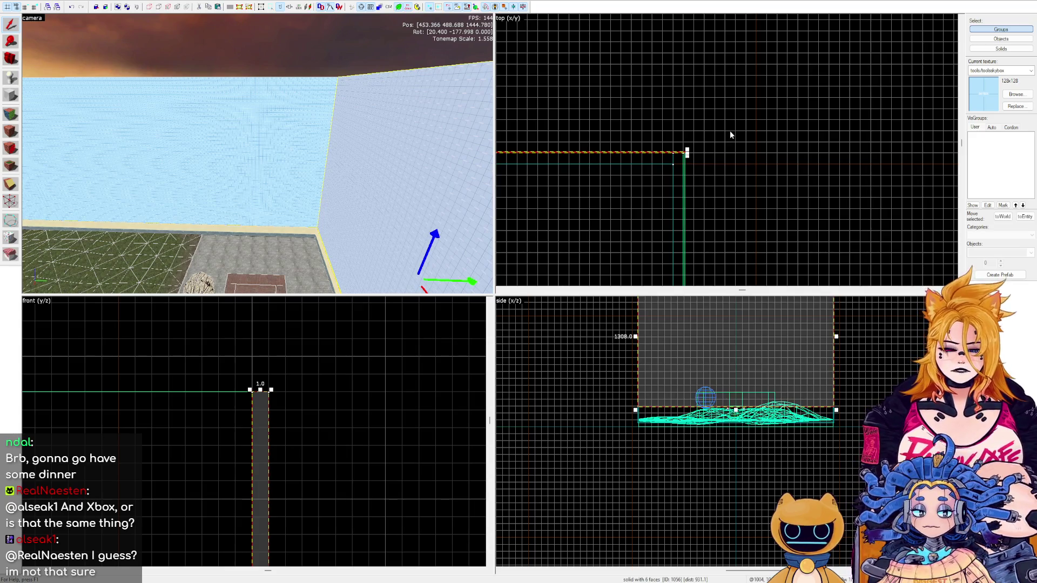
left_click(711, 124)
scroll(639, 202, "down", 5)
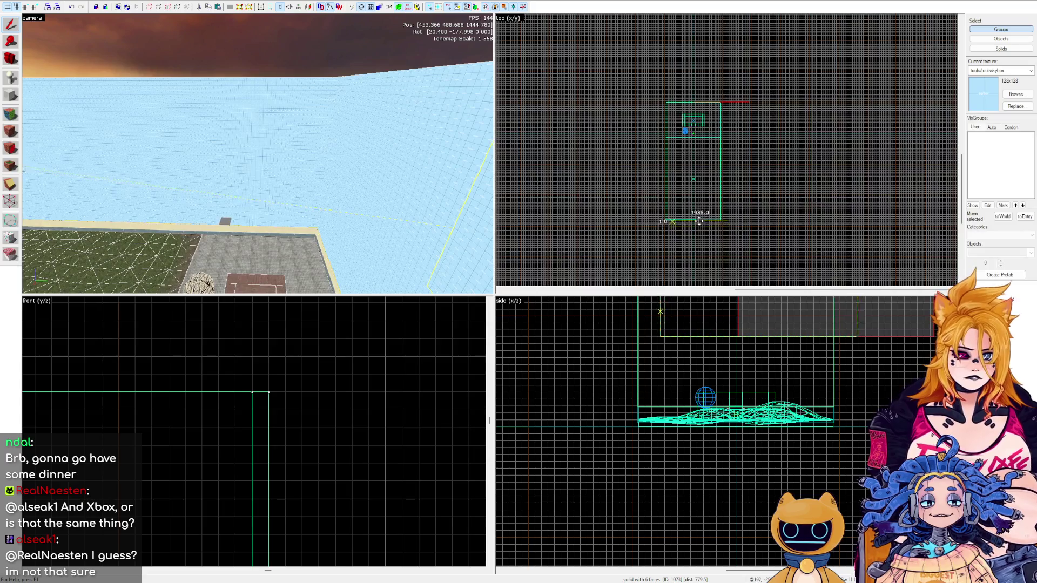
scroll(699, 221, "up", 6)
scroll(729, 203, "up", 2)
left_click_drag(730, 203, 735, 269)
scroll(749, 186, "down", 3)
mouse_move(830, 229)
left_mouse_down()
mouse_move(672, 234)
mouse_move(745, 234)
left_mouse_up()
scroll(729, 263, "up", 2)
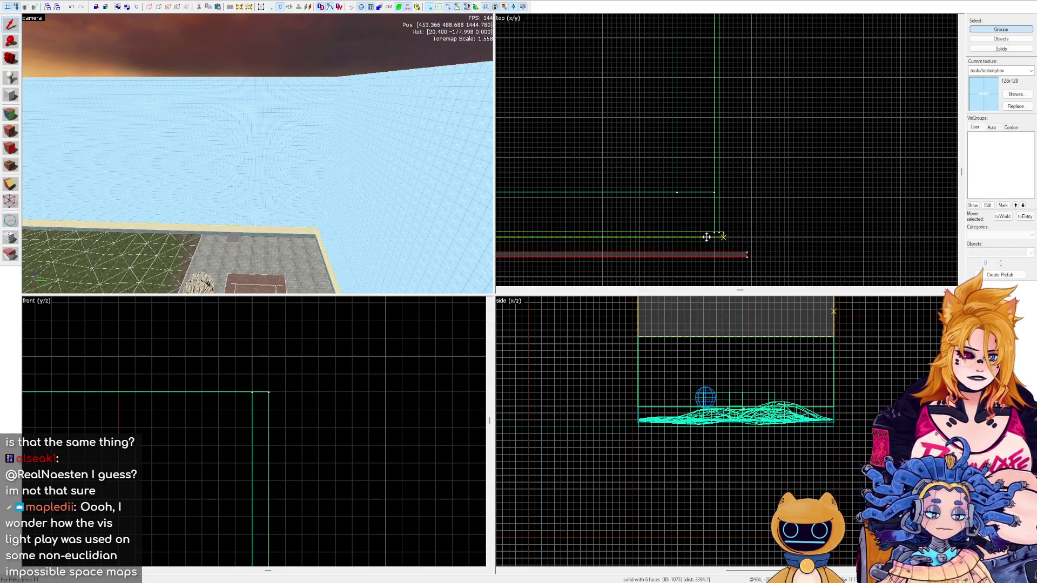
left_click_drag(701, 235, 702, 236)
scroll(835, 203, "down", 4)
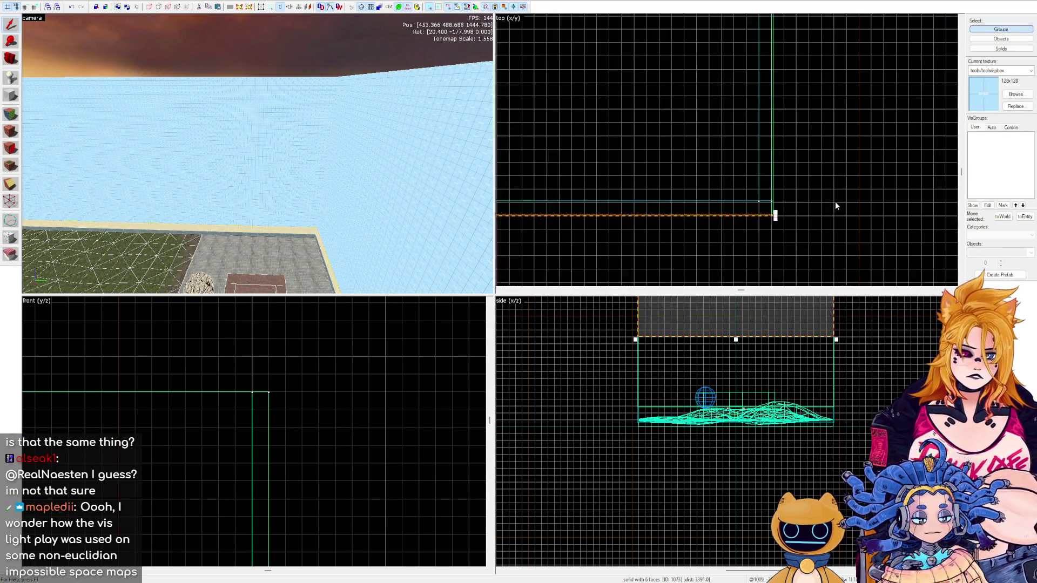
scroll(731, 177, "up", 3)
scroll(729, 178, "up", 2)
scroll(787, 220, "down", 2)
scroll(738, 171, "up", 2)
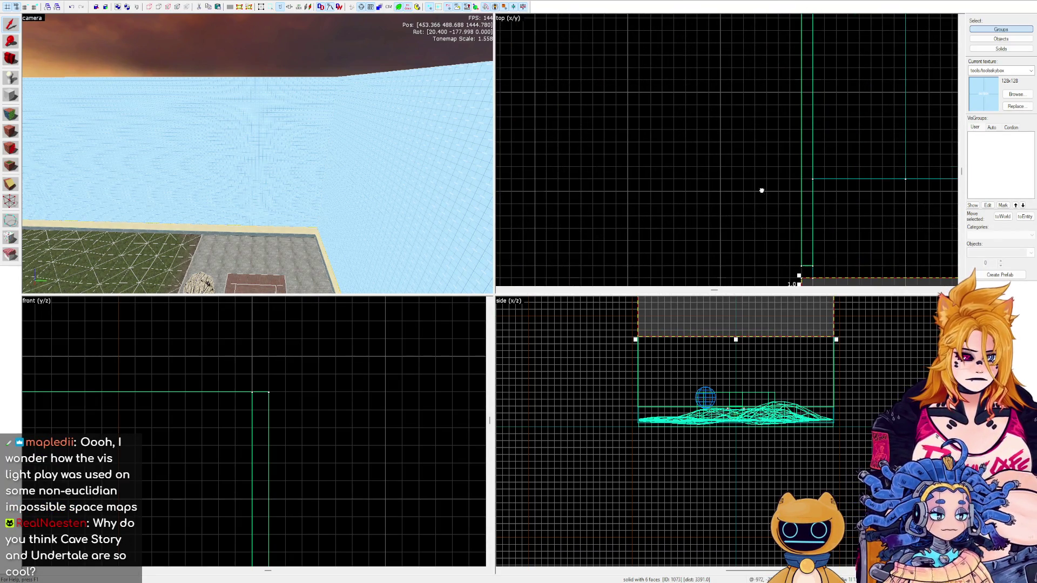
Lower the upper skybox wall brush and line it up with the other walls.
left_click(782, 164)
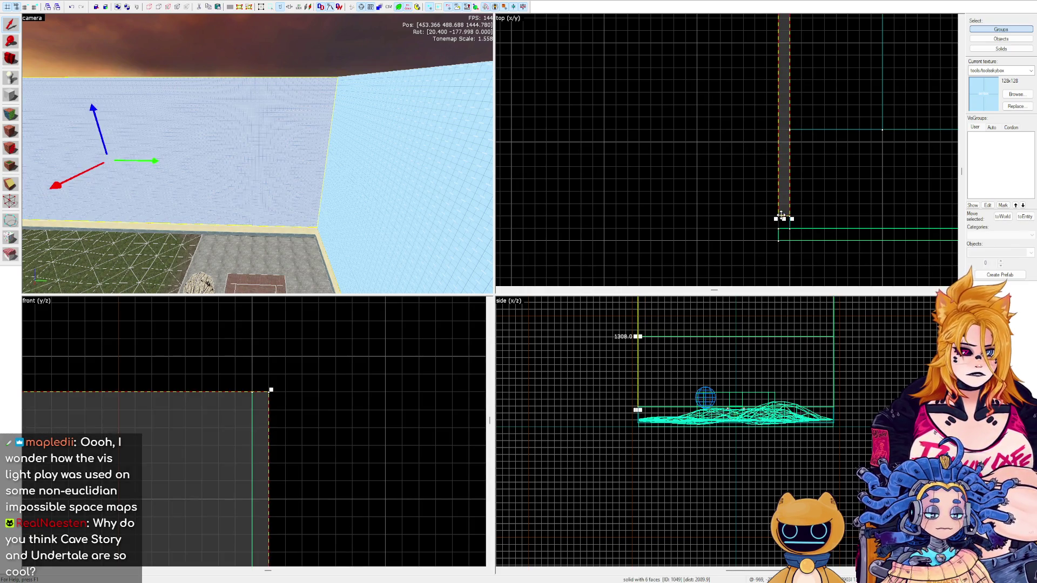
scroll(576, 216, "down", 3)
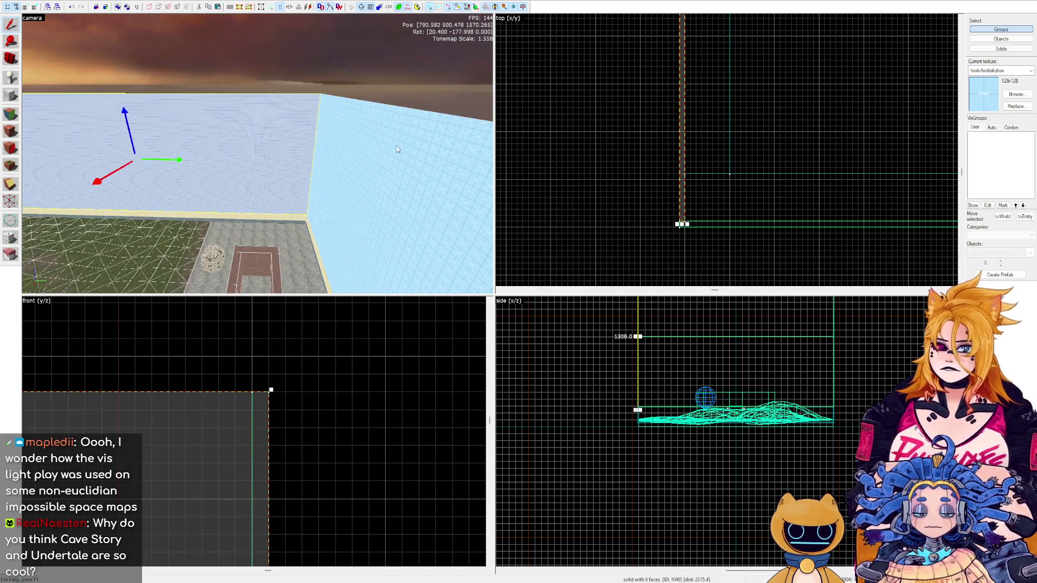
left_click(323, 44)
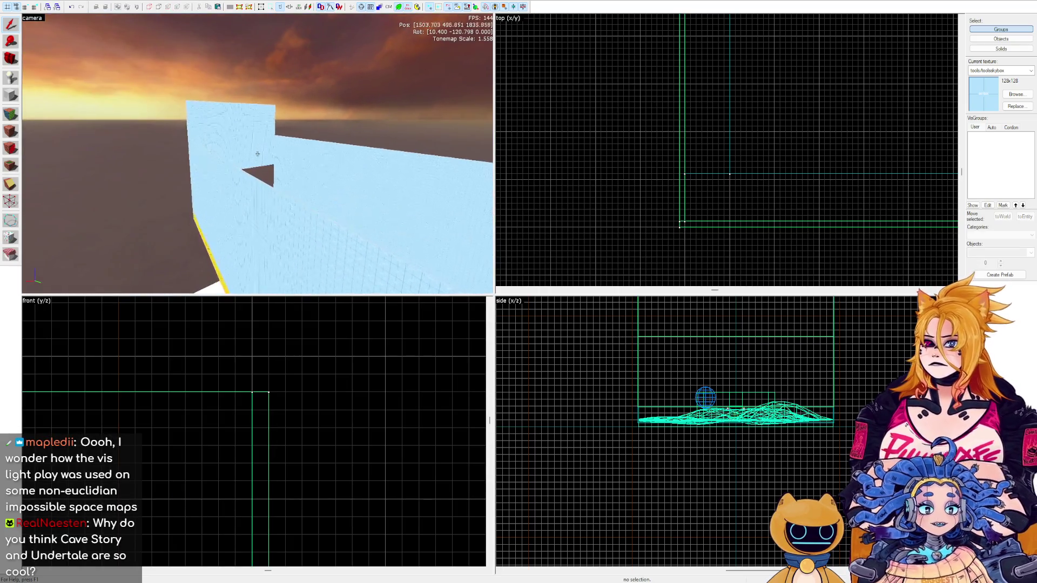
left_click(270, 162)
mouse_move(678, 298)
left_mouse_down()
mouse_move(630, 421)
mouse_move(639, 537)
mouse_move(585, 482)
left_mouse_up()
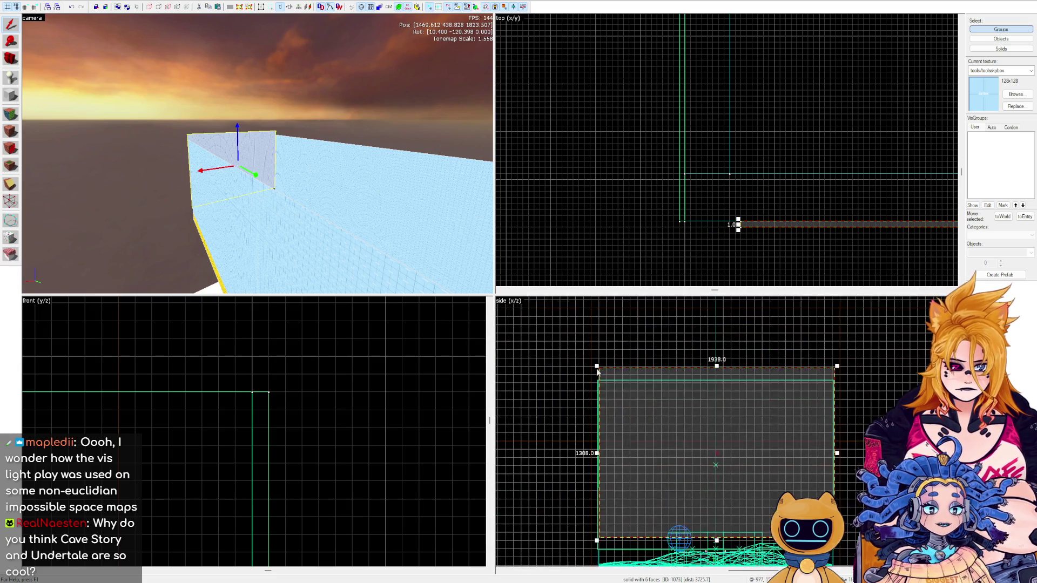
scroll(599, 390, "up", 3)
mouse_move(607, 371)
left_mouse_down()
mouse_move(582, 440)
mouse_move(542, 332)
mouse_move(550, 436)
mouse_move(552, 414)
left_mouse_up()
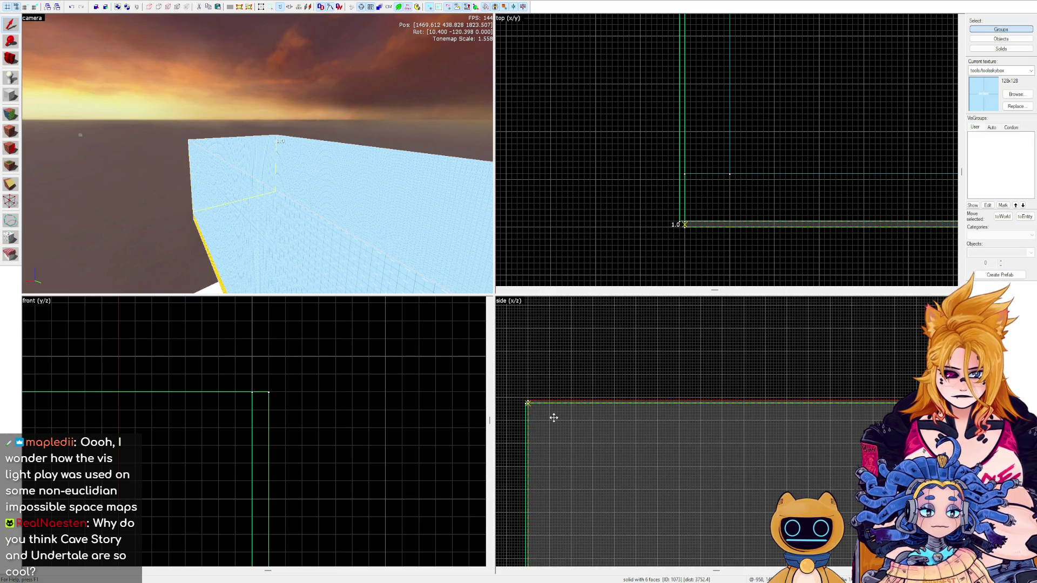
Deselect the wall and fly the camera down to inspect the realigned brushes.
key("Escape")
scroll(257, 154, "up", 5)
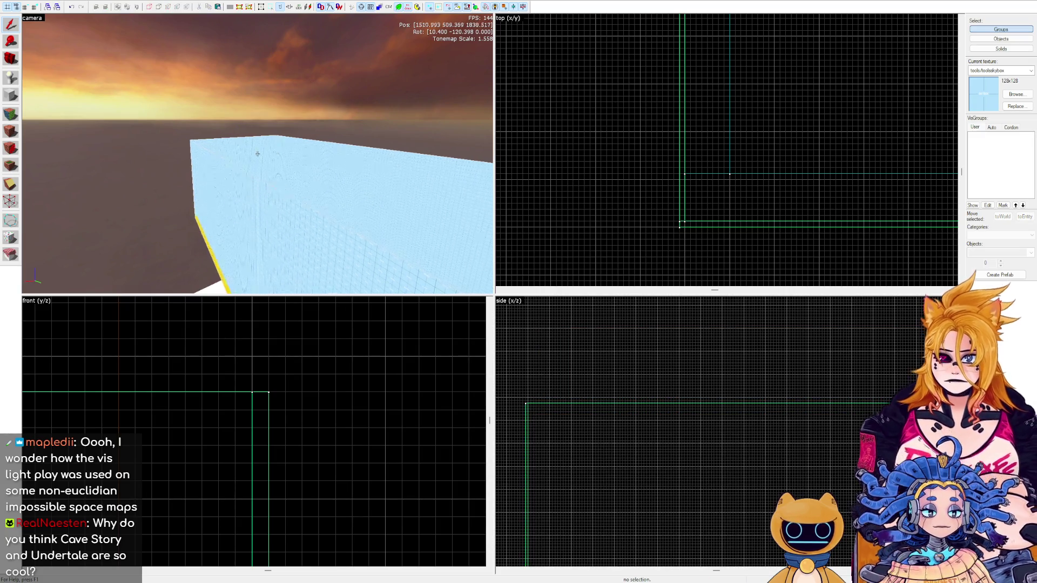
key("w")
left_click(258, 154)
key("z")
key("Escape")
key("z")
key("w")
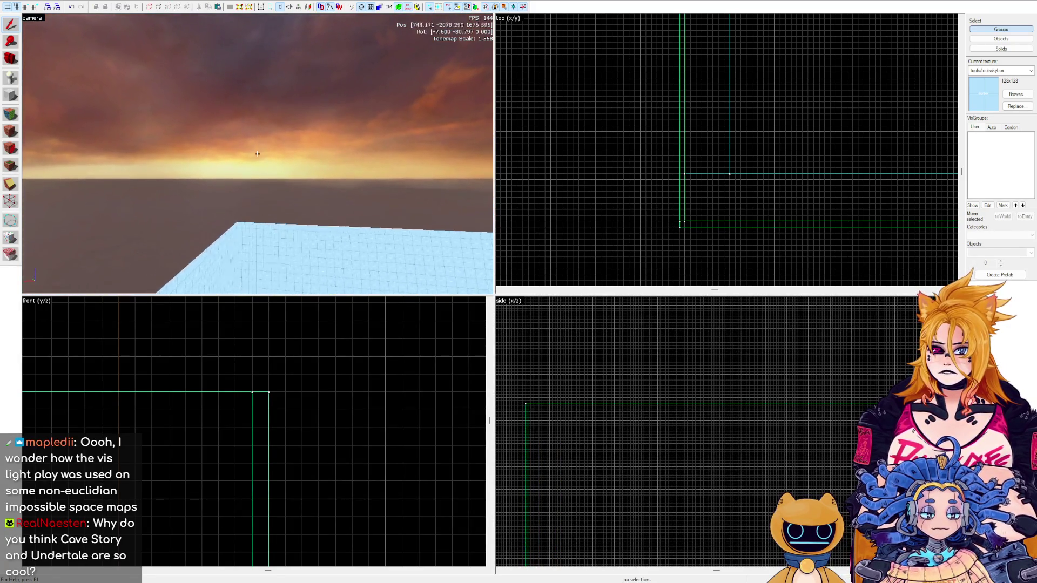
key("w")
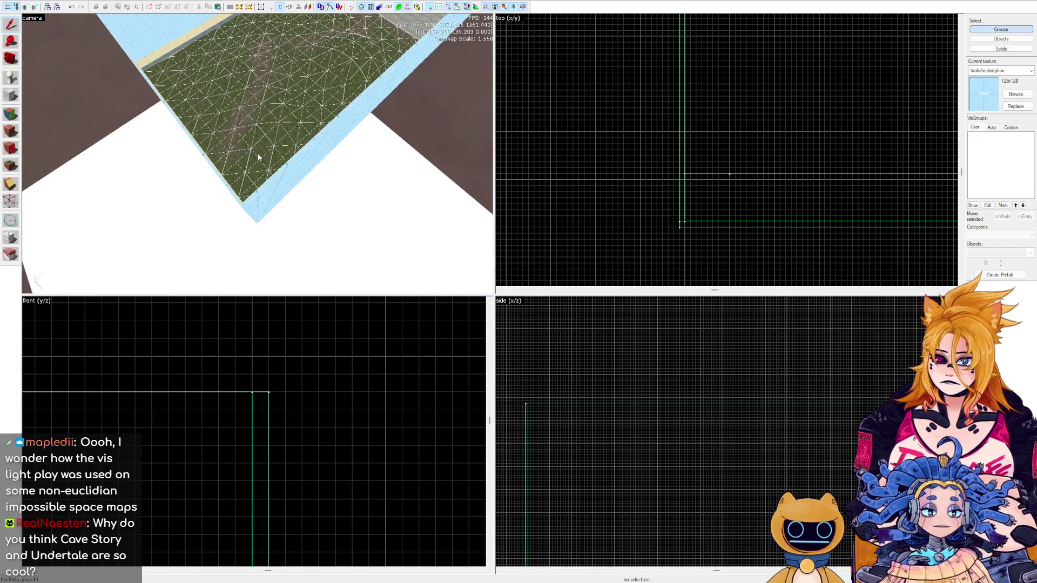
Enlarge the blue skybox brush in the front view and clone it into a new block.
left_click(298, 192)
mouse_move(254, 387)
left_mouse_down()
mouse_move(356, 374)
mouse_move(397, 328)
mouse_move(390, 361)
left_mouse_up()
scroll(390, 360, "down", 2)
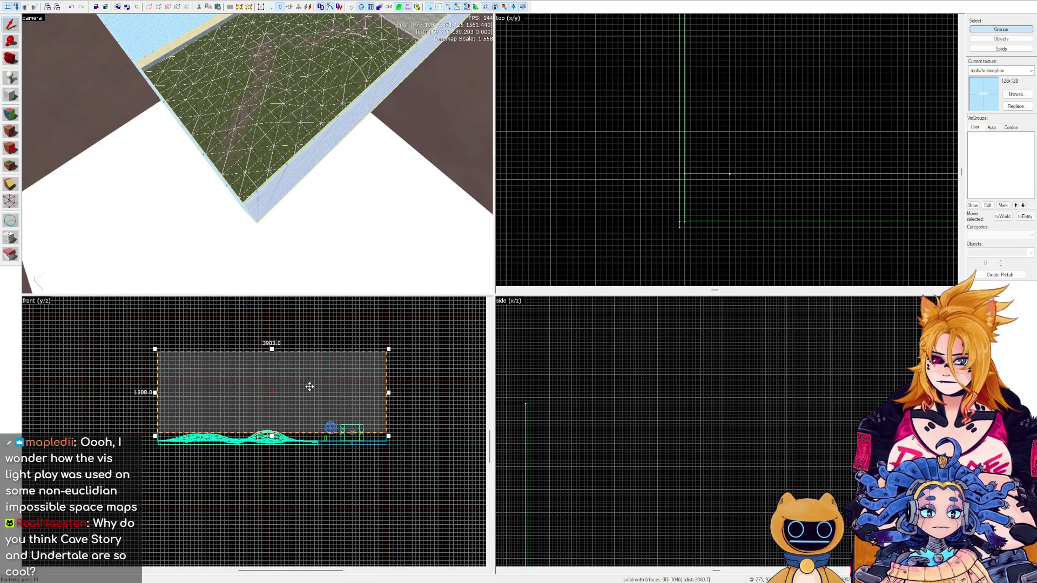
left_click_drag(309, 385, 261, 382)
scroll(417, 356, "up", 4)
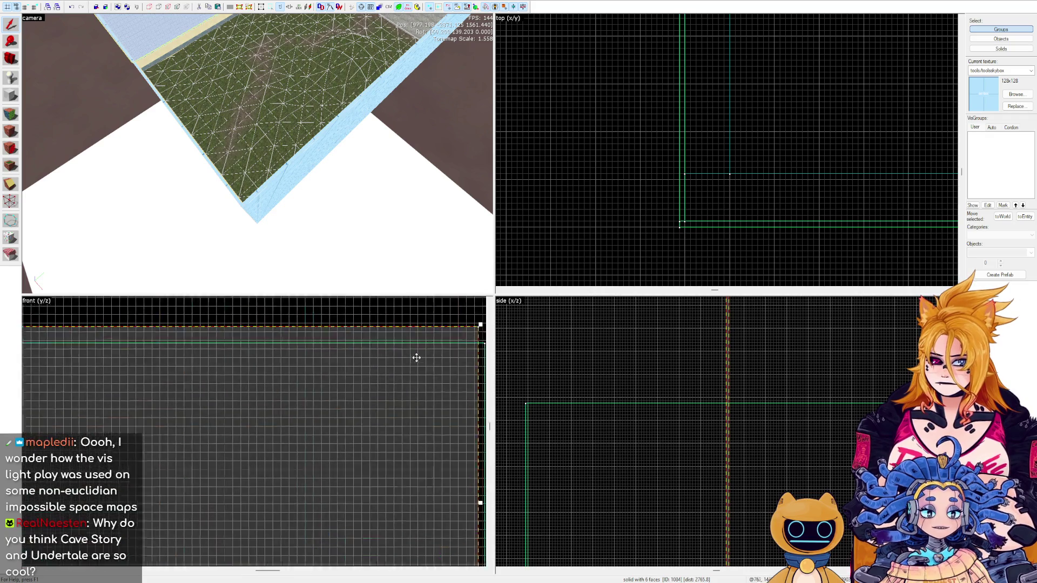
mouse_move(458, 337)
left_mouse_down()
mouse_move(386, 387)
mouse_move(364, 433)
mouse_move(368, 343)
mouse_move(333, 377)
left_mouse_up()
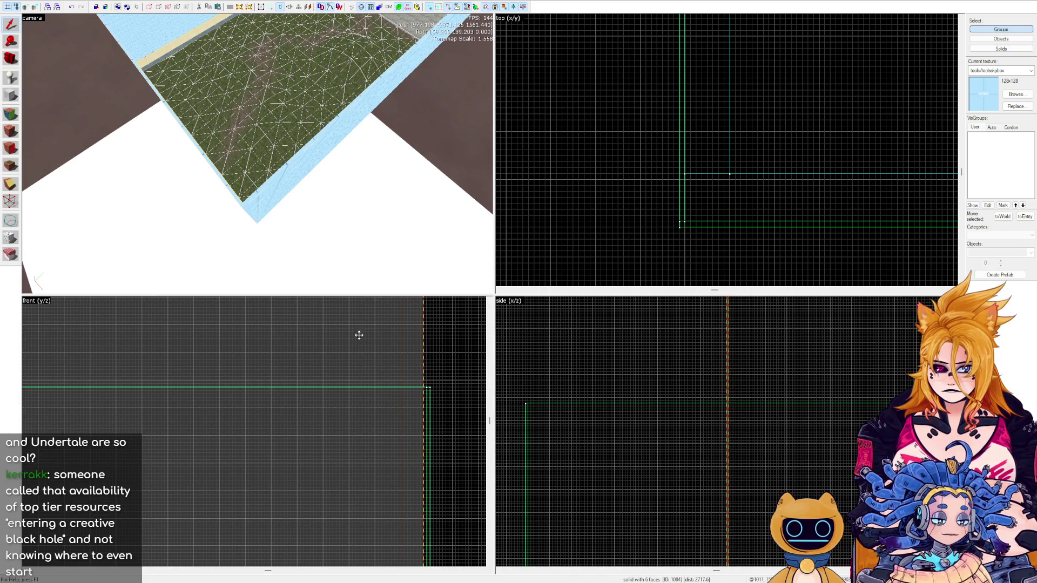
Draw a thin new block above the room and widen it left to the room's corner.
left_click_drag(377, 508, 371, 369)
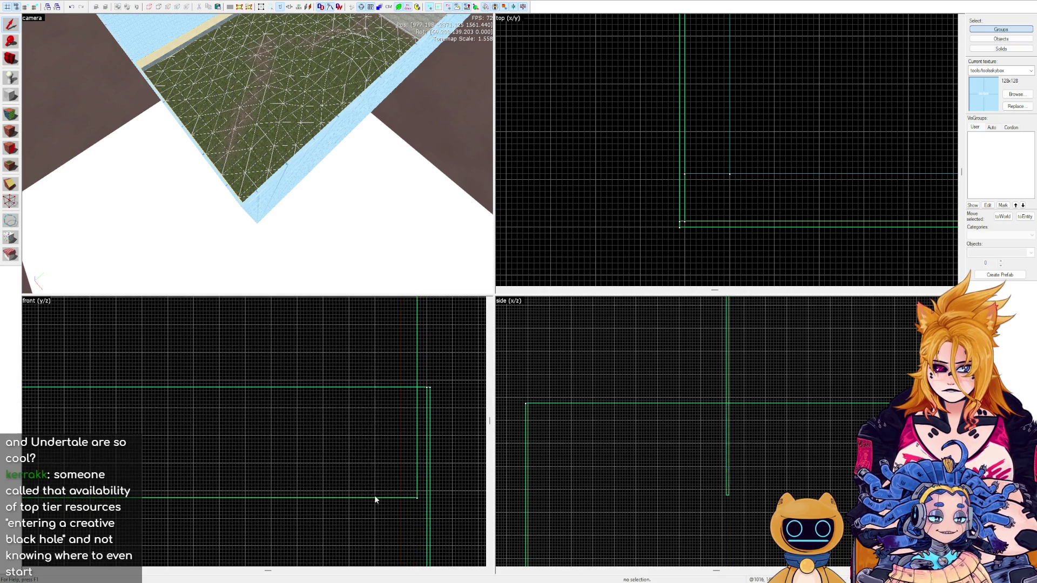
left_click(417, 497)
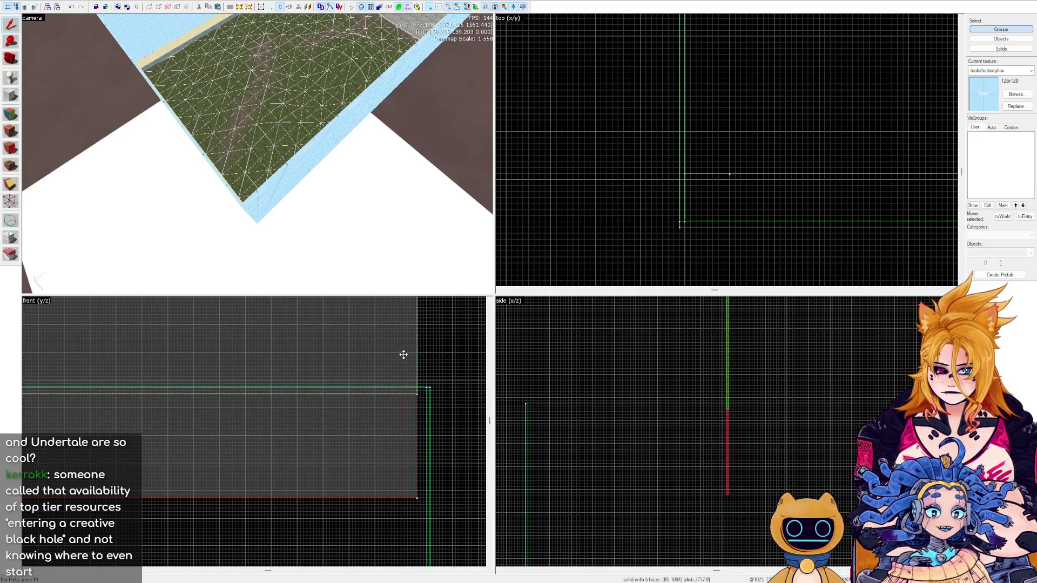
scroll(415, 351, "down", 4)
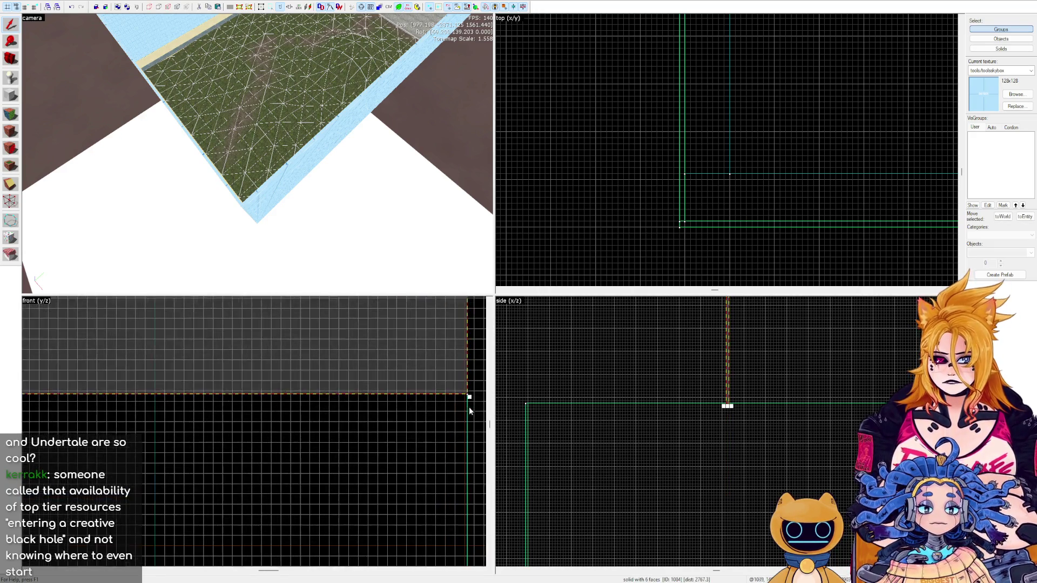
scroll(402, 409, "up", 8)
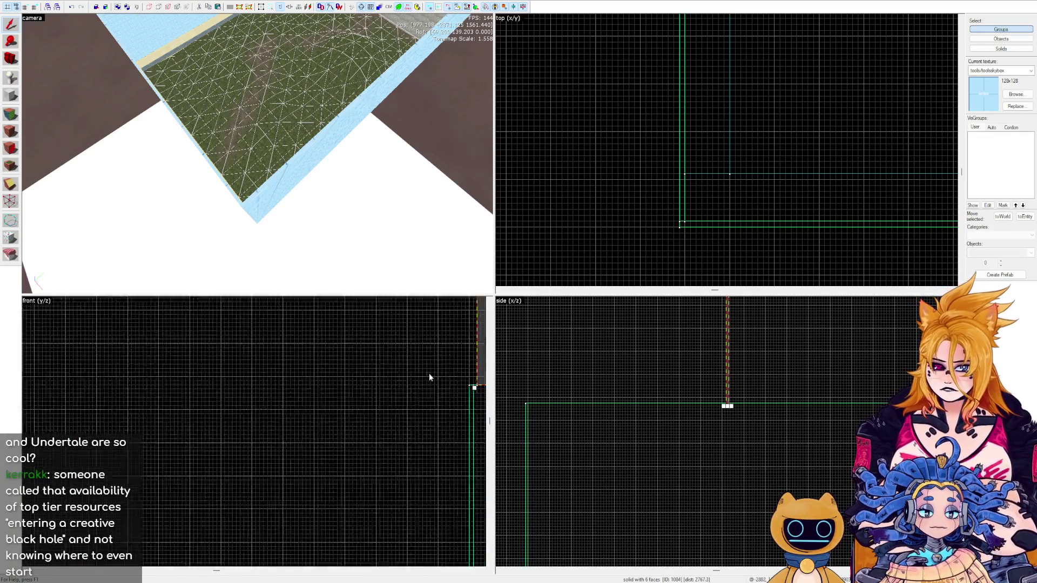
scroll(382, 386, "up", 1)
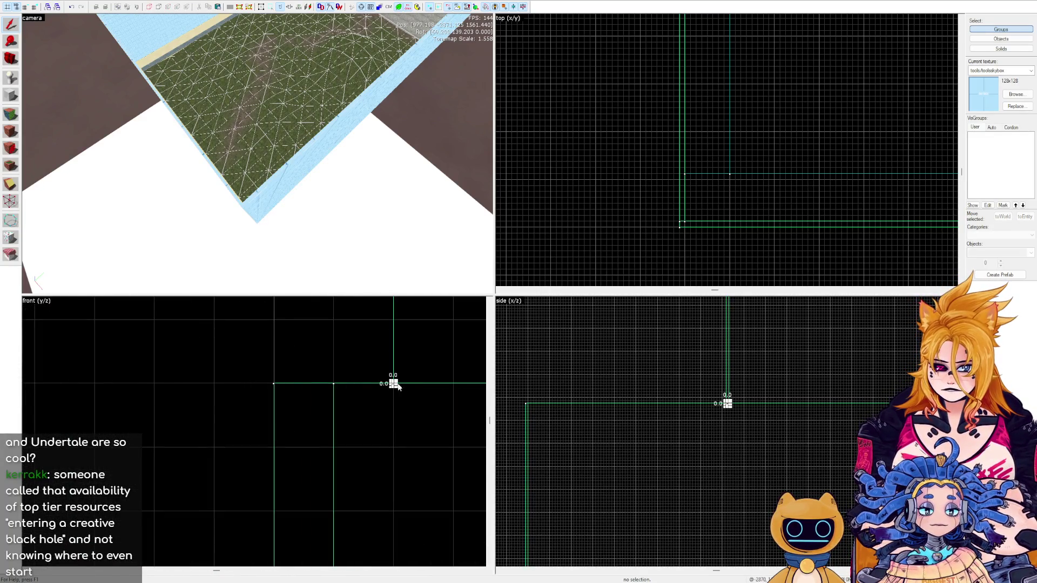
left_click_drag(389, 386, 273, 387)
scroll(672, 457, "up", 5)
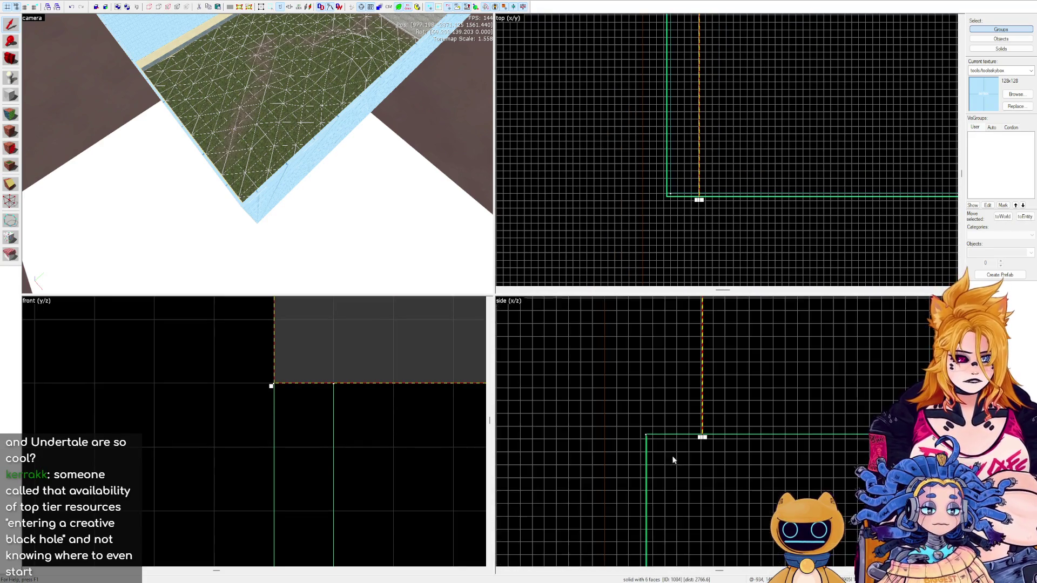
mouse_move(680, 538)
left_mouse_down()
mouse_move(622, 362)
mouse_move(602, 491)
mouse_move(594, 445)
mouse_move(574, 490)
mouse_move(576, 419)
mouse_move(592, 431)
mouse_move(562, 376)
left_mouse_up()
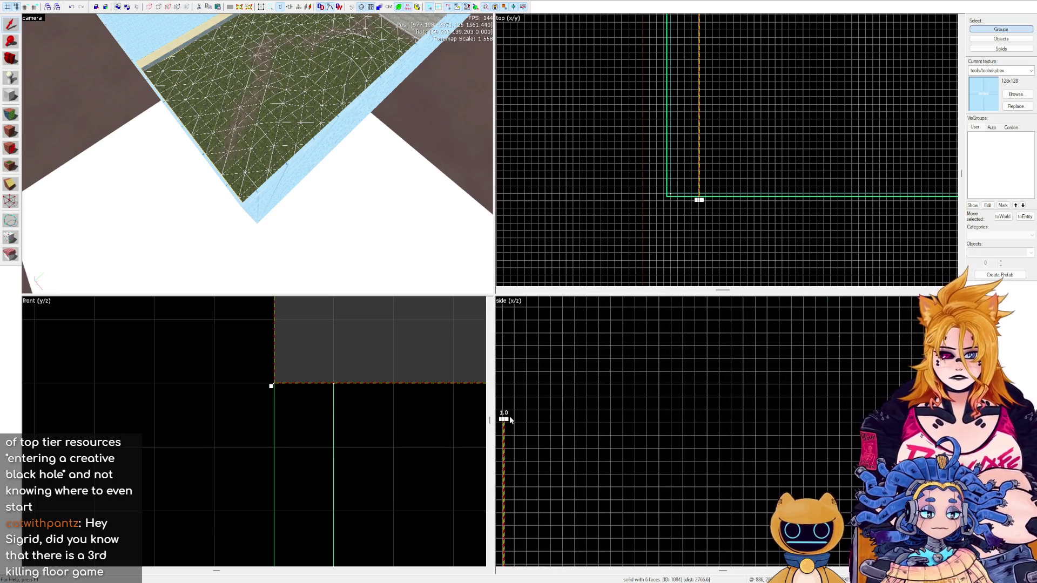
scroll(676, 412, "down", 5)
Thin the lid brush to 1 unit and pull its left edge in to the wall.
scroll(698, 417, "up", 3)
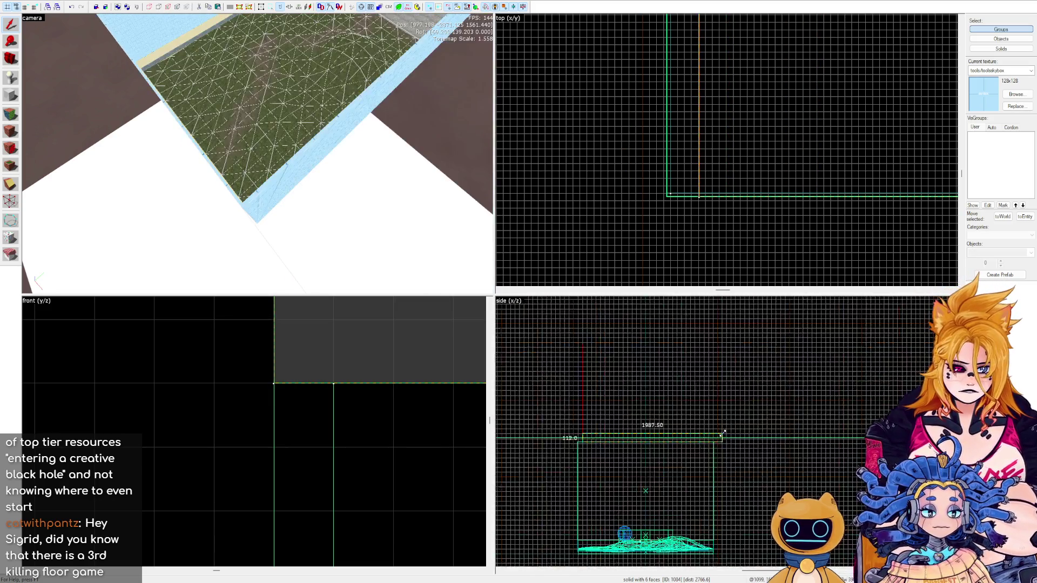
scroll(708, 514, "up", 3)
mouse_move(707, 515)
left_mouse_down()
mouse_move(692, 551)
mouse_move(685, 465)
mouse_move(694, 431)
mouse_move(851, 409)
left_mouse_up()
scroll(851, 409, "down", 4)
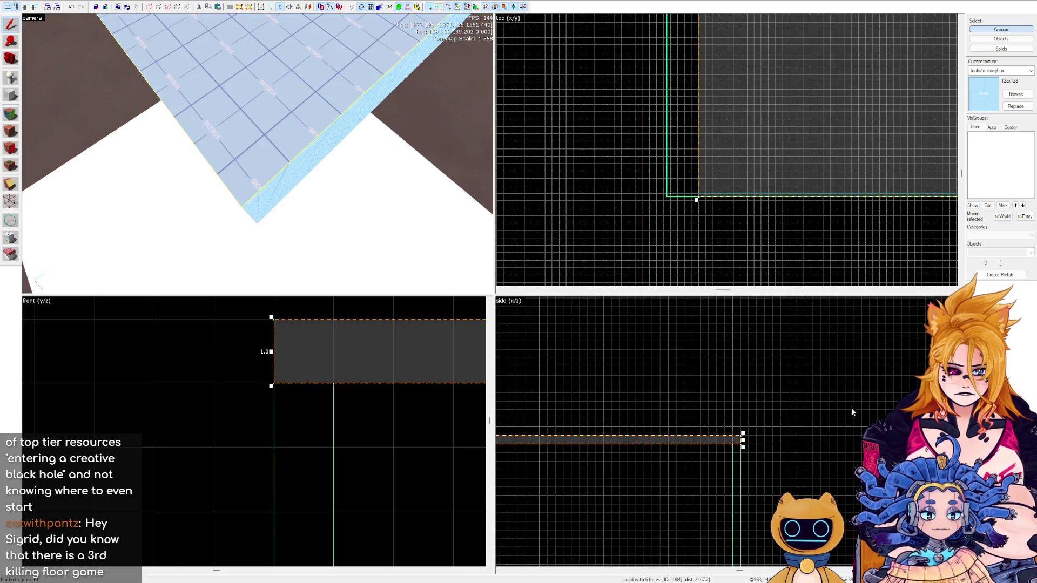
left_click_drag(533, 415, 673, 405)
key("Escape")
Reselect the long lid brush and level the camera view on it.
scroll(555, 414, "up", 3)
left_click(557, 391)
scroll(681, 115, "down", 5)
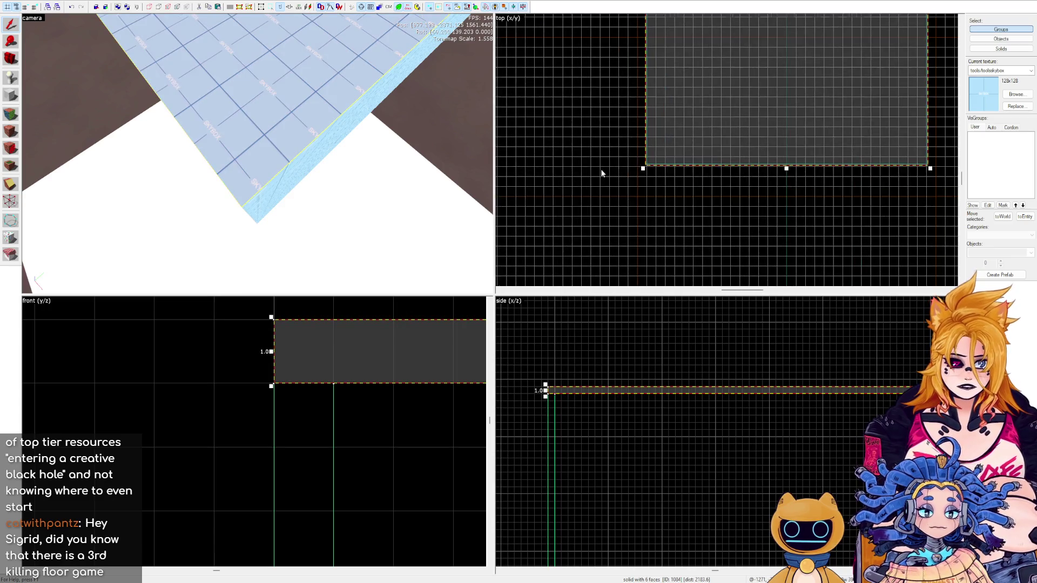
left_click_drag(336, 224, 190, 107)
key("Escape")
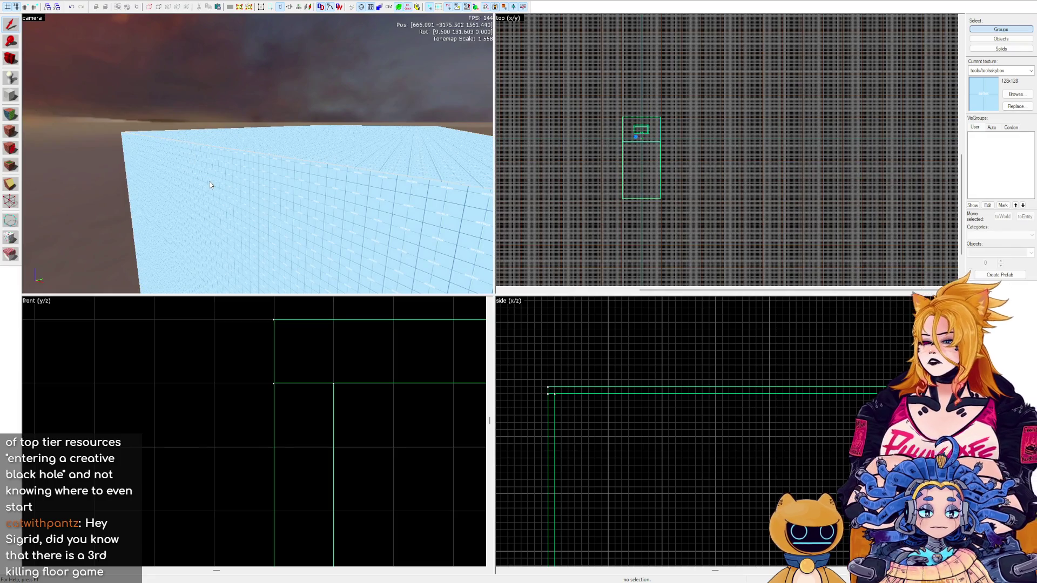
Fly the camera down toward the terrain and Ctrl-select three skybox wall brushes.
key("w")
key("z")
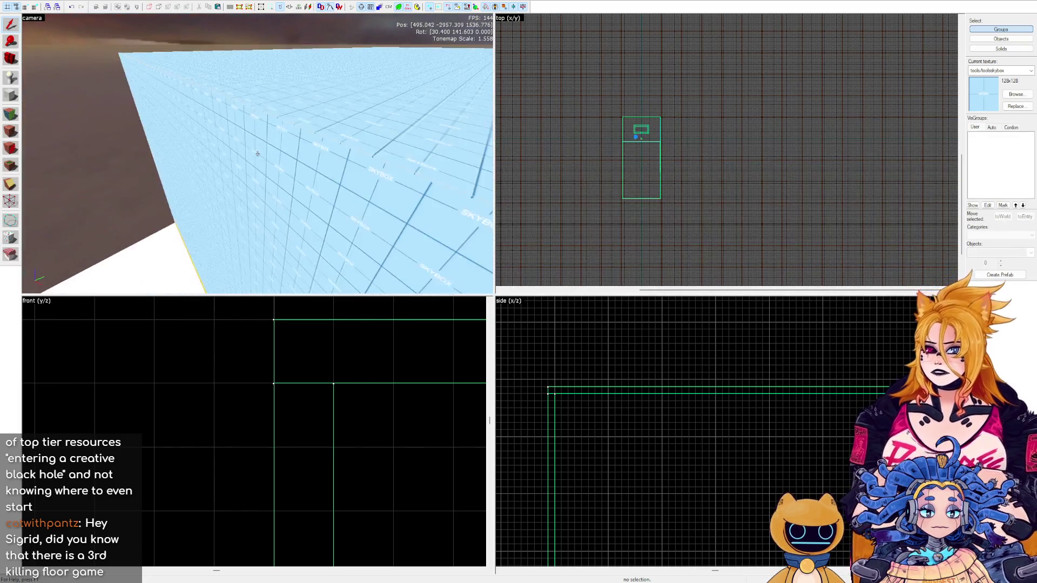
key("w")
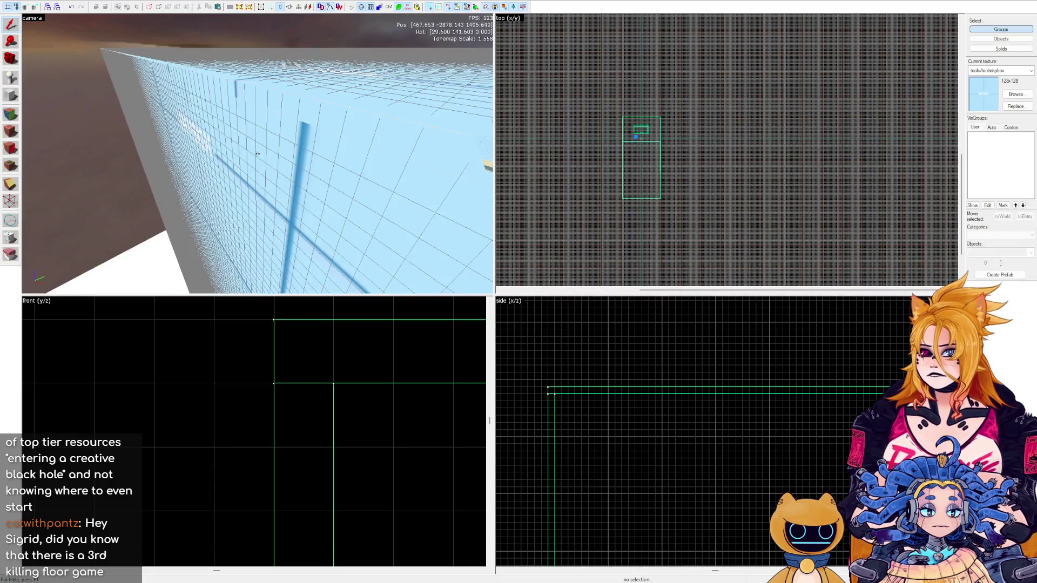
key("z")
left_click(258, 157)
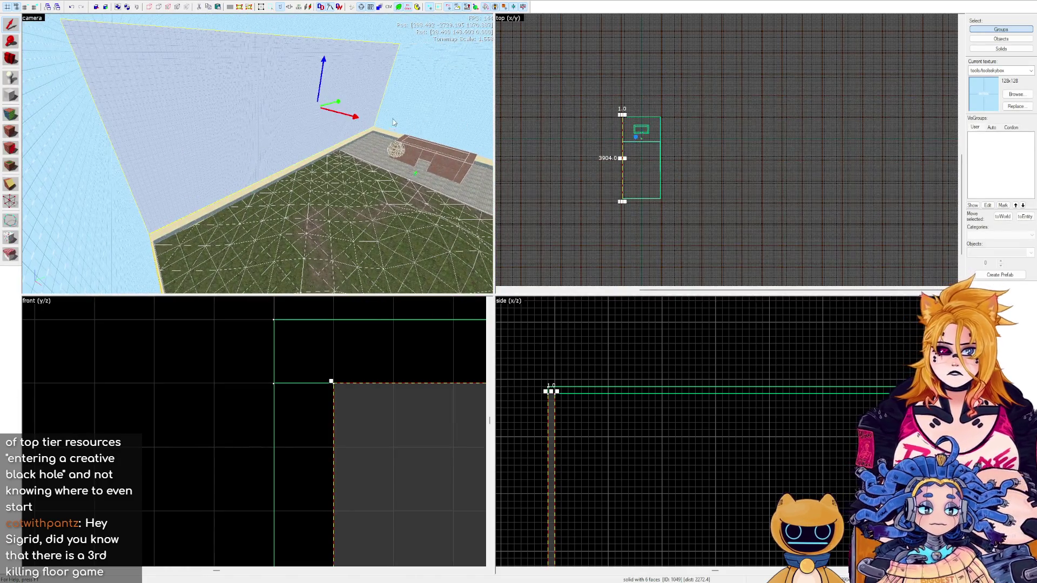
left_click(394, 111, "ctrl")
left_click(381, 27, "ctrl")
Fly the camera around to view the whole skybox room over the terrain.
key("z")
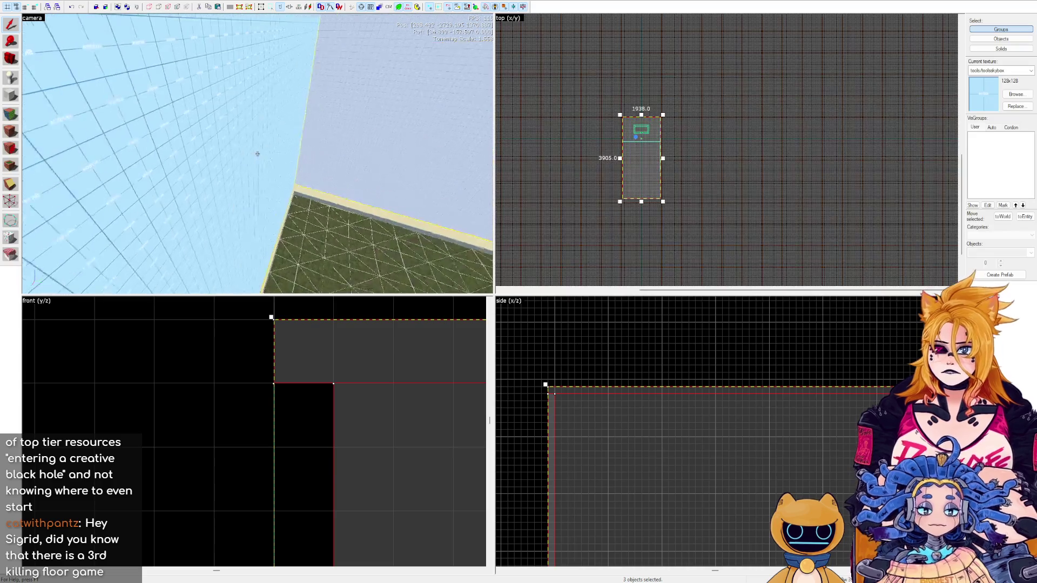
left_click(258, 154, "ctrl")
key("s")
left_click(257, 154, "ctrl")
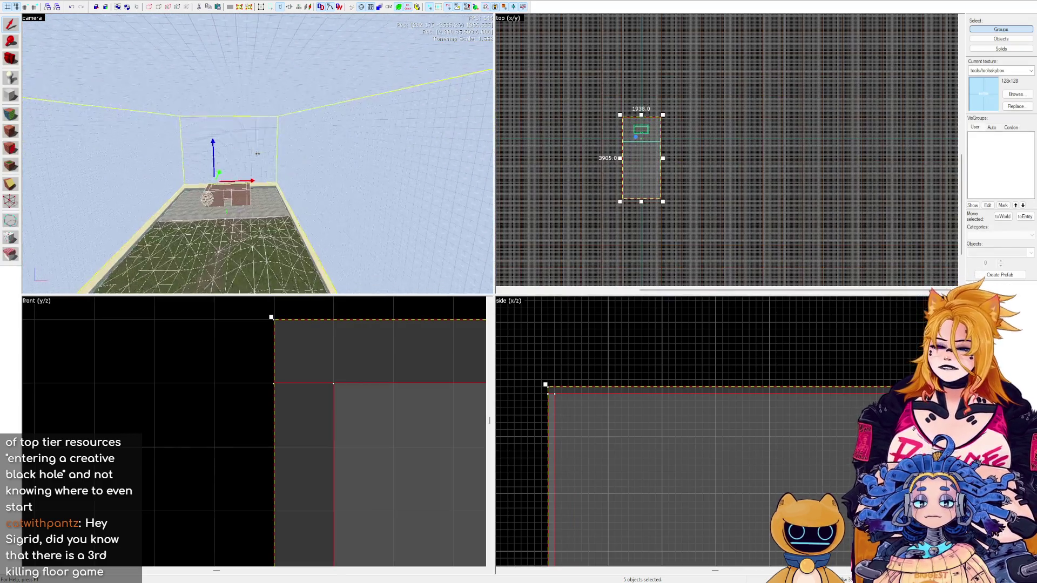
key("z")
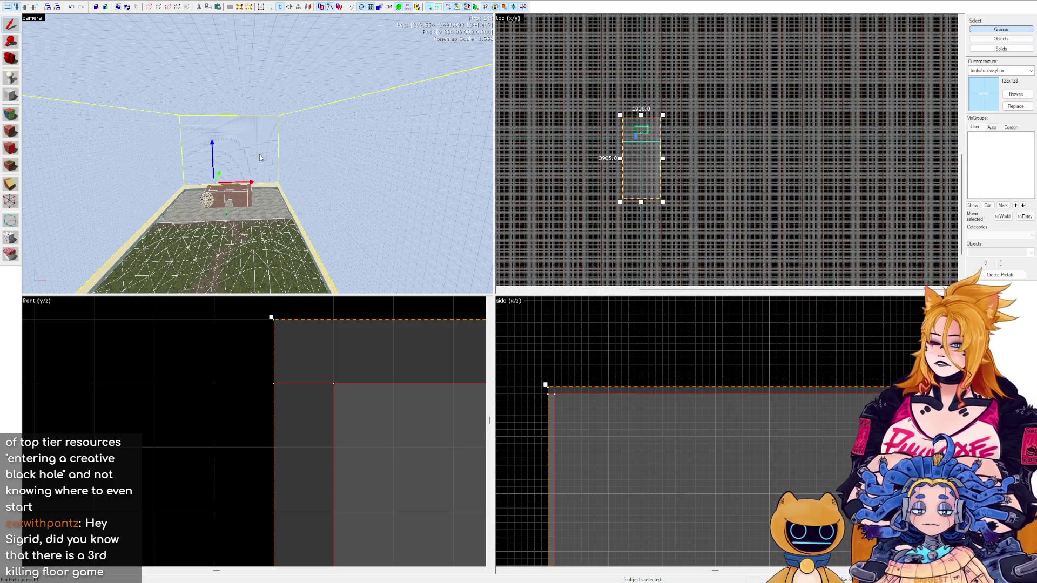
key("w")
scroll(298, 225, "down", 2)
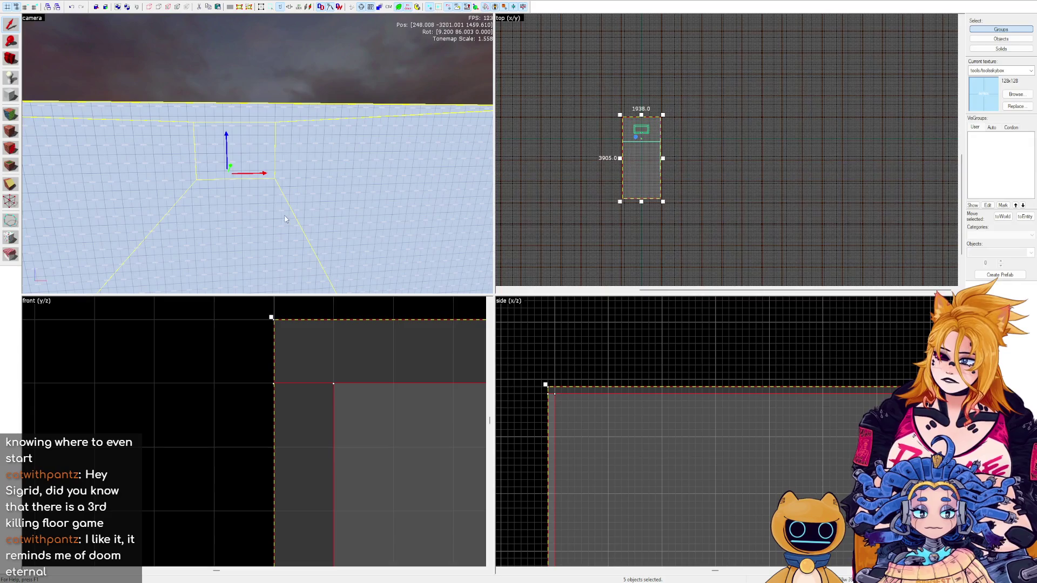
mouse_move(285, 179)
left_mouse_down()
mouse_move(254, 153)
mouse_move(265, 183)
left_mouse_up()
key("w")
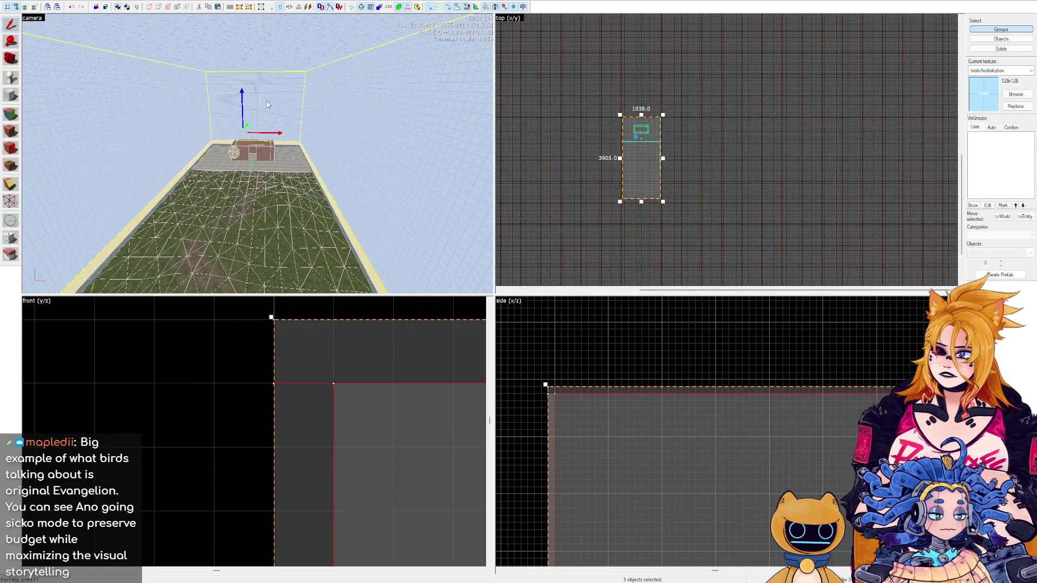
key("s")
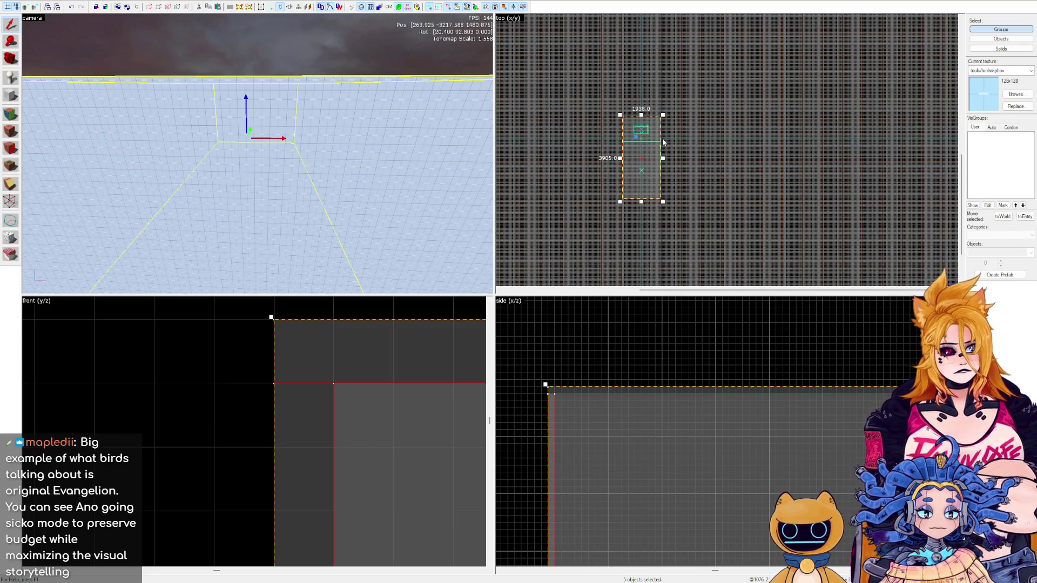
key("z")
key("w")
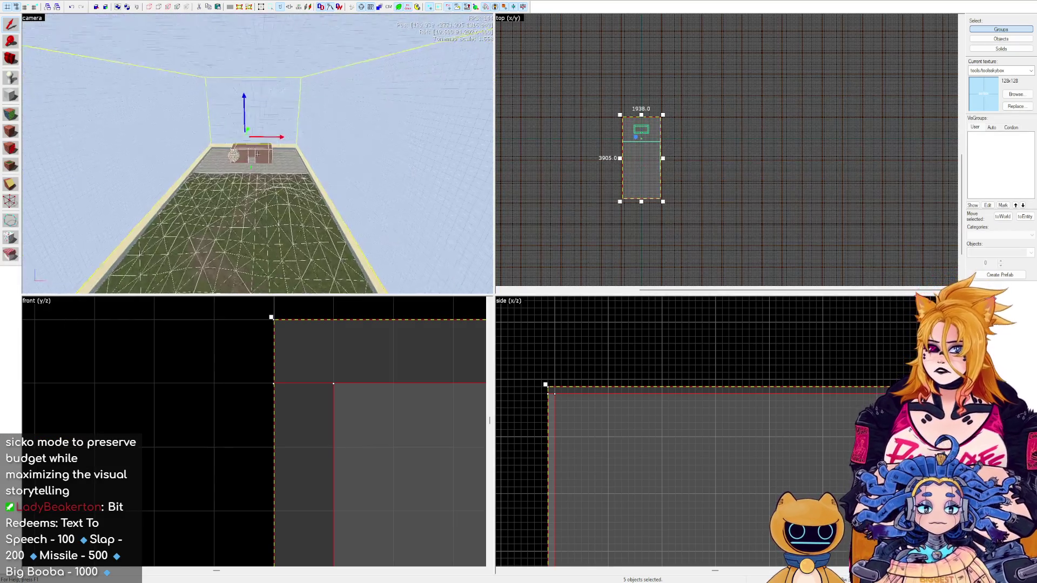
key("w")
key("z")
Select the room's back and right walls, delete the right wall, then undo it.
left_click(273, 115)
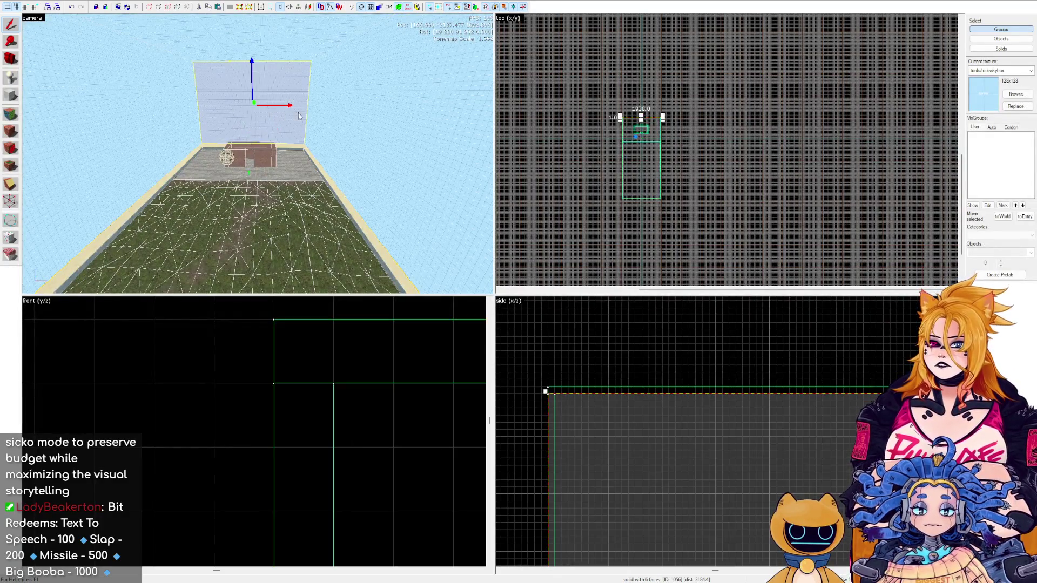
left_click(336, 94)
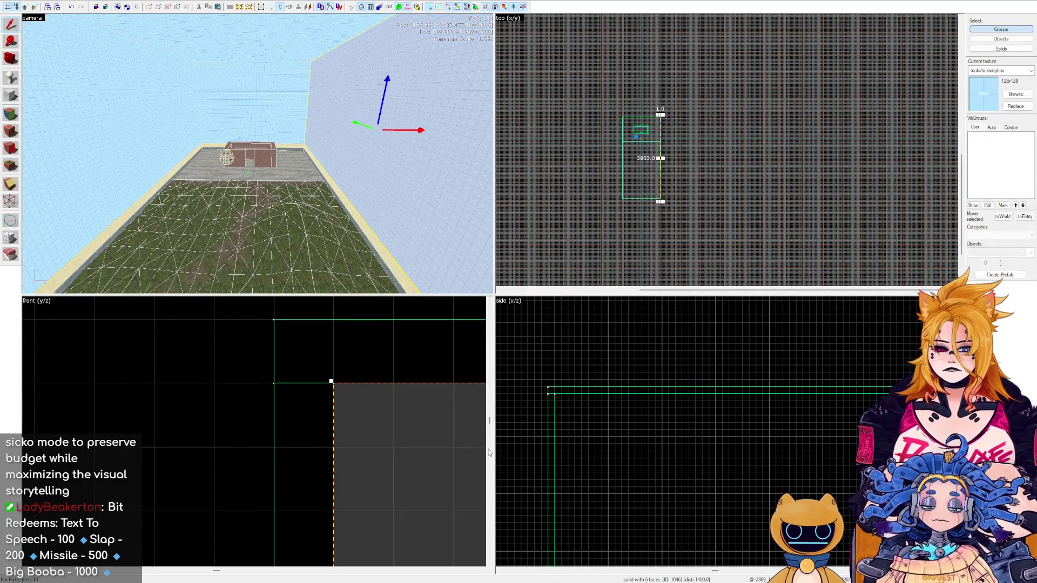
scroll(648, 119, "up", 4)
left_click(642, 113)
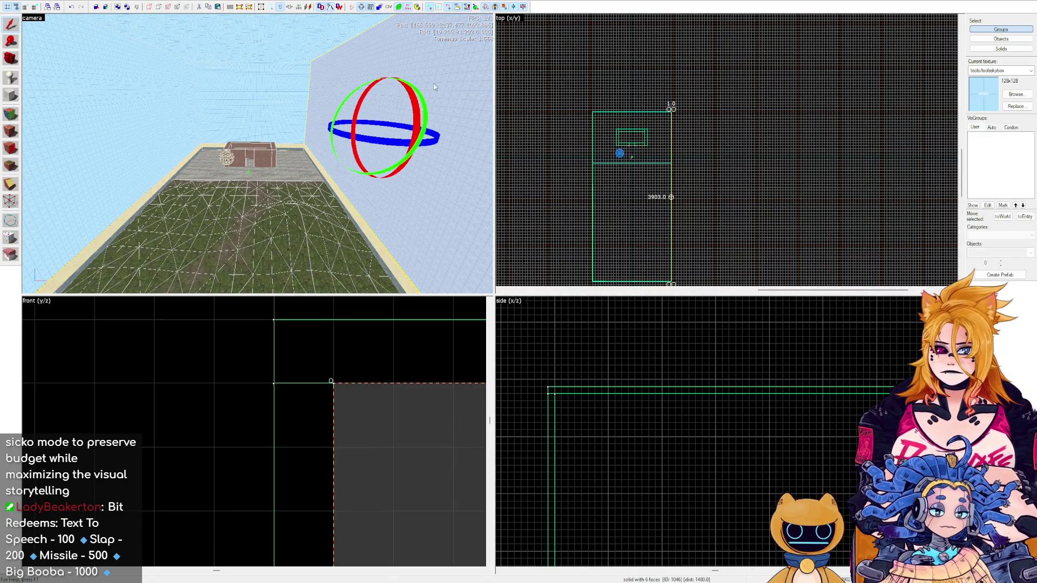
scroll(600, 110, "up", 5)
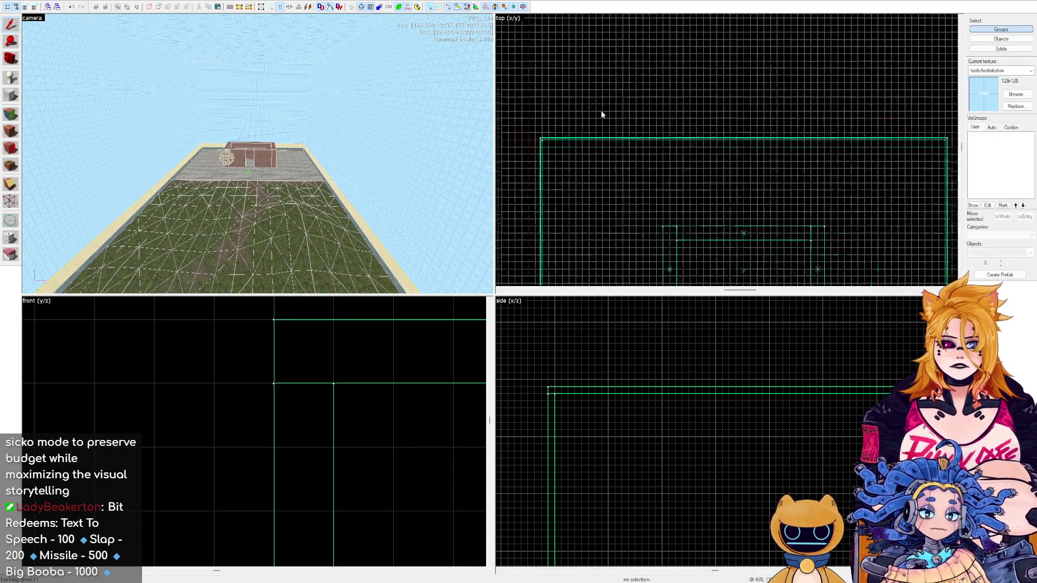
scroll(589, 86, "down", 3)
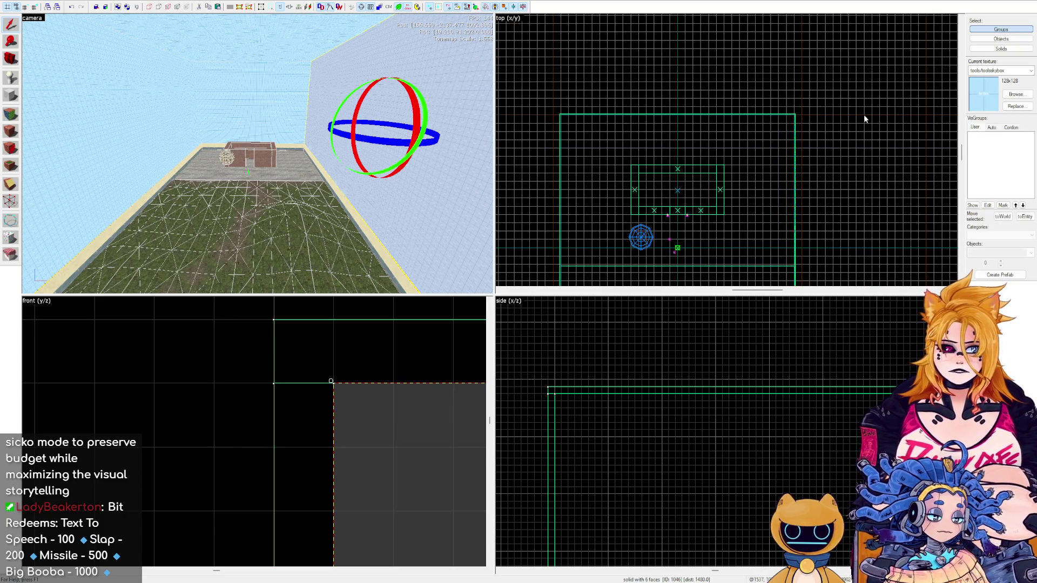
key("Delete")
scroll(759, 120, "up", 2)
scroll(718, 105, "up", 2)
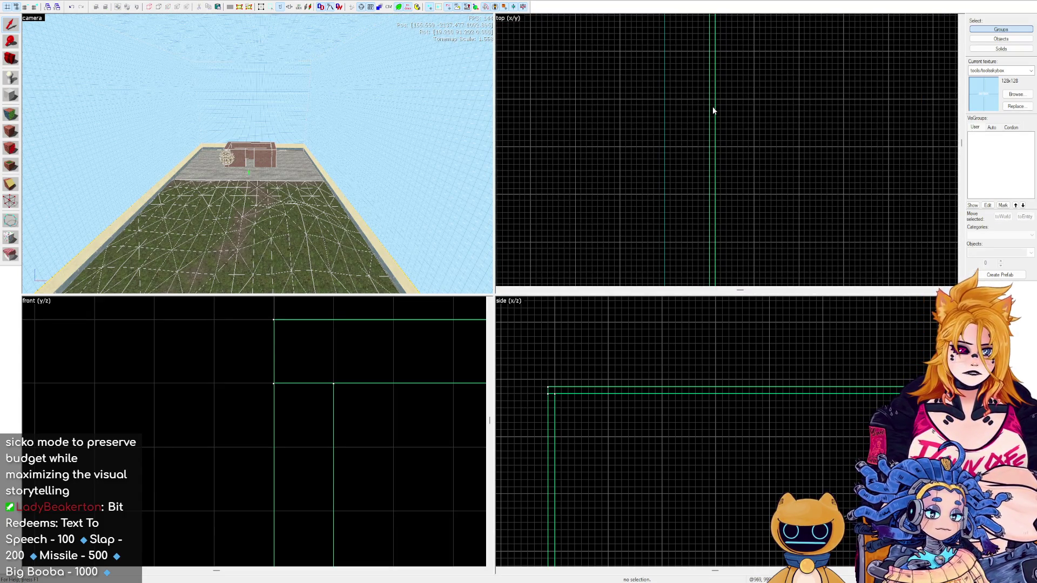
key("ctrl+z")
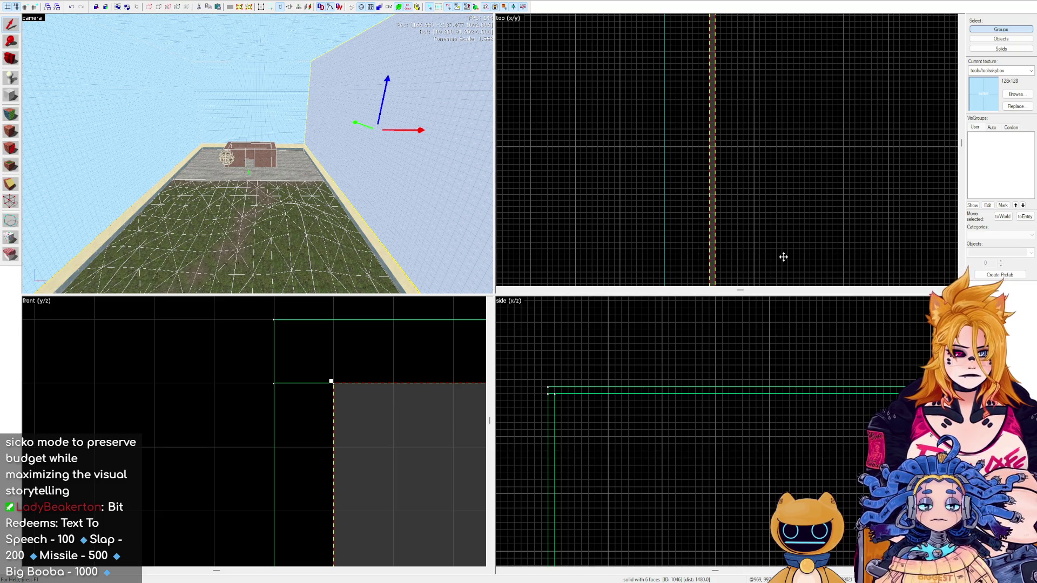
key("Delete")
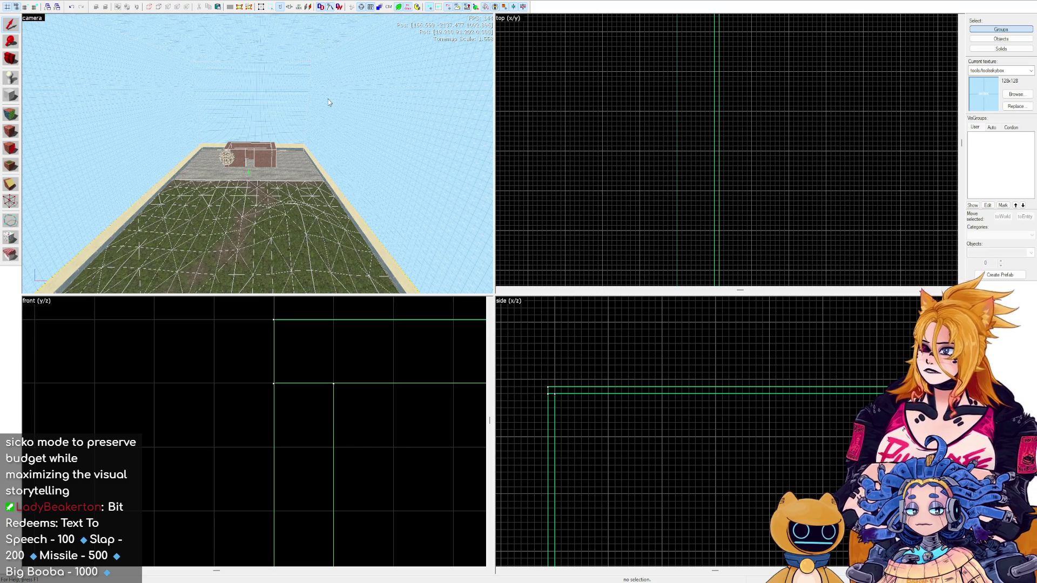
key("z")
key("w")
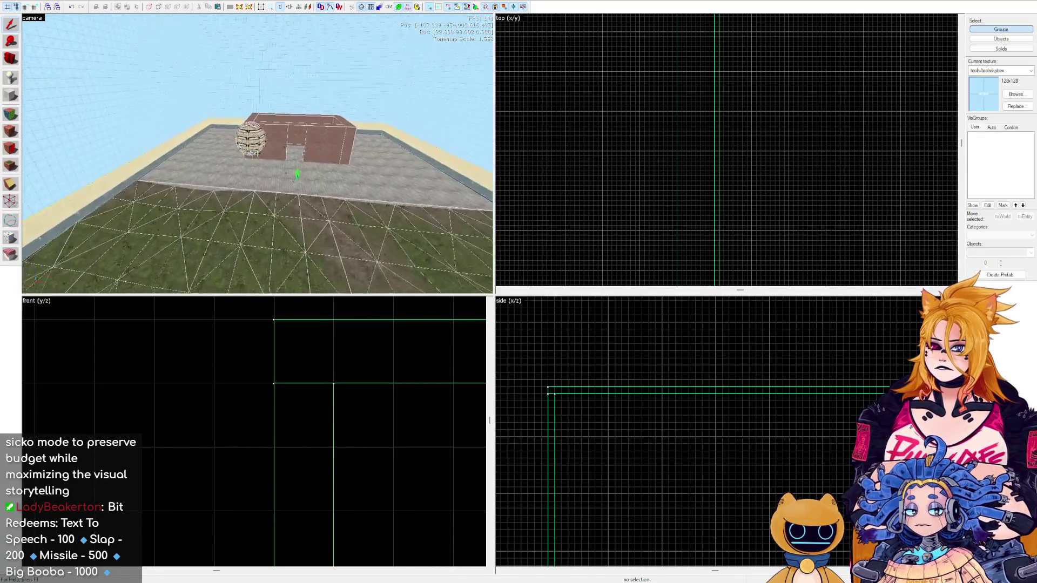
key("w")
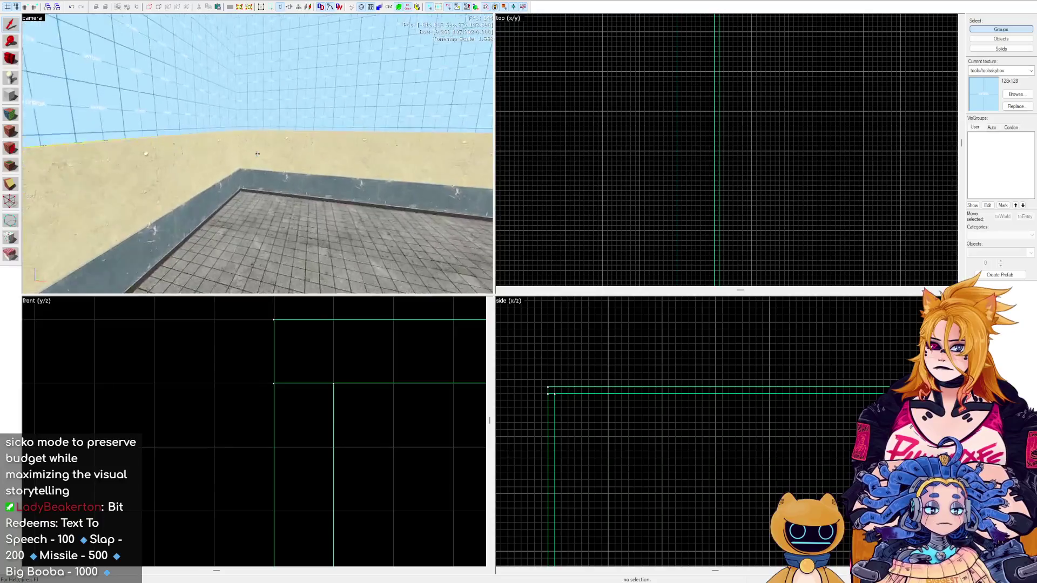
key("z")
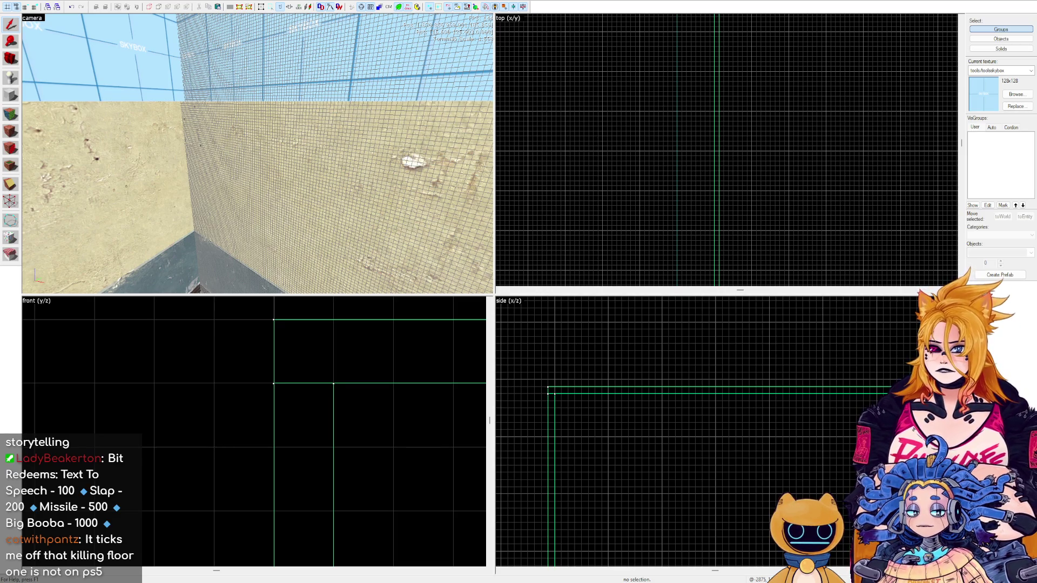
key("z")
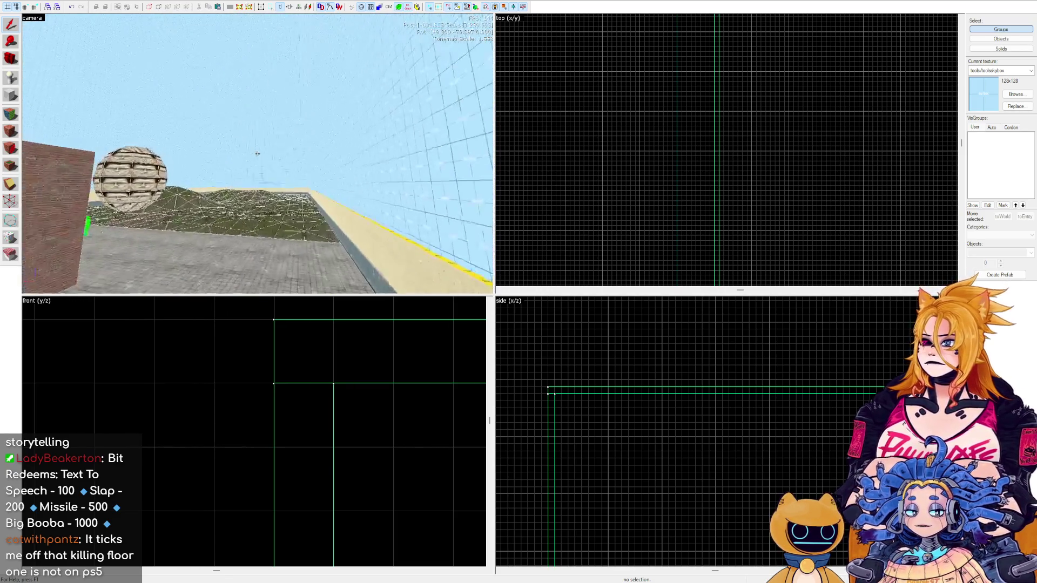
key("w")
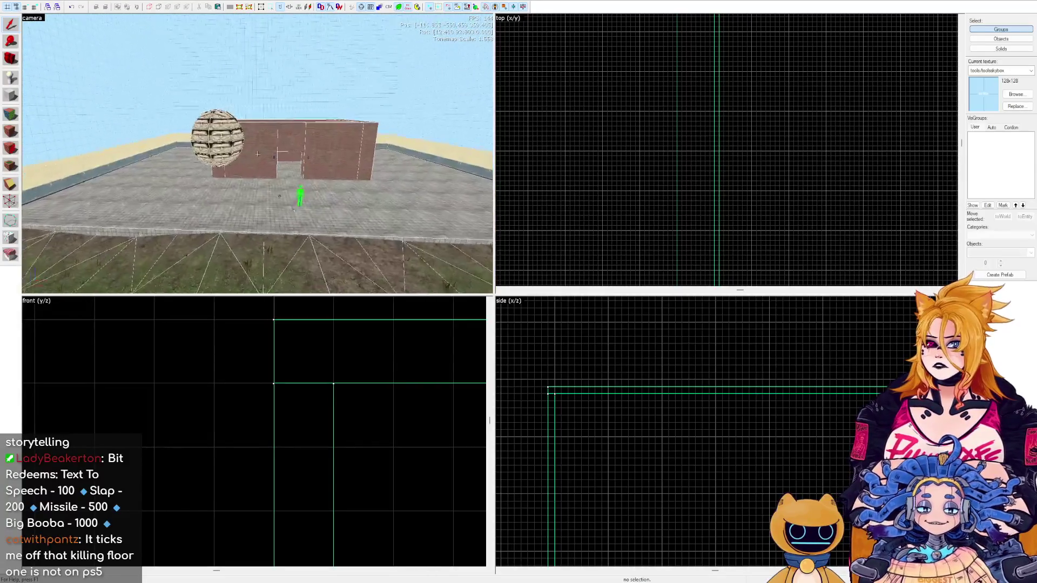
key("w")
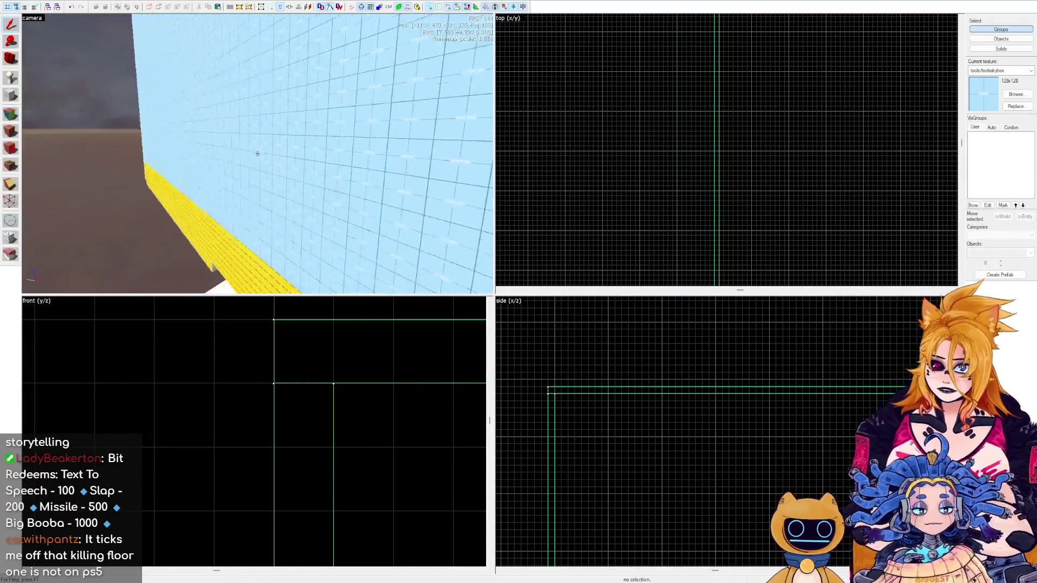
key("s")
key("z")
scroll(809, 104, "down", 3)
scroll(729, 148, "up", 2)
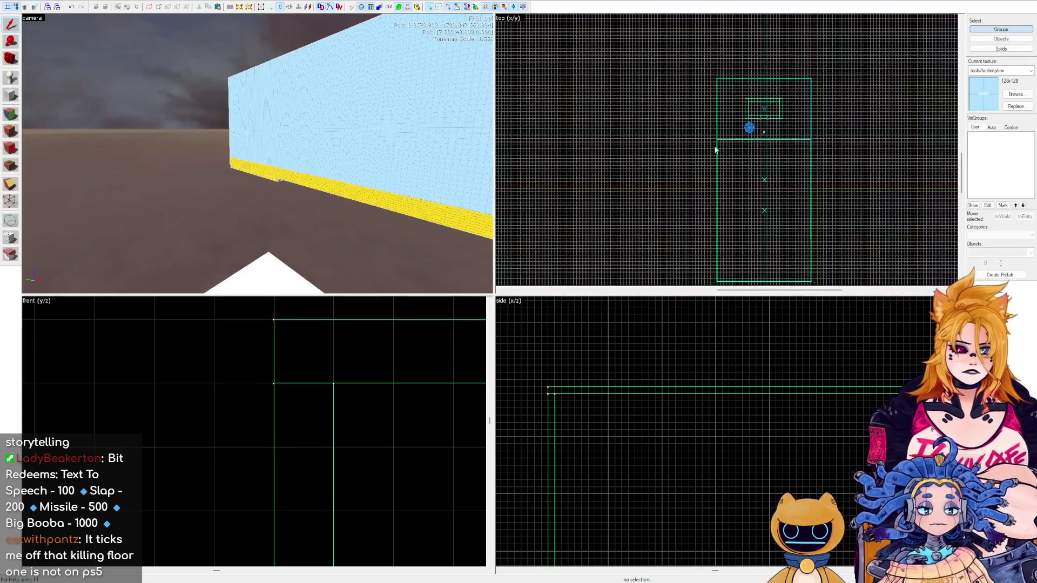
Draw a block west of the skybox room in the top view and create it.
mouse_move(574, 126)
left_mouse_down()
mouse_move(644, 199)
mouse_move(624, 182)
mouse_move(634, 190)
left_mouse_up()
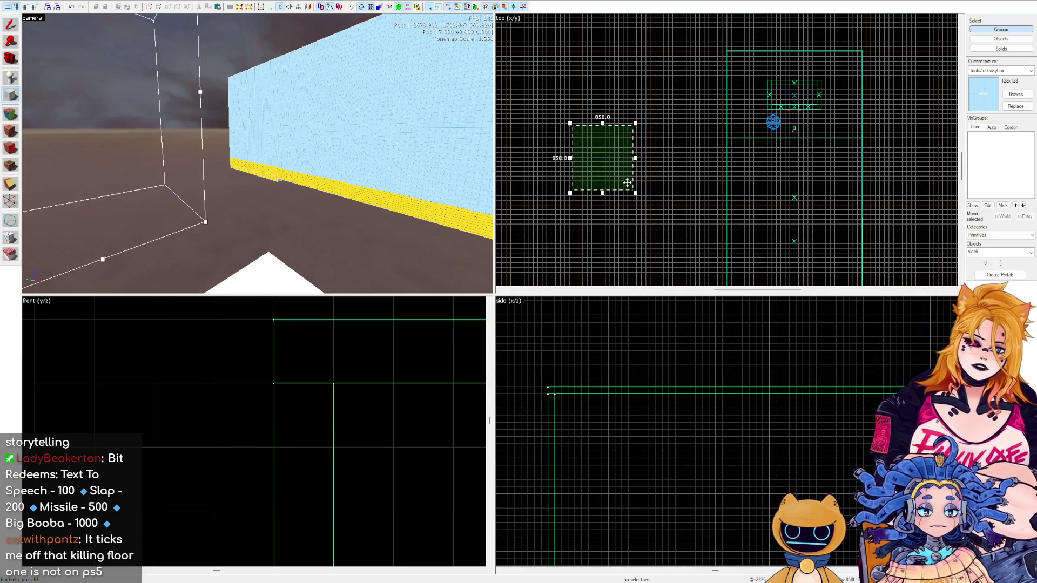
key("Return")
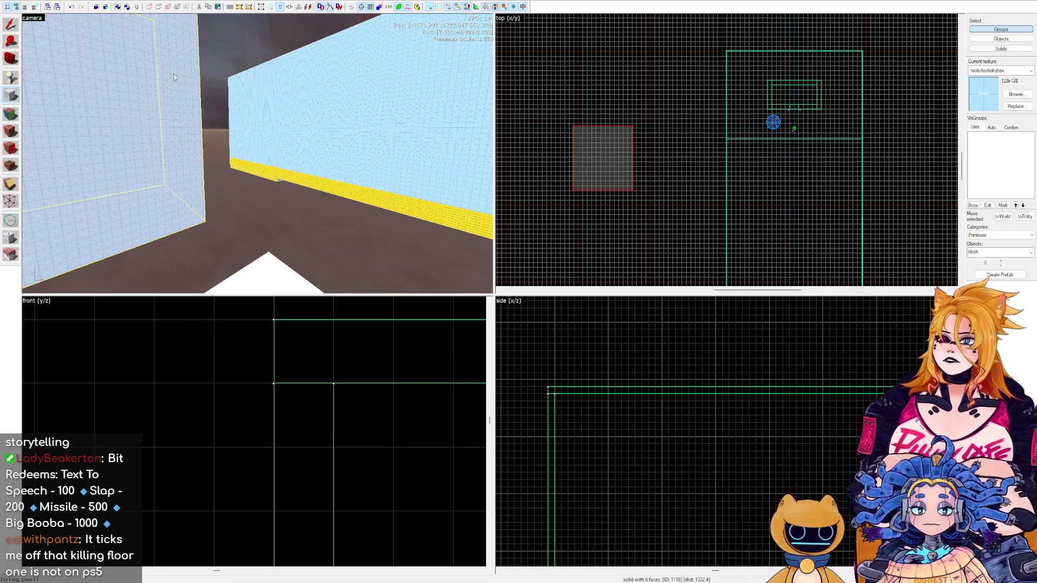
scroll(630, 168, "up", 1)
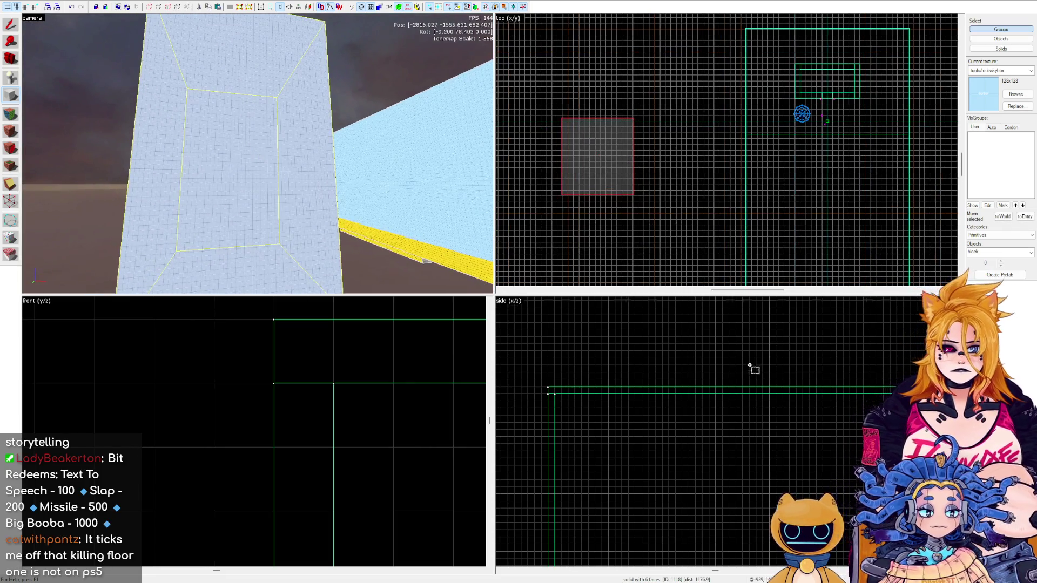
scroll(724, 363, "up", 2)
scroll(724, 363, "down", 2)
scroll(266, 399, "down", 5)
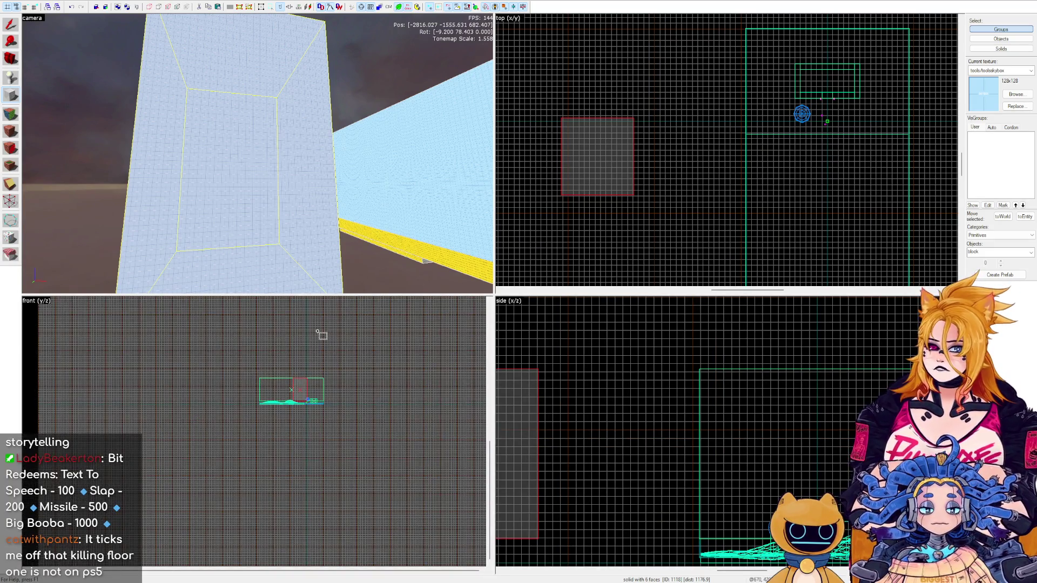
Stretch the new box wider in the front and top views.
left_click(9, 26)
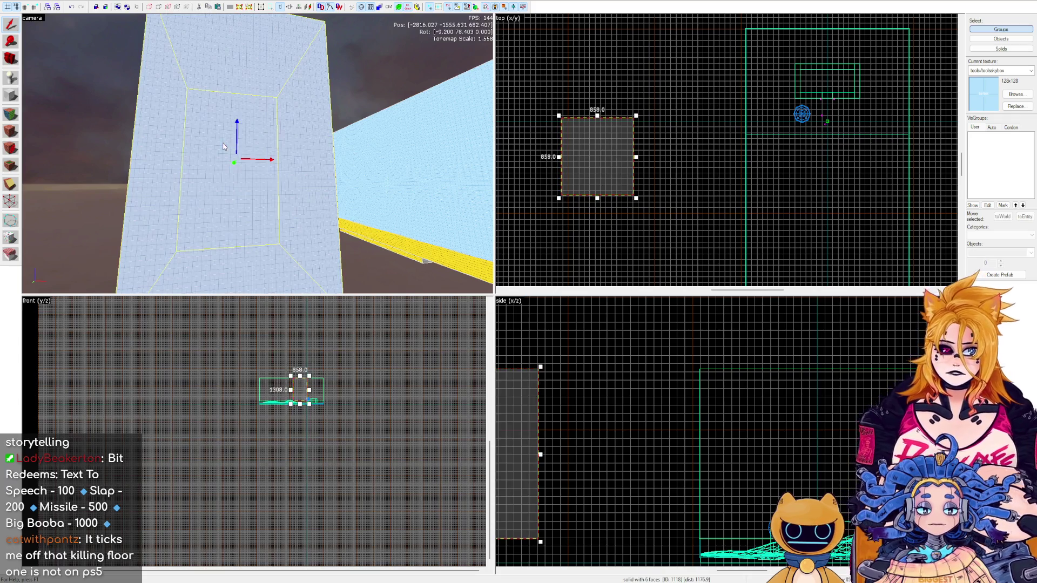
scroll(283, 365, "up", 4)
mouse_move(287, 374)
left_mouse_down()
mouse_move(353, 373)
mouse_move(321, 374)
left_mouse_up()
mouse_move(636, 136)
left_mouse_down()
mouse_move(691, 137)
mouse_move(678, 136)
left_mouse_up()
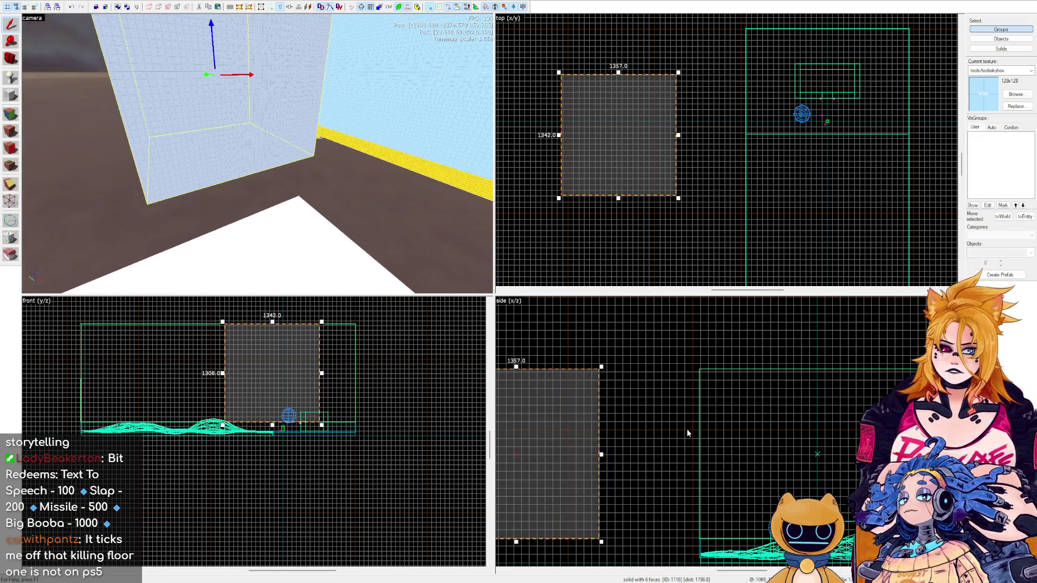
scroll(498, 367, "down", 2)
scroll(498, 367, "up", 1)
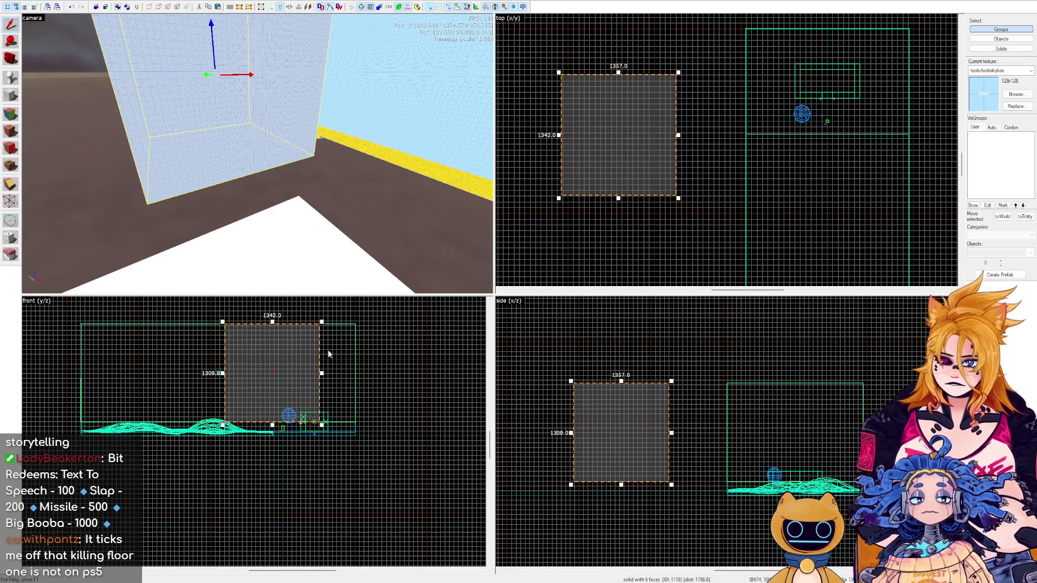
Hollow the box into a grouped set of six skybox walls and select it.
key("z")
key("w")
key("z")
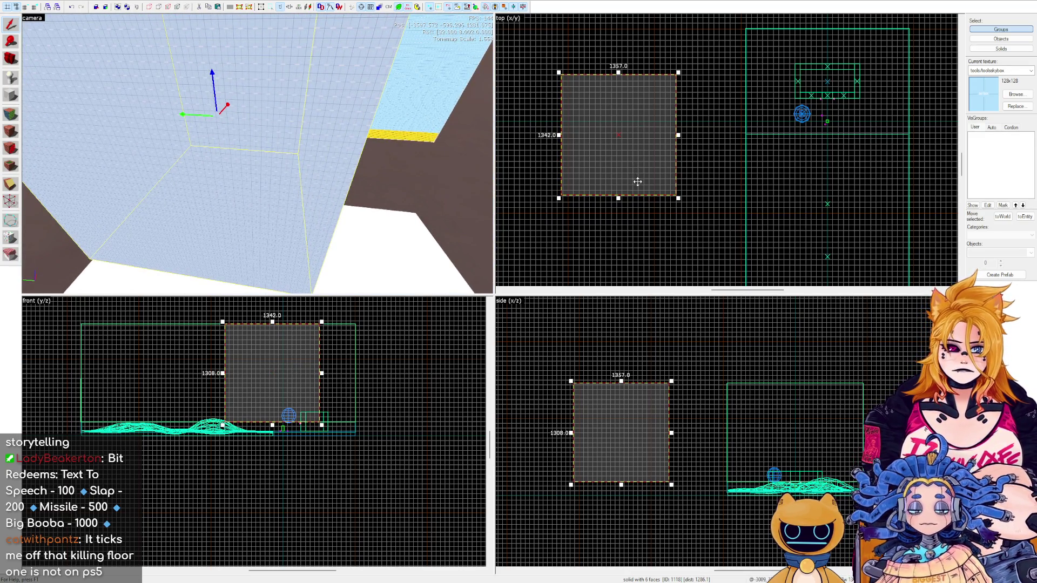
key("Escape")
left_click(325, 164)
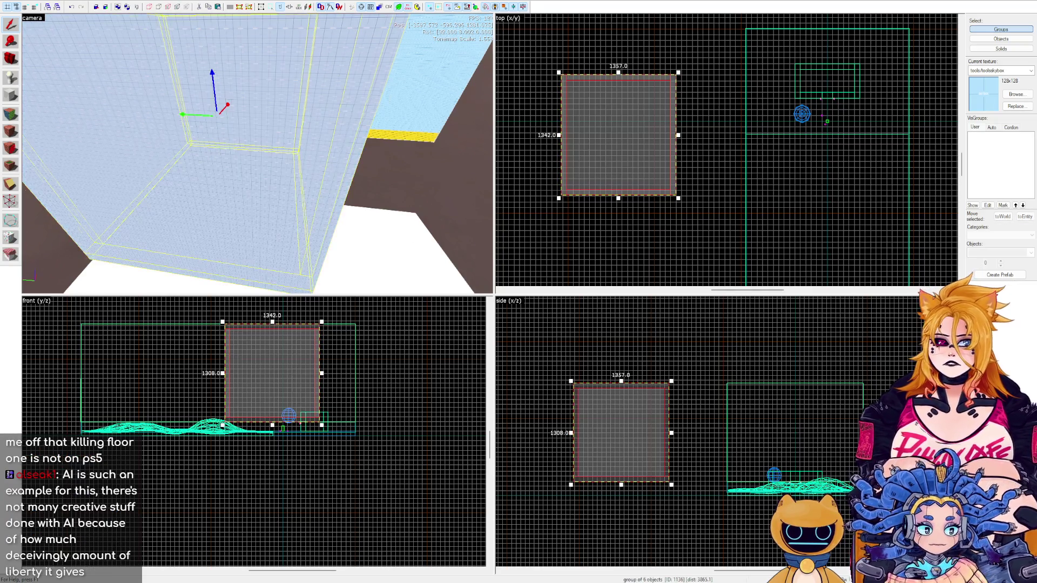
Place an info_player_start entity inside the 3D skybox room.
key("w")
left_click(11, 78)
scroll(624, 143, "up", 2)
scroll(560, 148, "up", 5)
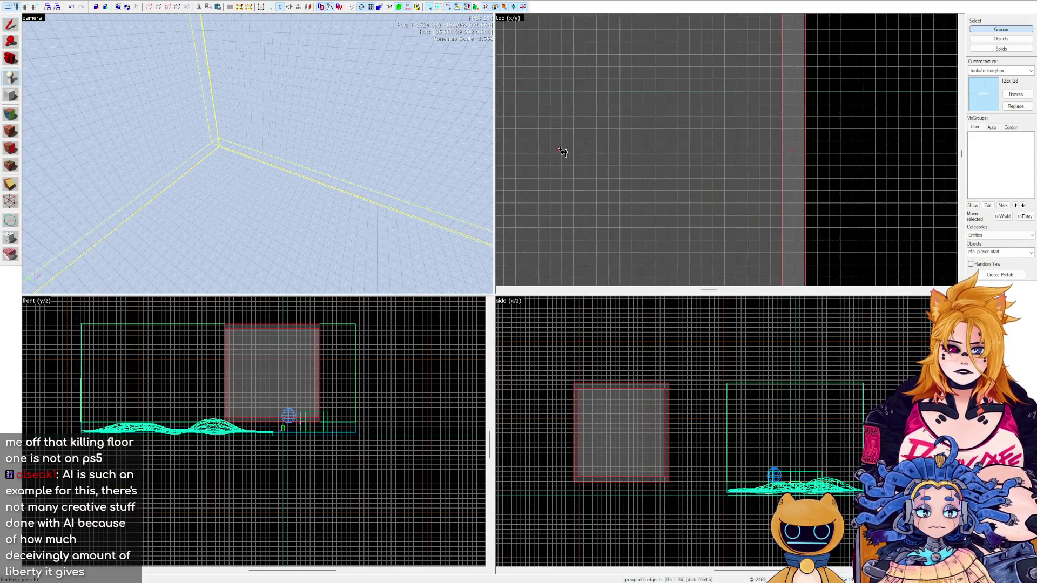
left_click(542, 154)
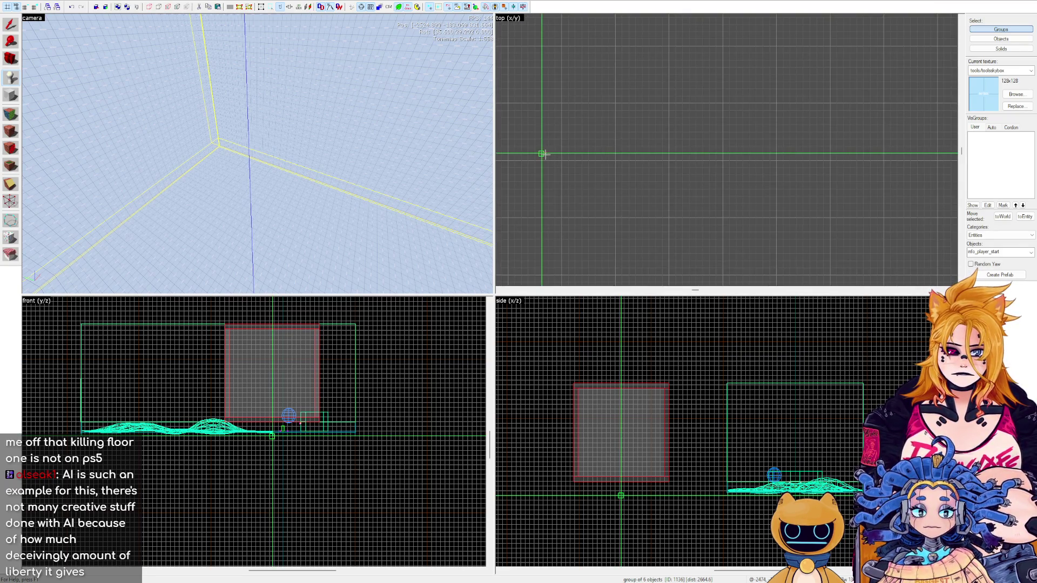
left_click(548, 154)
scroll(353, 173, "down", 3)
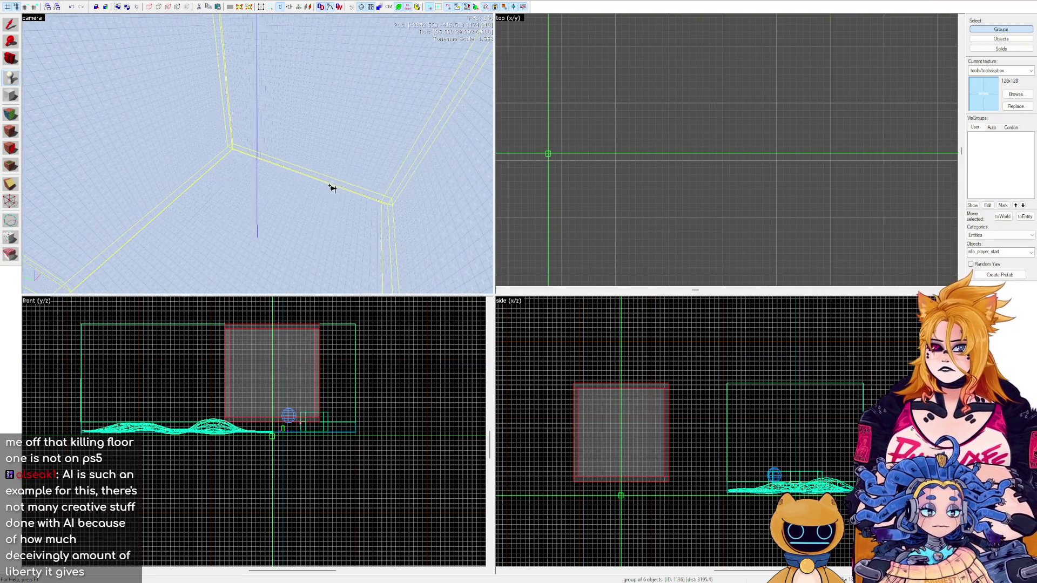
scroll(283, 418, "up", 5)
left_click(225, 403)
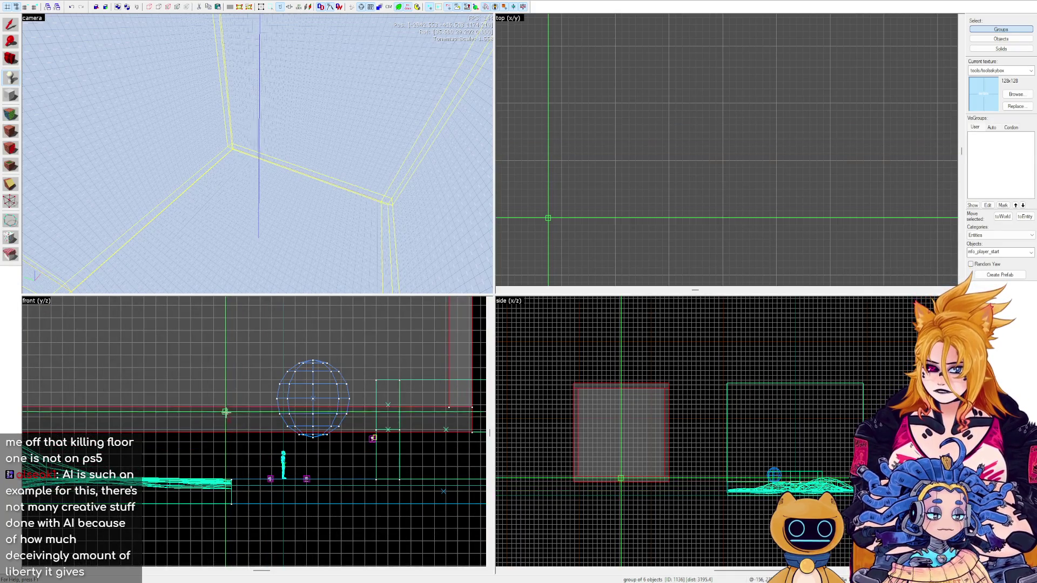
left_click_drag(225, 403, 228, 403)
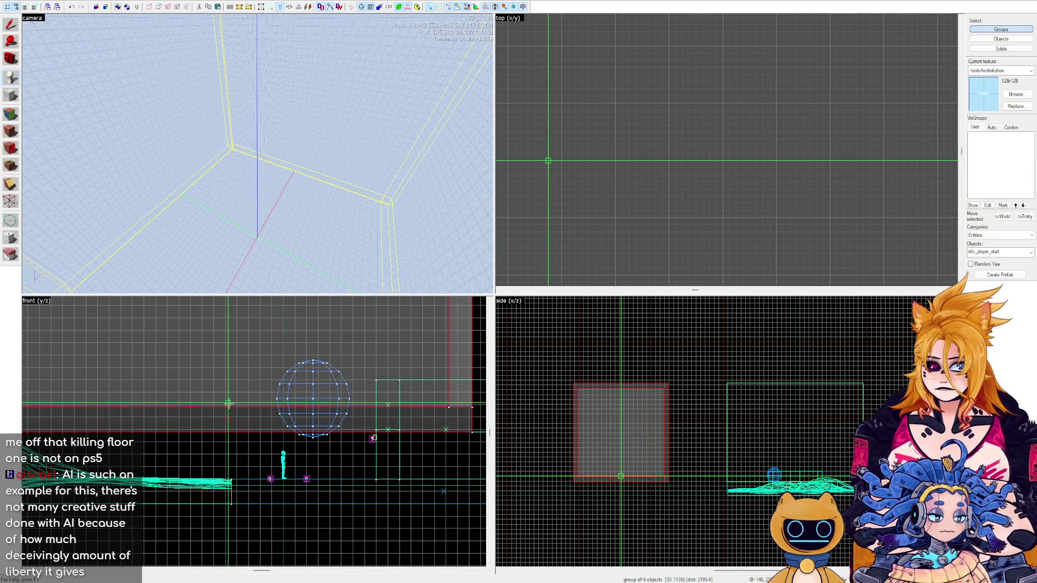
key("Return")
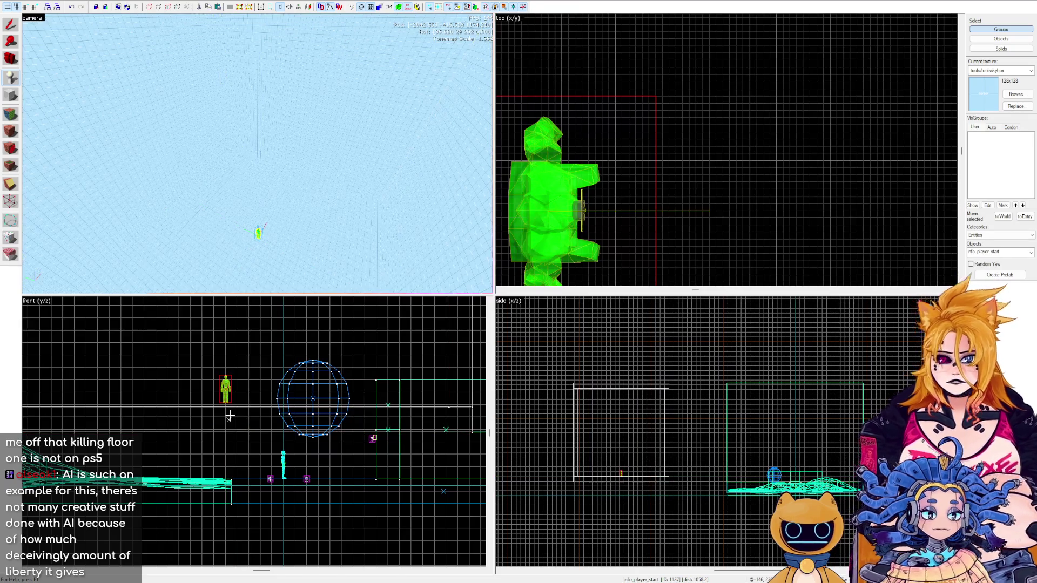
Undo an extra player start and change the info_player_start's class to sky_camera.
key("z")
key("w")
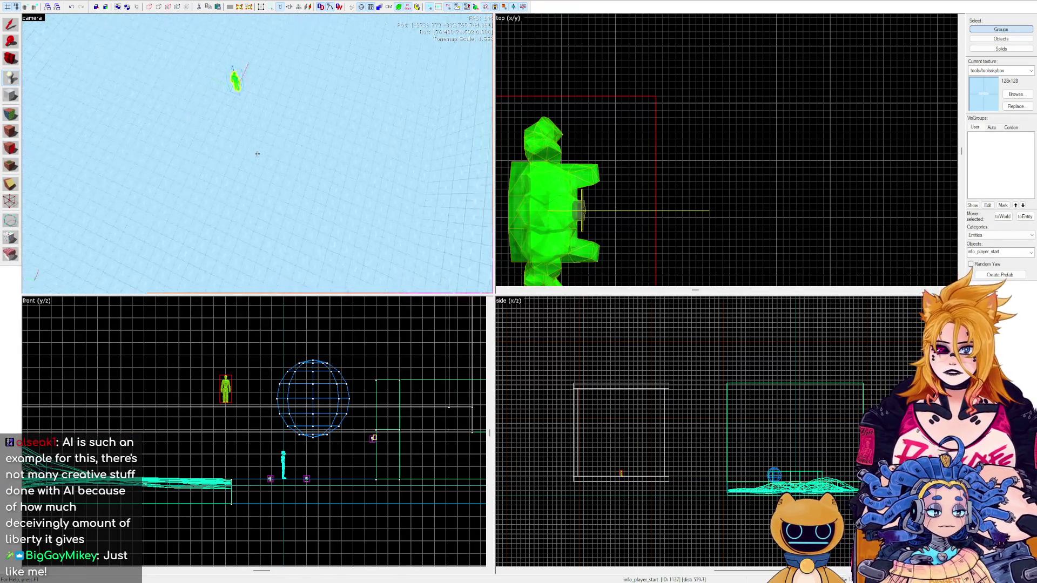
key("w")
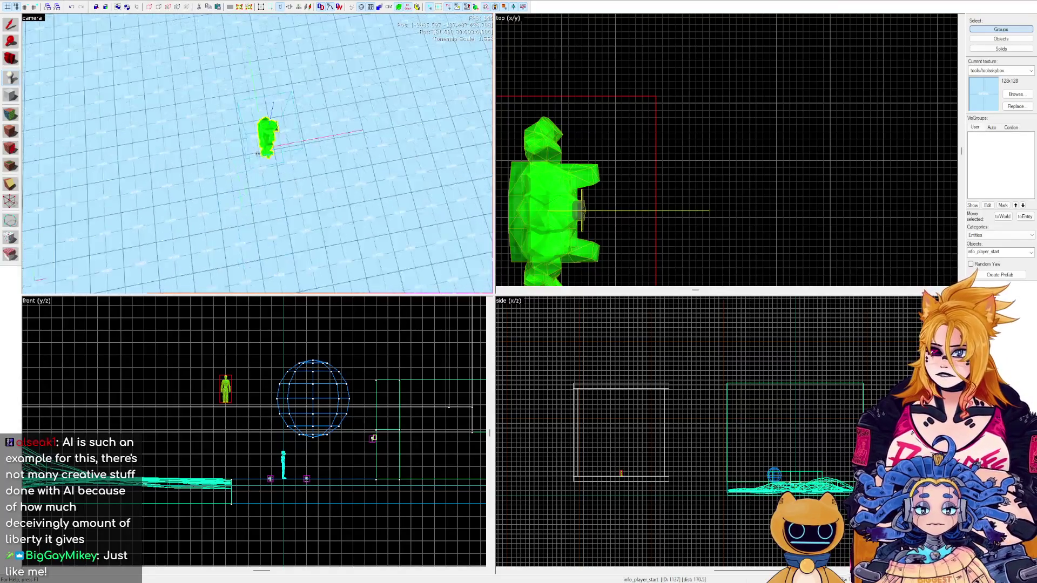
key("z")
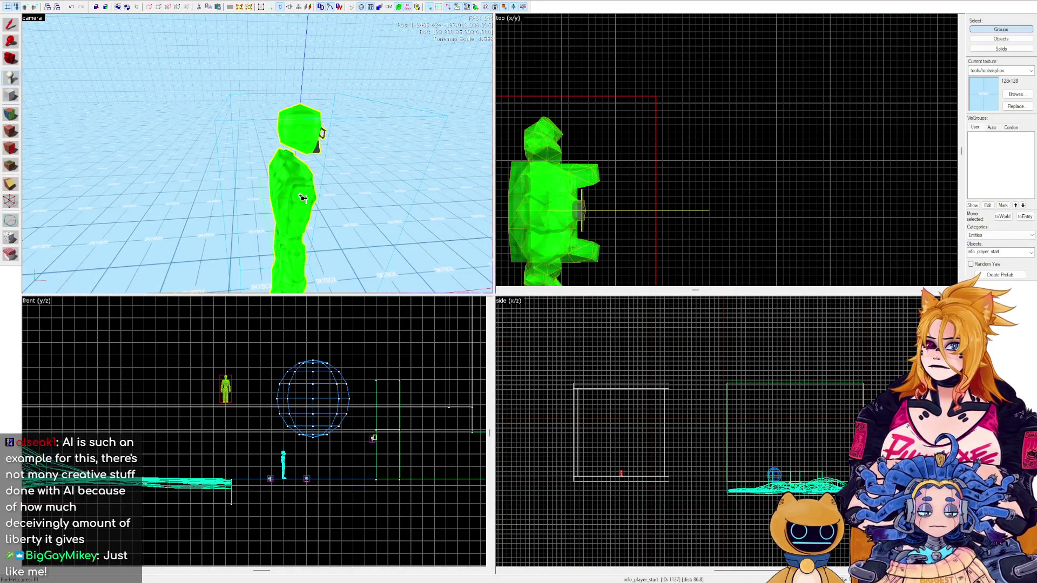
left_click(304, 199)
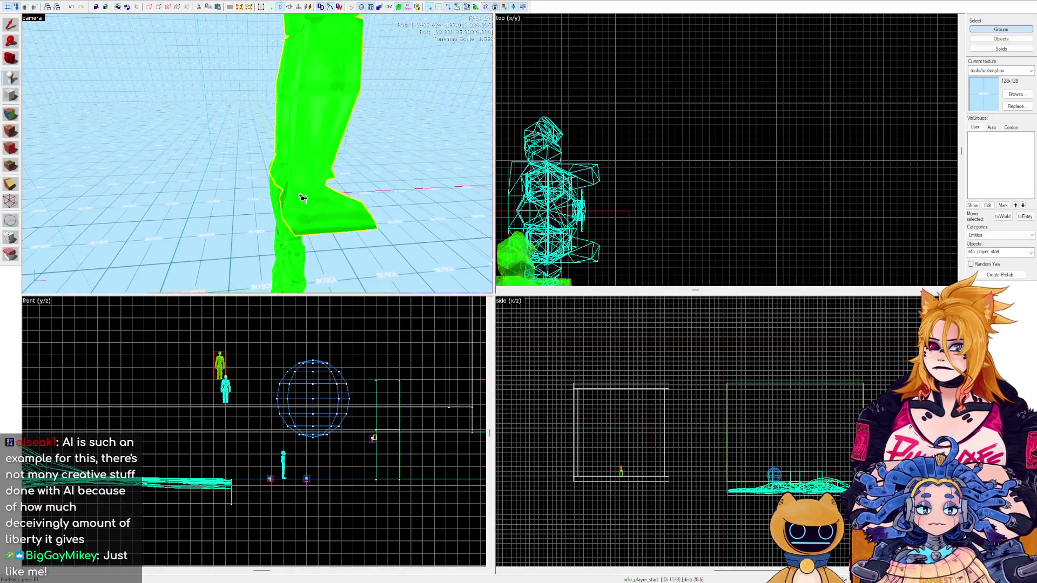
key("ctrl+z")
left_click(15, 24)
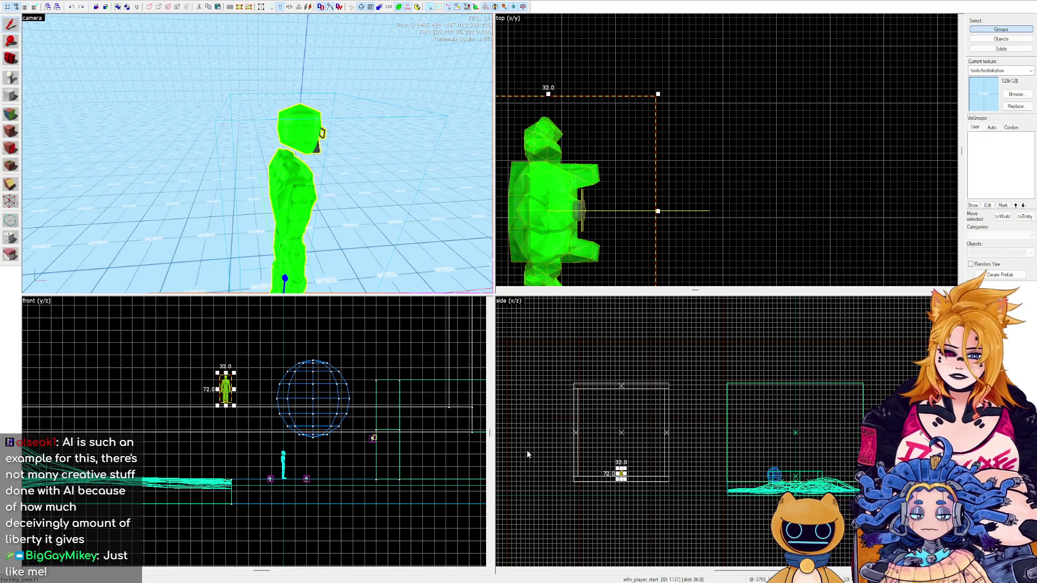
key("ctrl+z")
left_click_drag(258, 154, 241, 99)
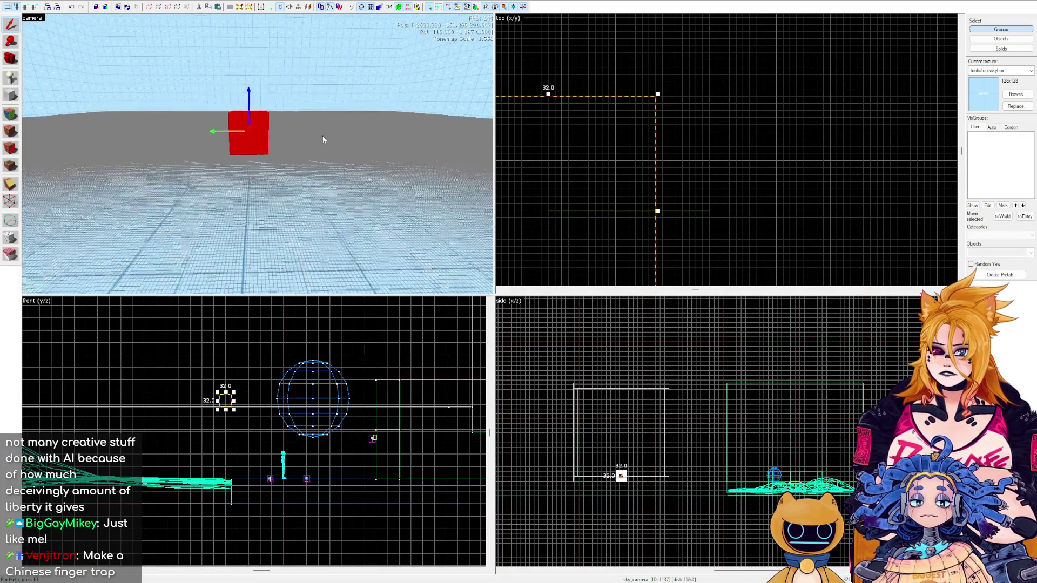
Place a new entity beside the sky_camera and change its class to prop_static.
key("z")
key("s")
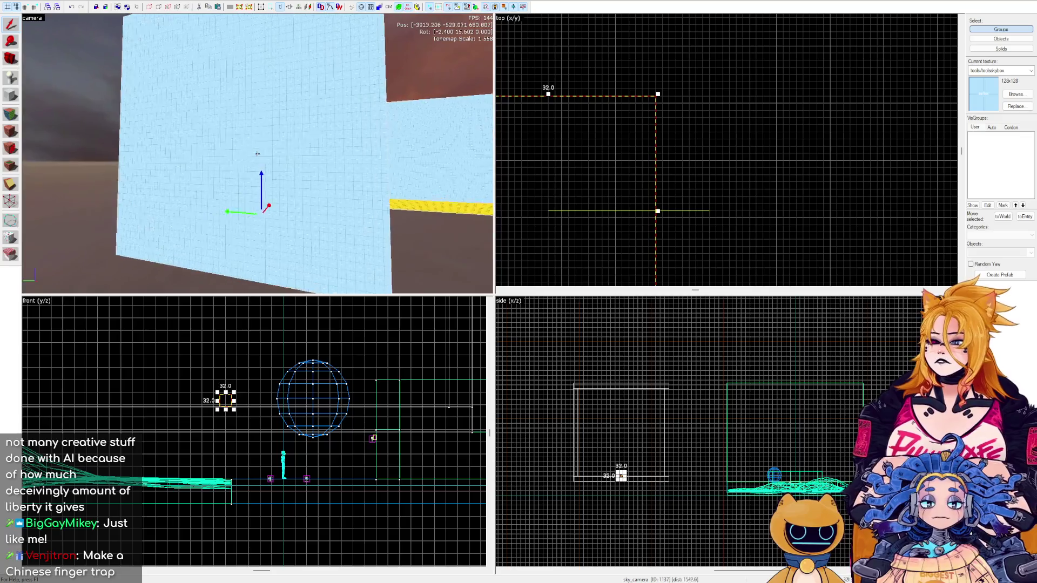
key("w")
key("z")
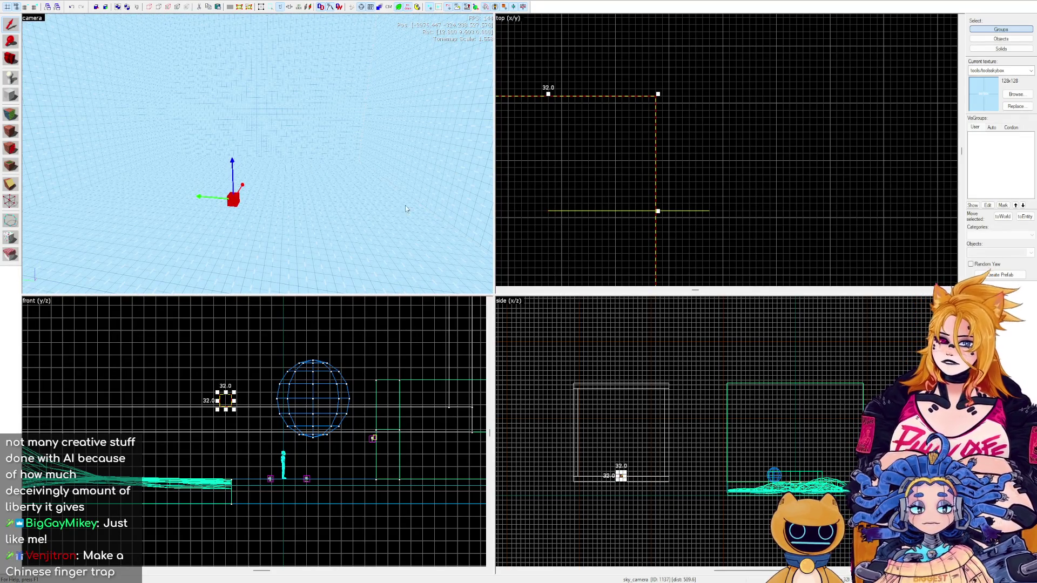
left_click(10, 78)
left_click(285, 188)
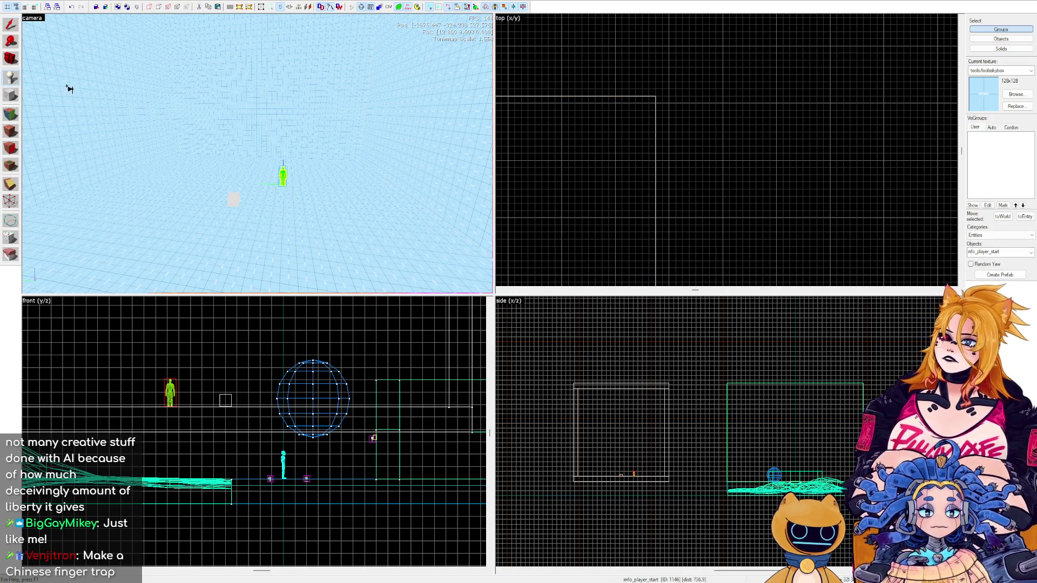
left_click(11, 25)
scroll(292, 183, "up", 3)
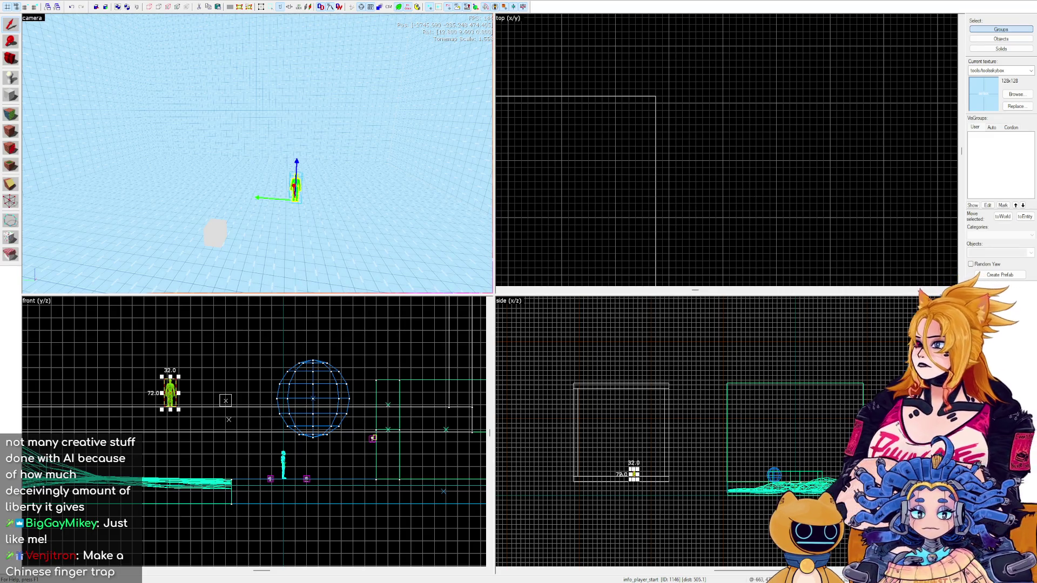
key("ctrl+z")
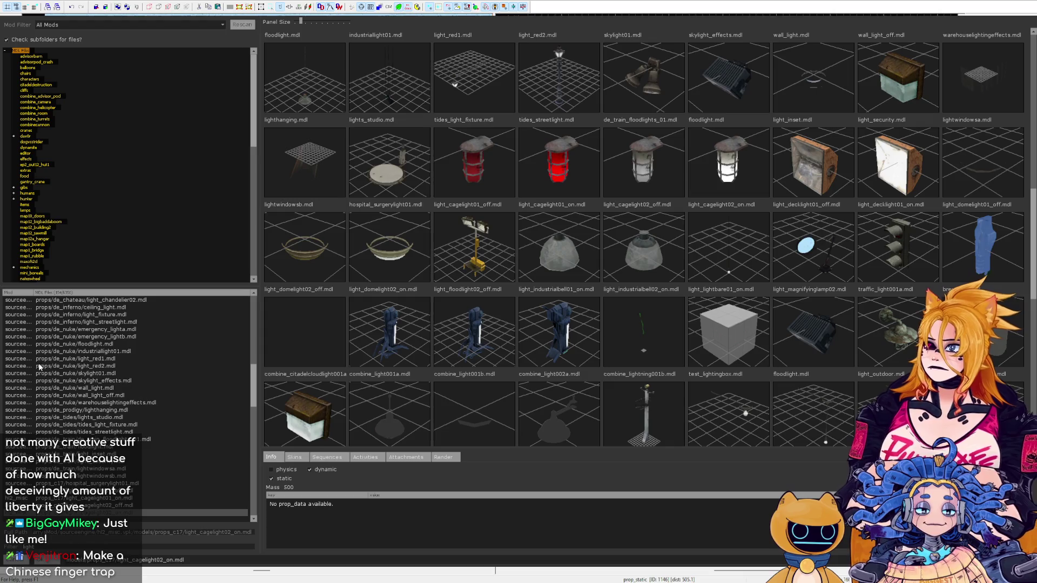
Filter the model browser to the skybox models and pick coast01.mdl for the prop_static.
key("BackSpace")
key("BackSpace")
key("BackSpace")
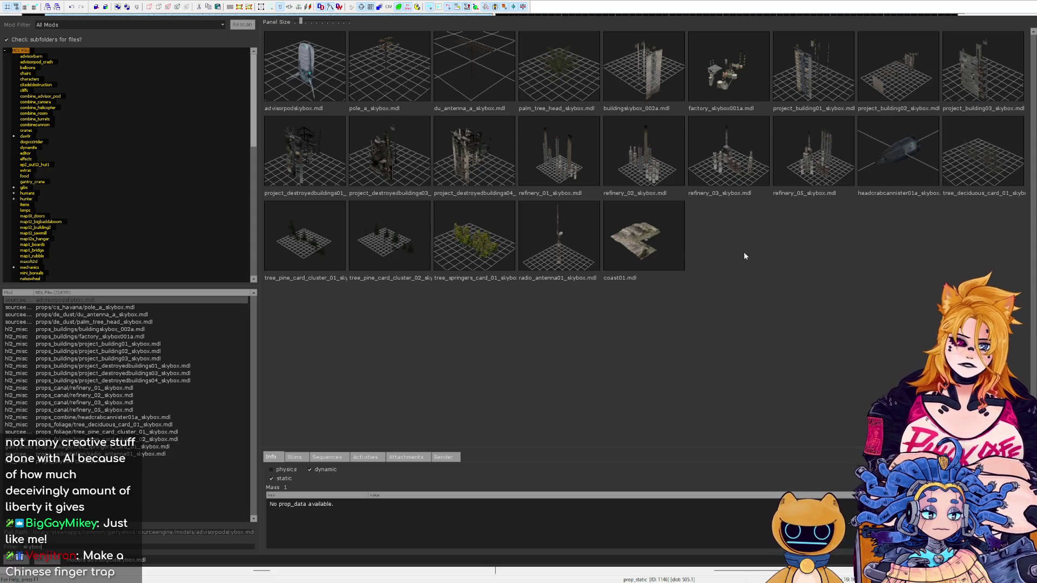
double_click(630, 247)
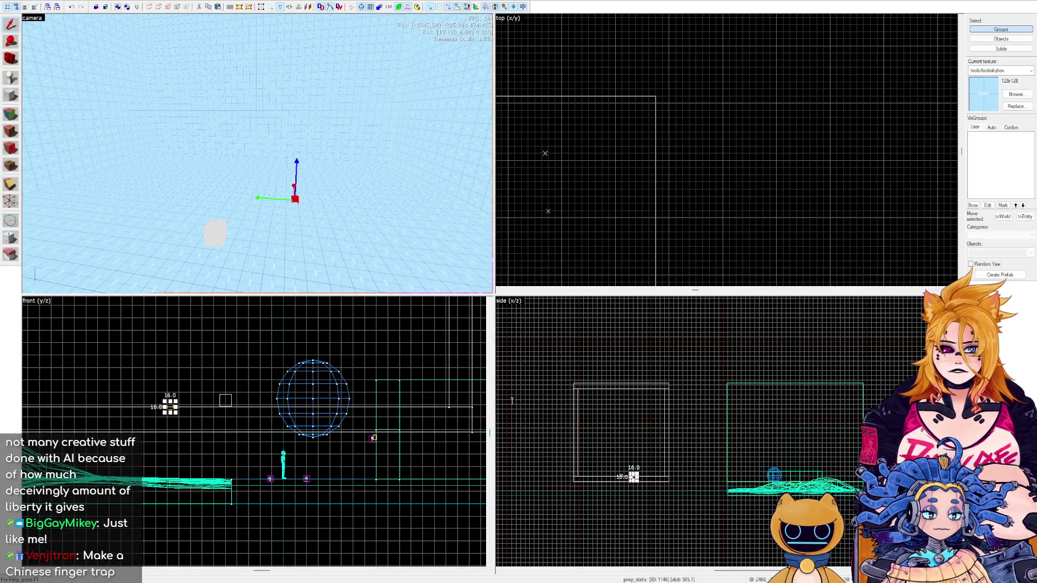
Fly the 3D camera up and back to inspect the whole coast01 rock.
scroll(402, 221, "up", 3)
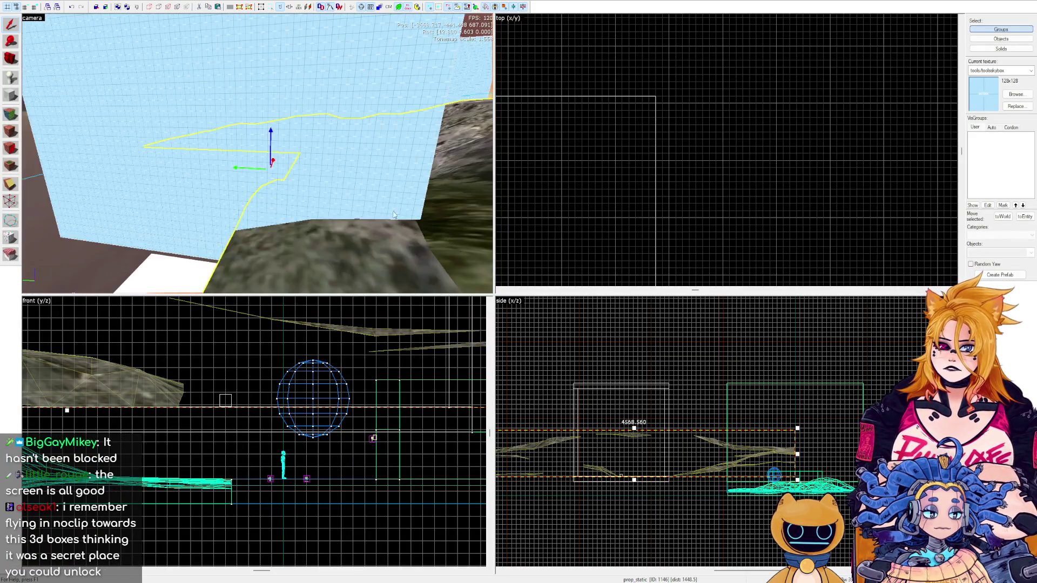
scroll(424, 210, "up", 2)
key("z")
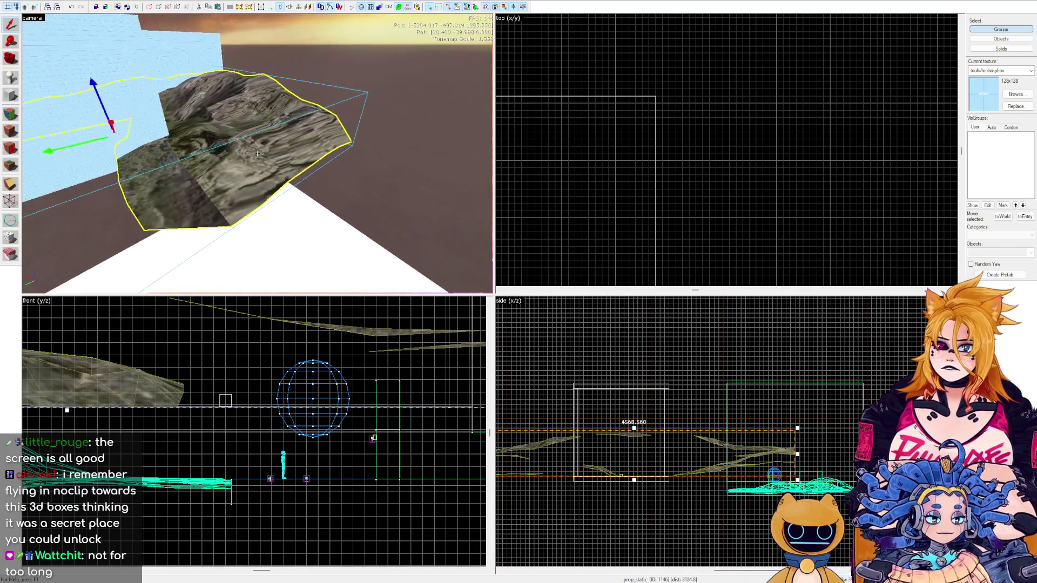
key("s")
key("z")
Move the rock out past the skybox room, discard a stray block, and select the sky_camera.
scroll(709, 136, "up", 6)
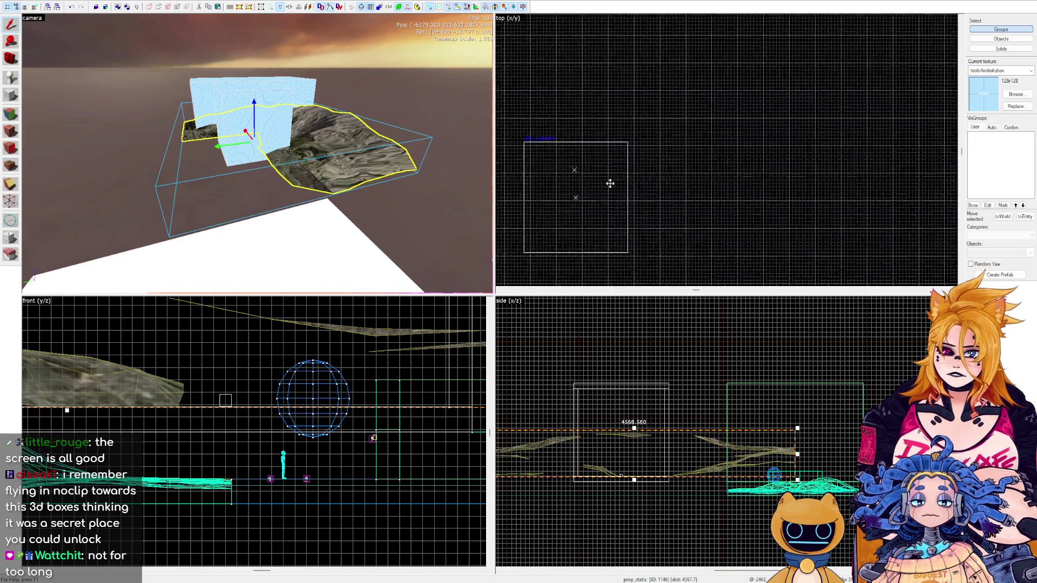
scroll(708, 135, "down", 4)
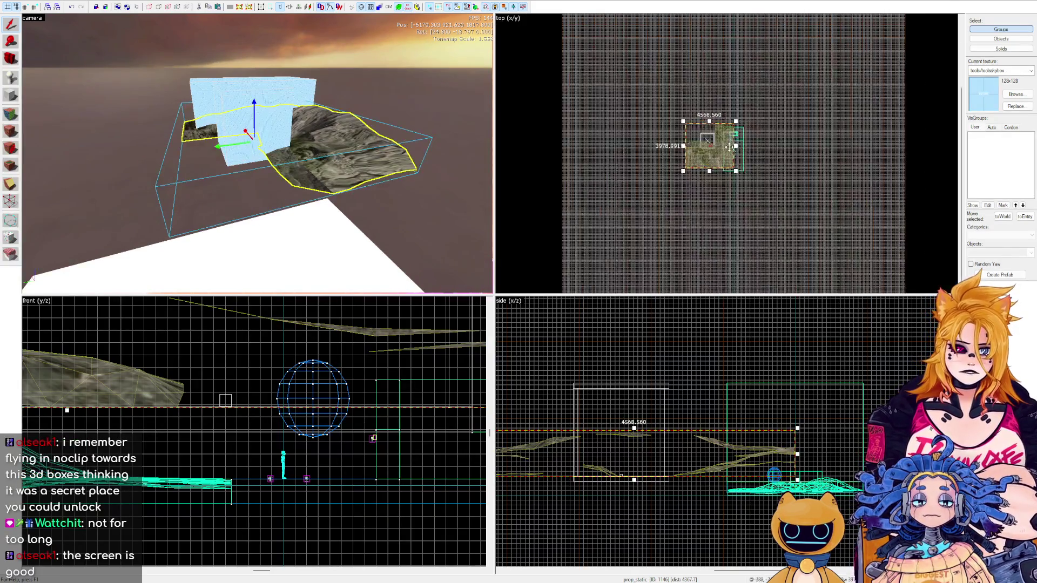
key("ctrl+z")
scroll(729, 157, "up", 4)
left_click_drag(659, 97, 721, 178)
key("Escape")
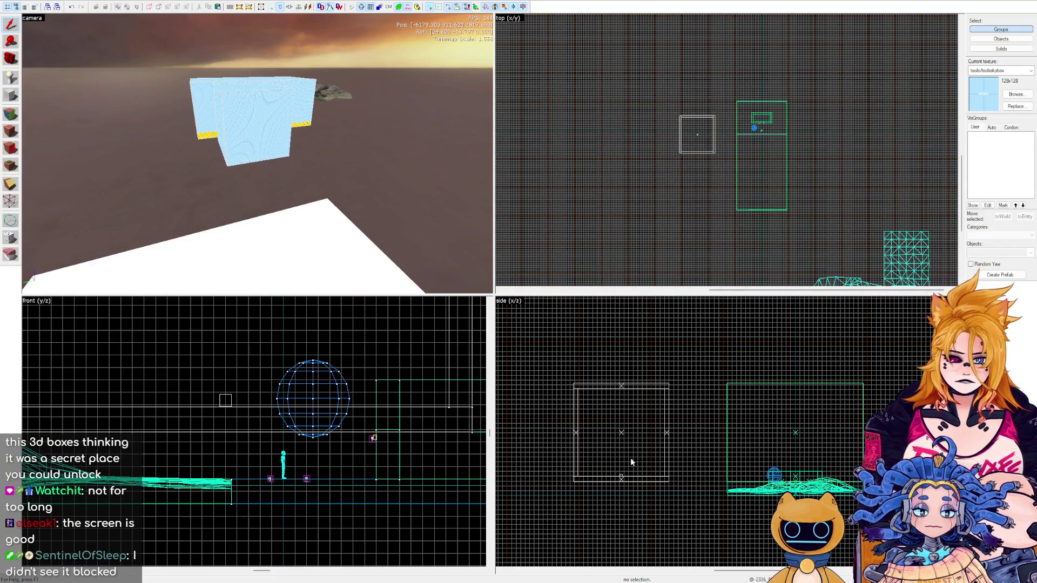
scroll(631, 460, "up", 3)
left_click(610, 504)
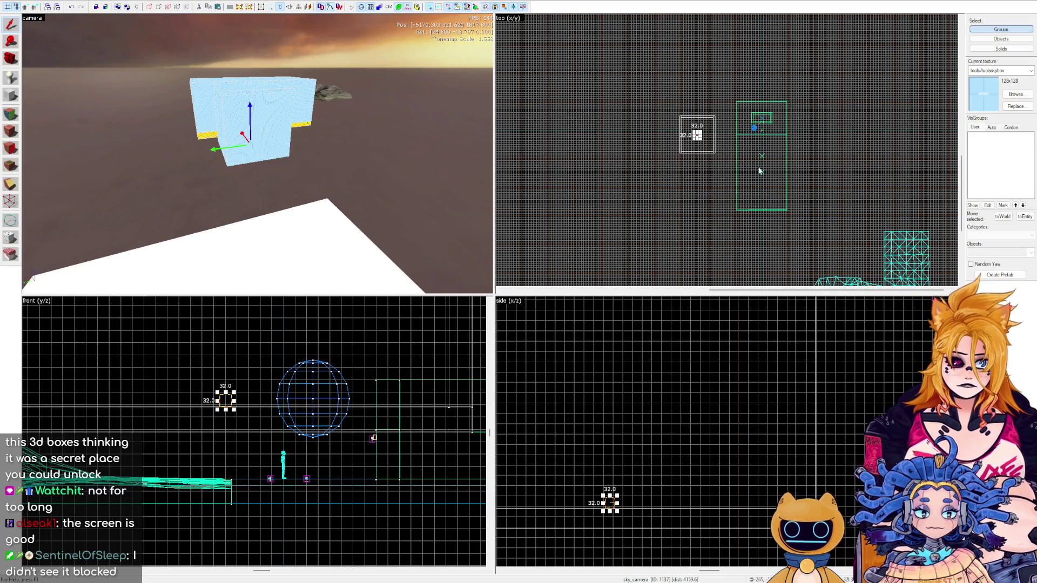
Move the cyan prop down and to the right in the top view.
scroll(730, 162, "down", 5)
left_click(795, 169)
left_click(859, 167)
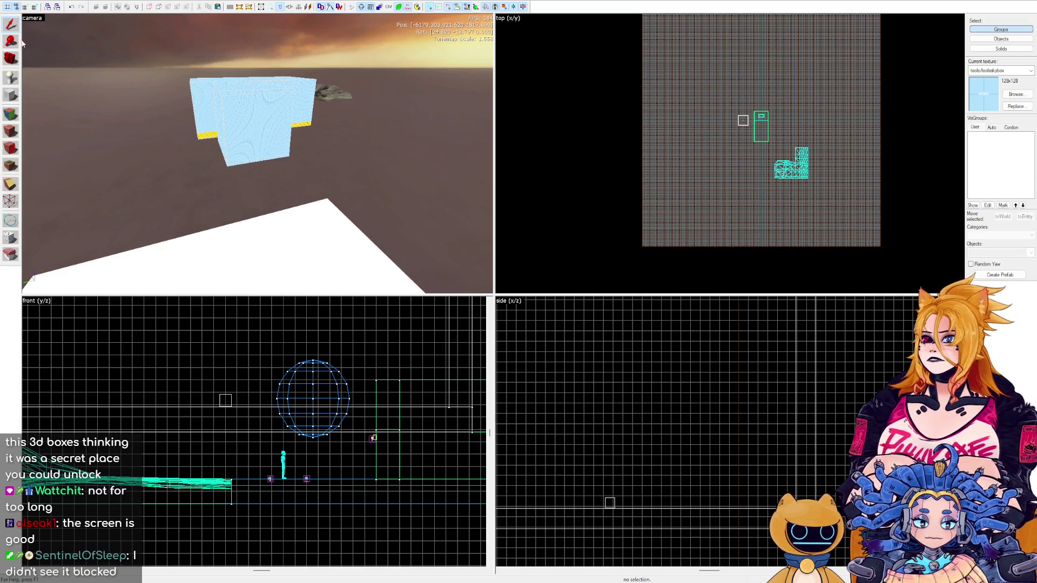
left_click(791, 165)
left_click_drag(790, 166, 821, 197)
Select the skybox room group, then the sky_camera, to check its position.
scroll(749, 119, "up", 2)
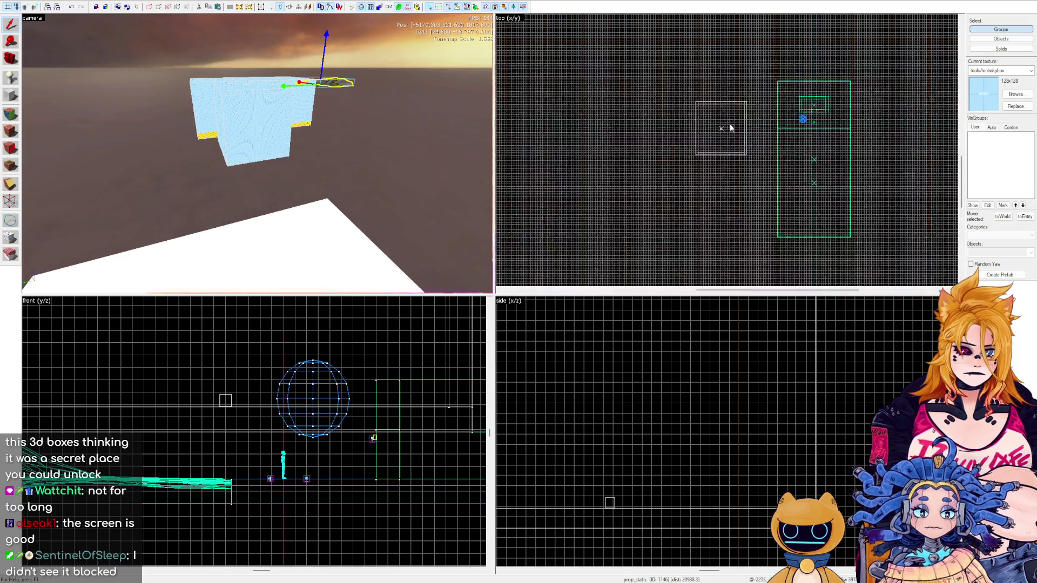
left_click(724, 122)
scroll(725, 120, "down", 4)
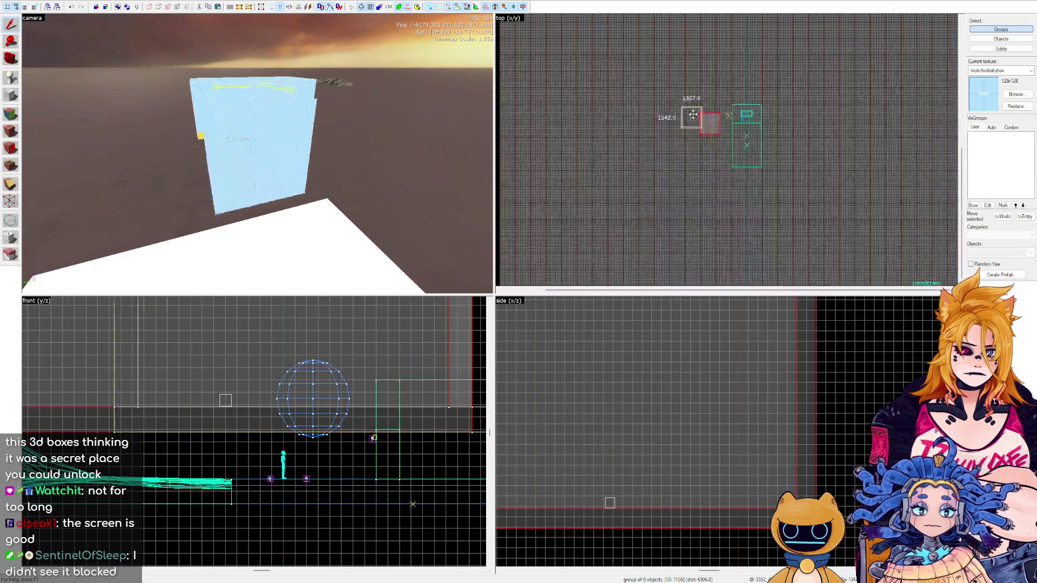
scroll(759, 172, "up", 3)
scroll(759, 172, "down", 3)
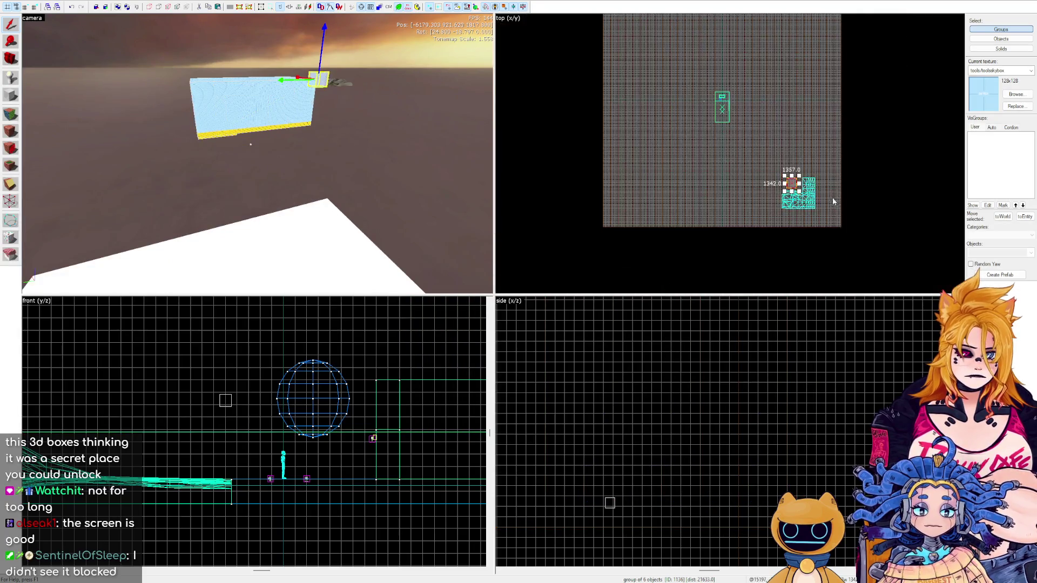
scroll(697, 130, "up", 6)
left_click(695, 131)
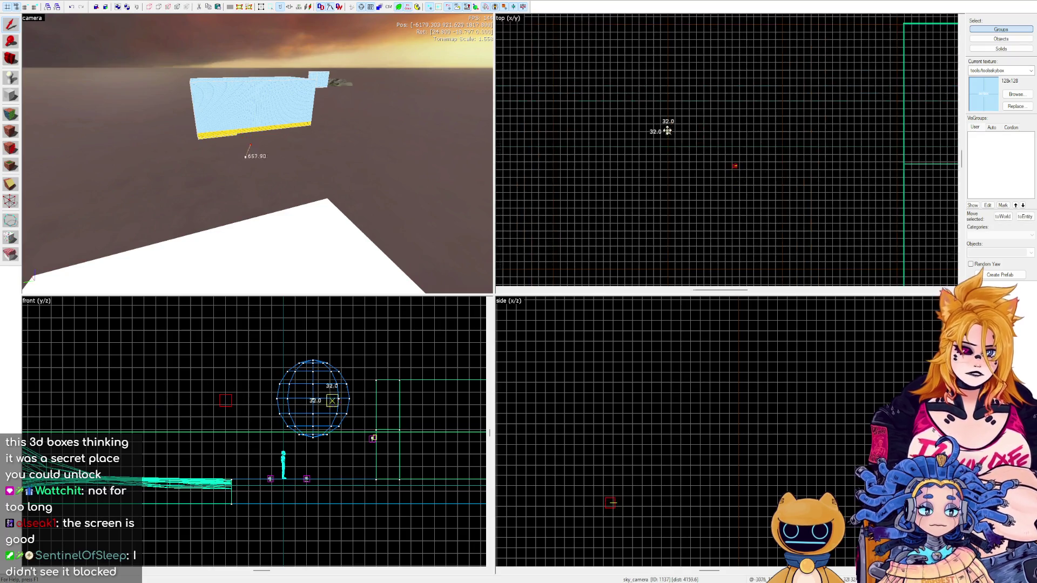
scroll(695, 132, "down", 3)
scroll(751, 208, "up", 2)
scroll(751, 208, "up", 4)
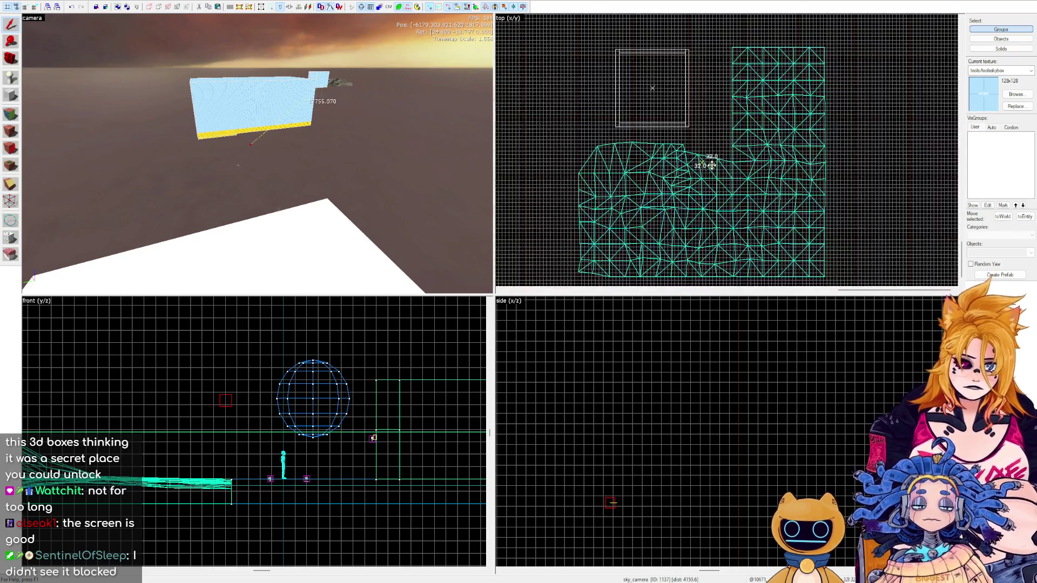
scroll(688, 132, "down", 2)
scroll(692, 124, "up", 1)
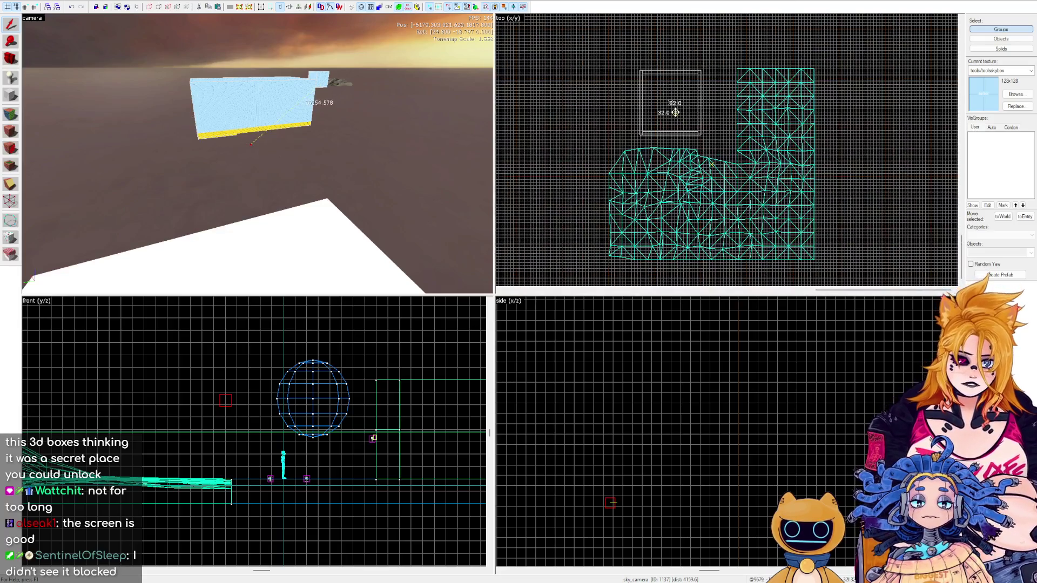
left_click(675, 108)
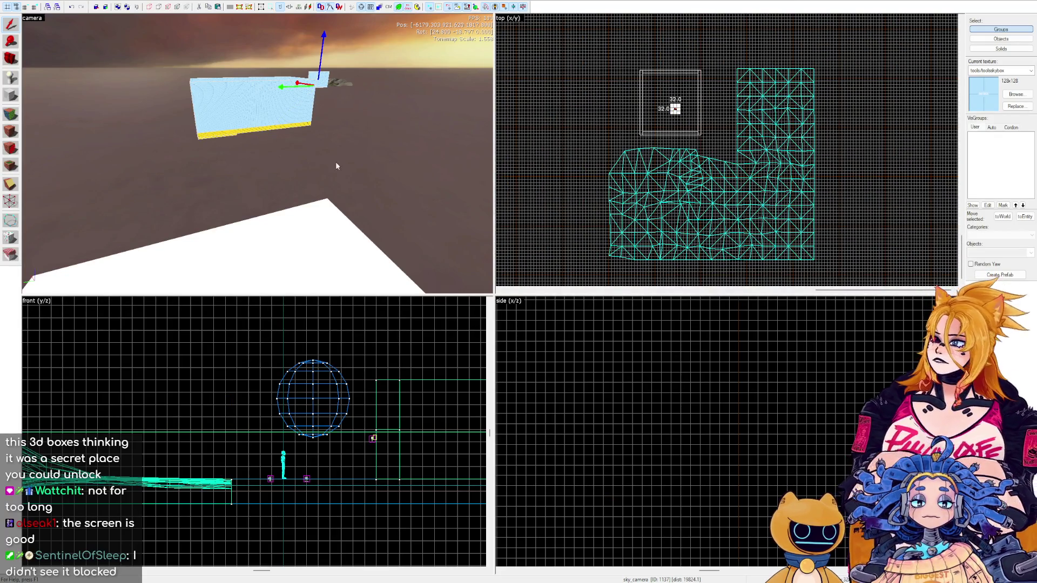
Clear the selection and select the cliff prop beside the ring.
left_click(575, 113)
mouse_move(852, 126)
left_mouse_down()
mouse_move(651, 264)
mouse_move(780, 170)
left_mouse_up()
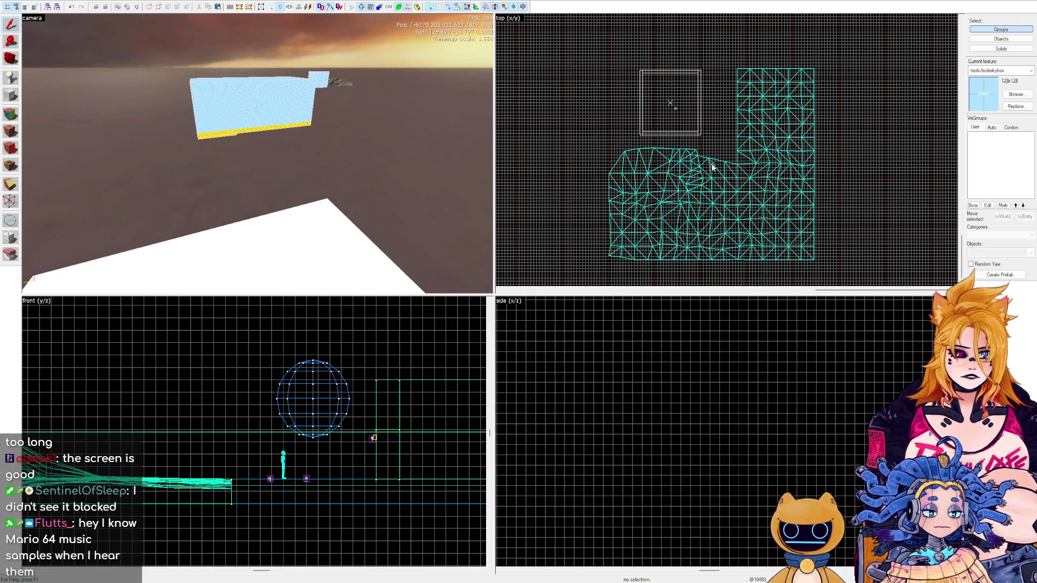
left_click(712, 166)
Move the cliff prop left and rotate it about 20 degrees clockwise.
left_click_drag(712, 166, 600, 193)
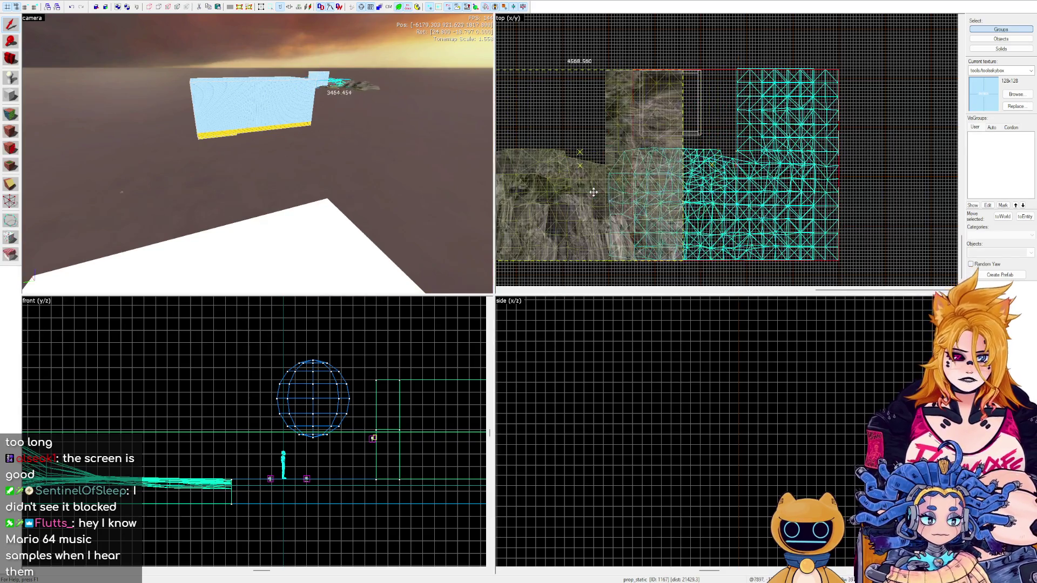
left_click(649, 120)
mouse_move(680, 70)
left_mouse_down()
mouse_move(697, 111)
mouse_move(621, 162)
mouse_move(577, 214)
left_mouse_up()
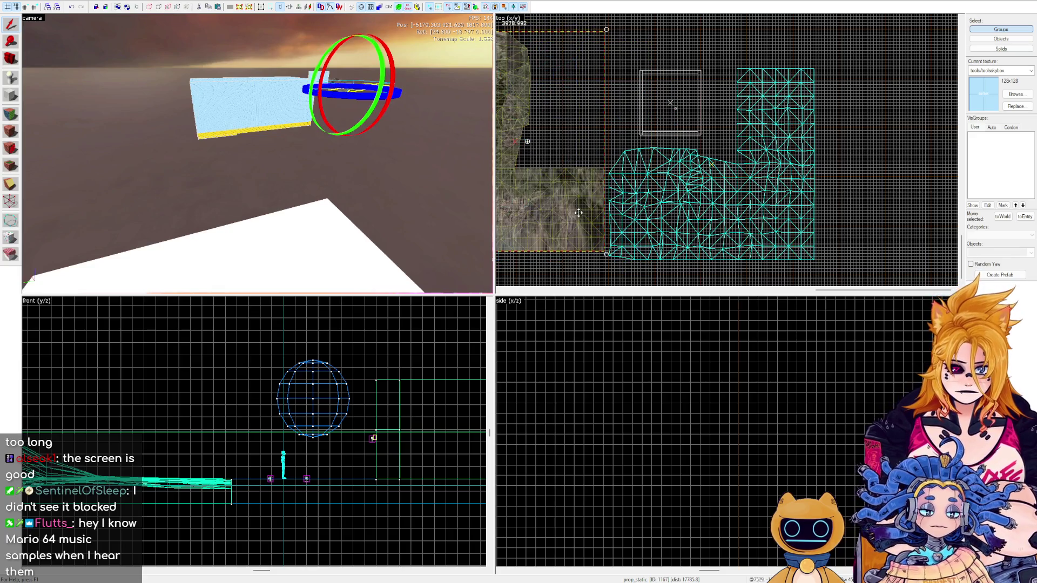
key("Escape")
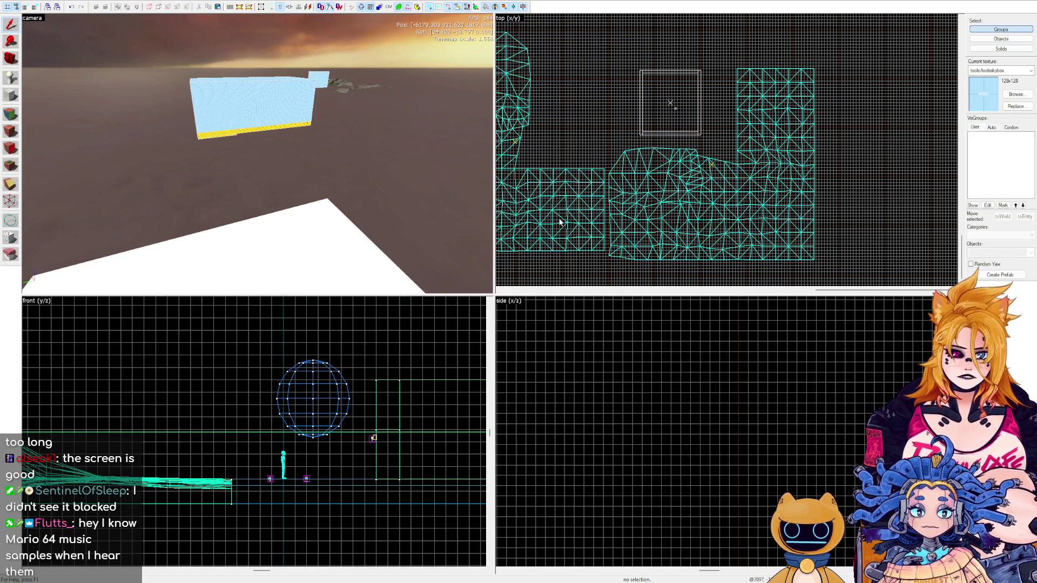
Select both L-shaped cliff props and paste a duplicate of them.
left_click(516, 145)
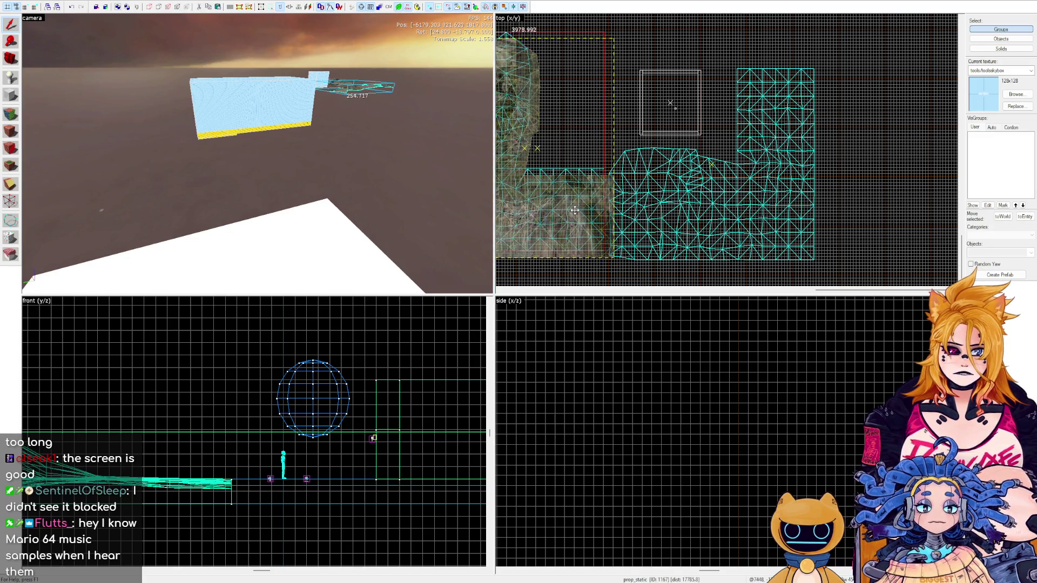
scroll(721, 166, "down", 3)
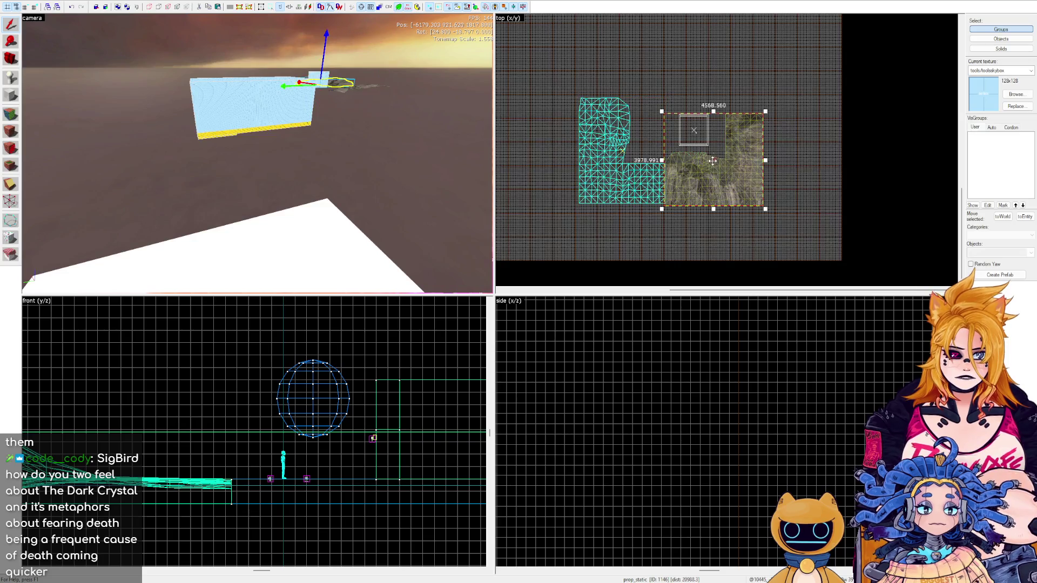
left_click(614, 153)
left_click(709, 161, "ctrl")
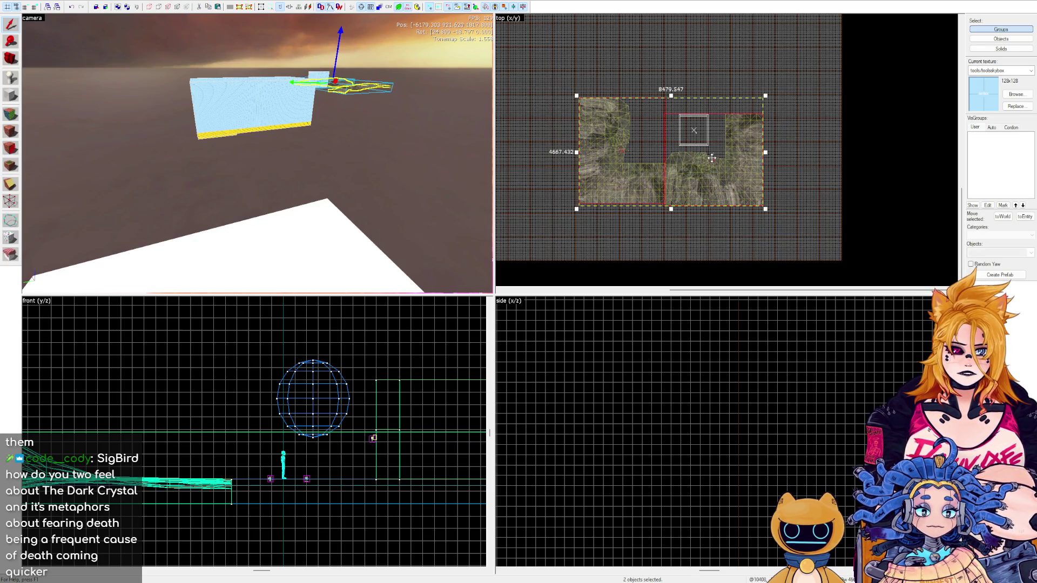
key("ctrl+c")
key("ctrl+v")
Rotate the copied pair 180° and move it up to close the ring.
left_click(704, 95)
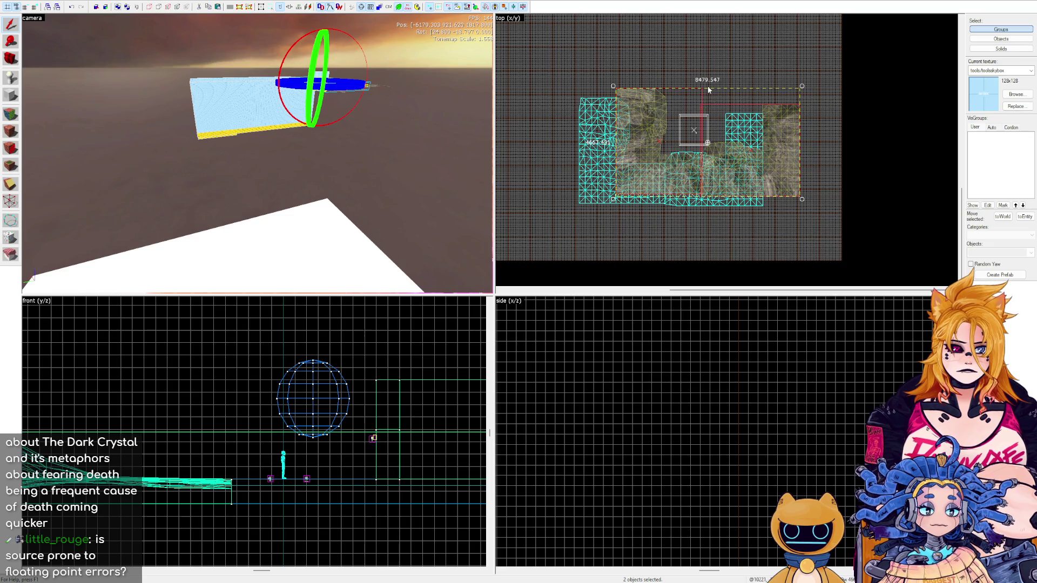
left_click_drag(803, 88, 698, 52)
left_click_drag(593, 140, 600, 186)
left_click_drag(653, 136, 654, 41)
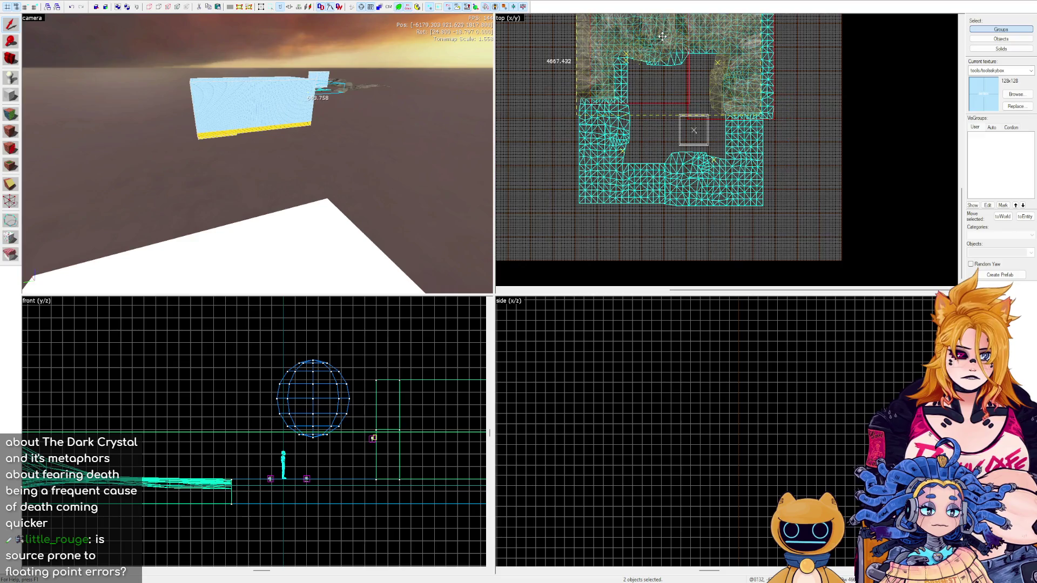
left_click(784, 89)
key("z")
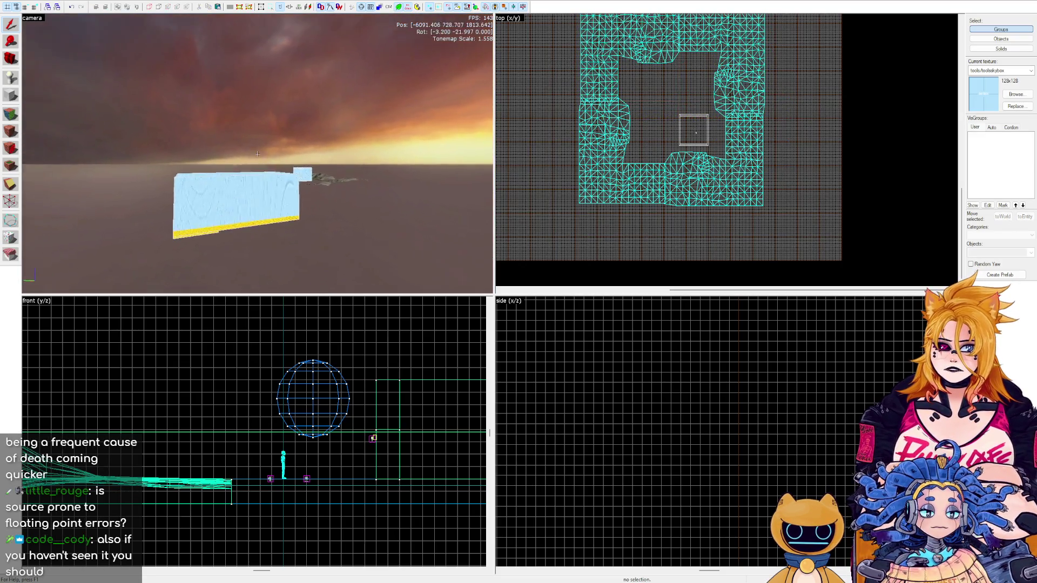
key("w")
key("z")
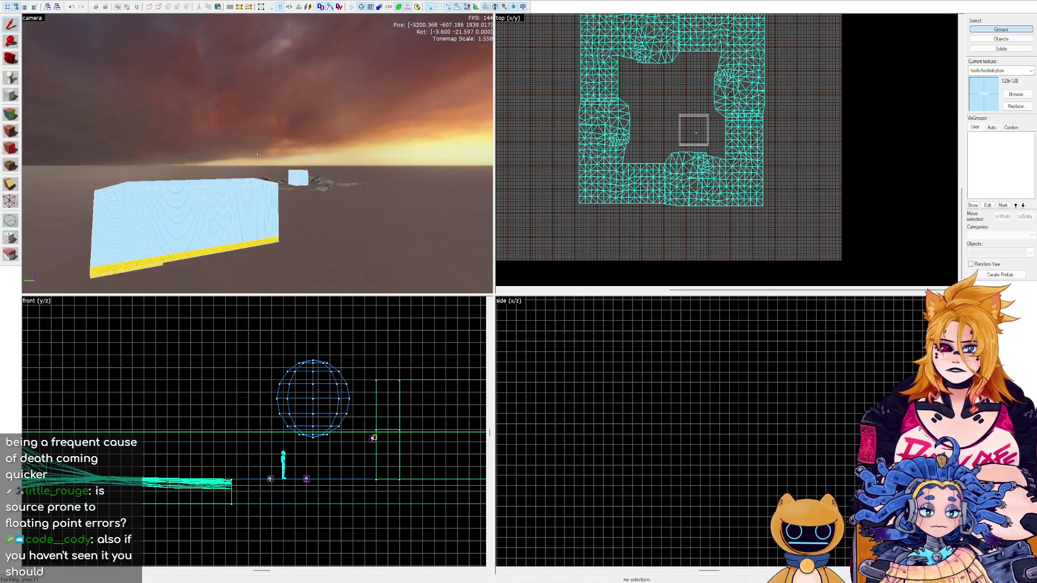
key("w")
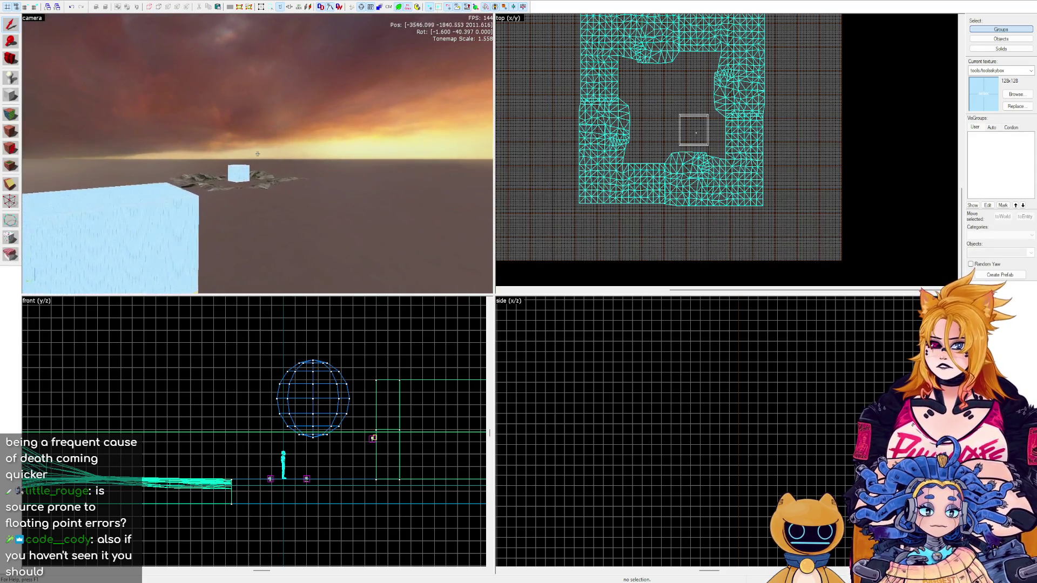
key("w")
key("z")
key("w")
key("z")
key("z")
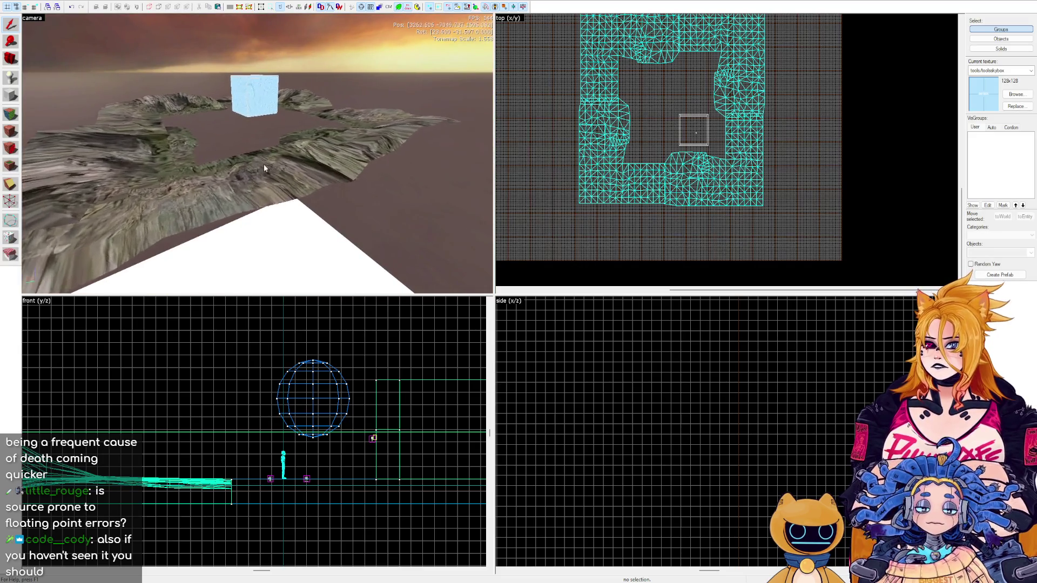
key("w")
key("z")
key("w")
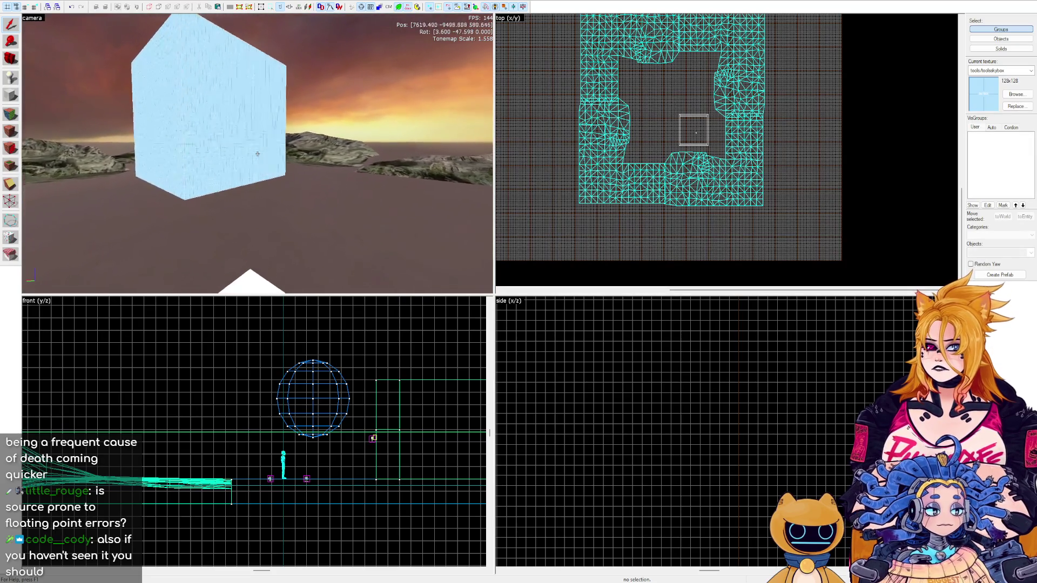
key("w")
key("z")
left_click(328, 209)
scroll(292, 400, "down", 6)
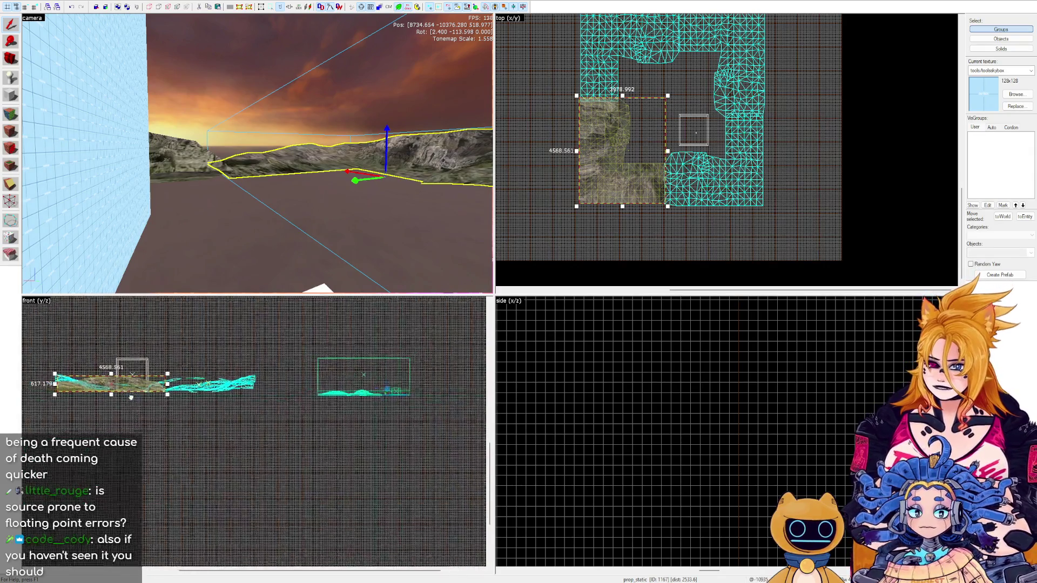
Stretch the skybox wall group's corners in the top view to about 9312 units wide.
scroll(121, 399, "up", 8)
key("Escape")
key("s")
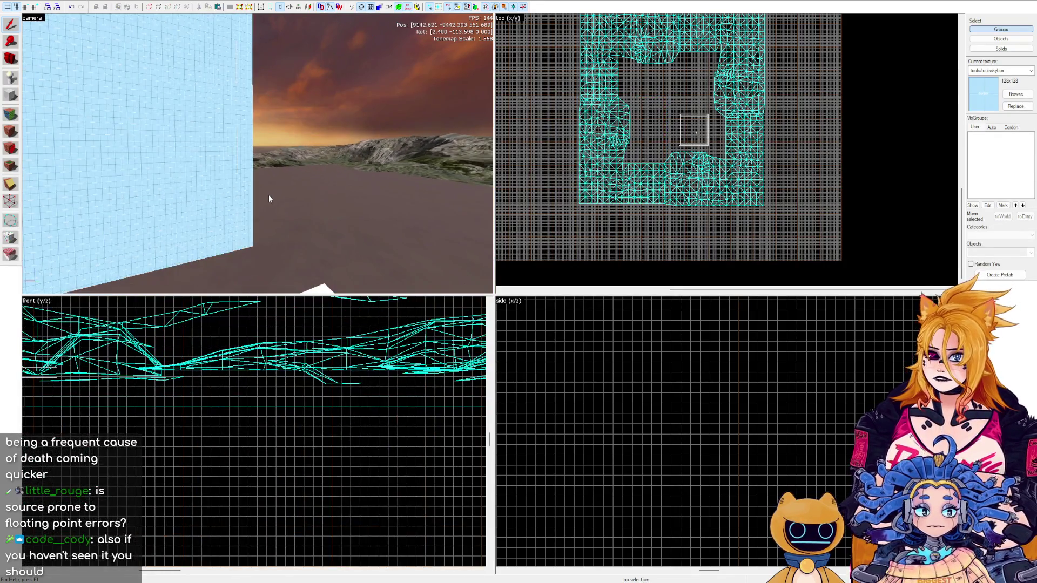
left_click(202, 124)
scroll(716, 125, "down", 1)
left_click_drag(683, 112, 595, 18)
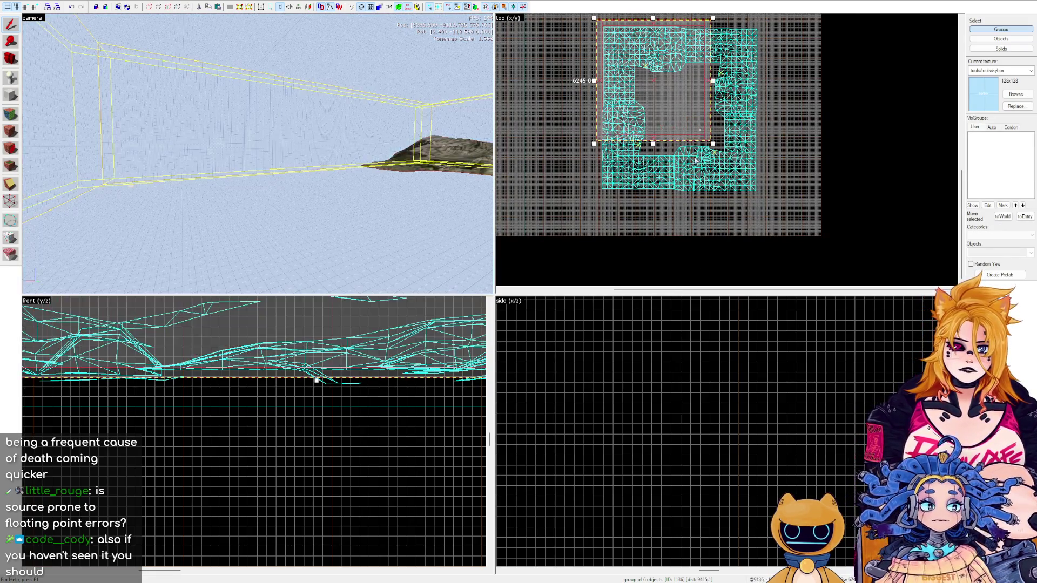
left_click_drag(712, 144, 766, 203)
Drag the walls' bottom edge down in the front view to about 1497 units tall.
key("s")
key("s")
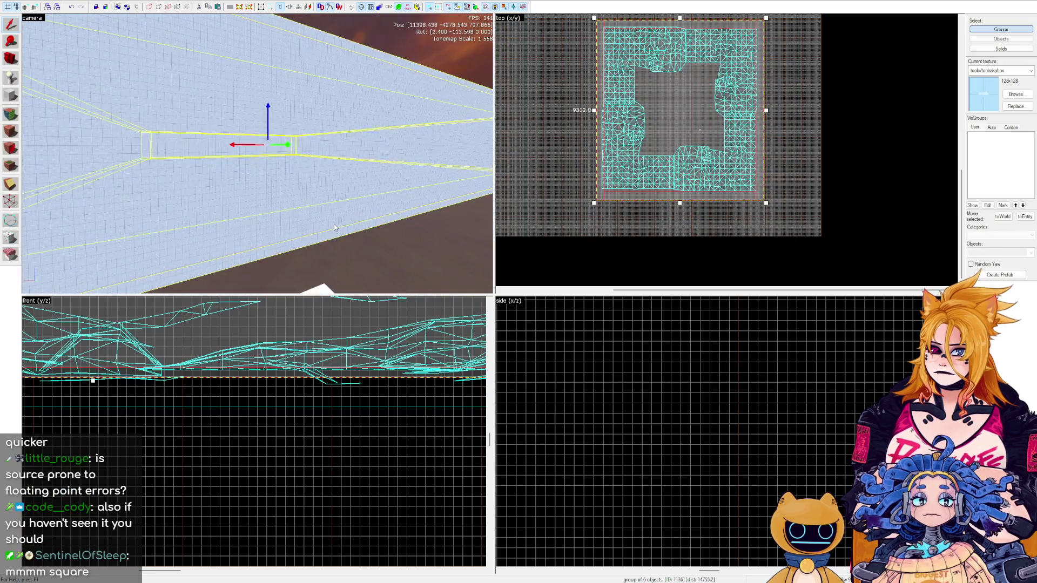
scroll(292, 360, "down", 3)
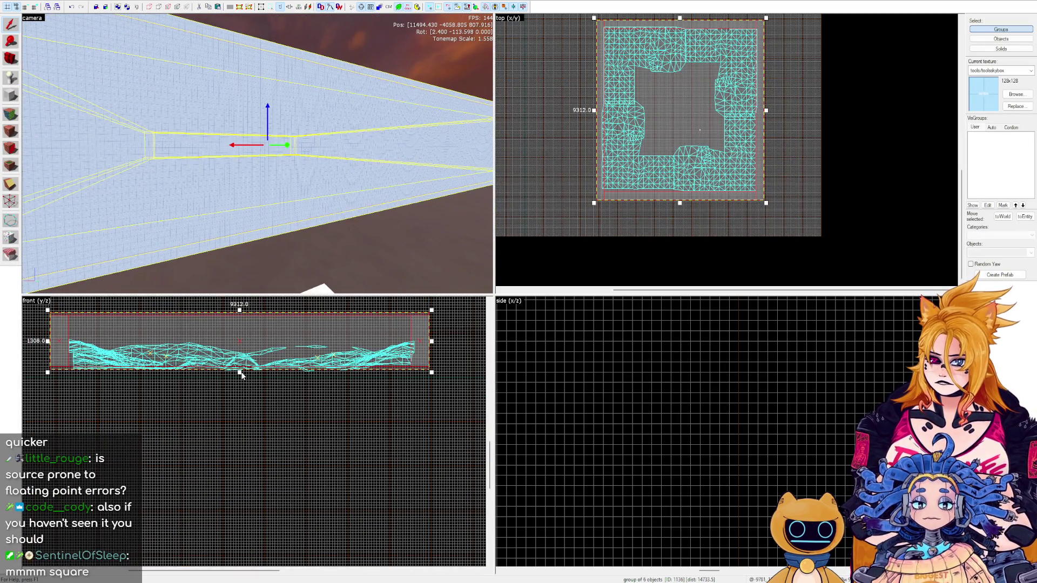
left_click_drag(240, 371, 239, 381)
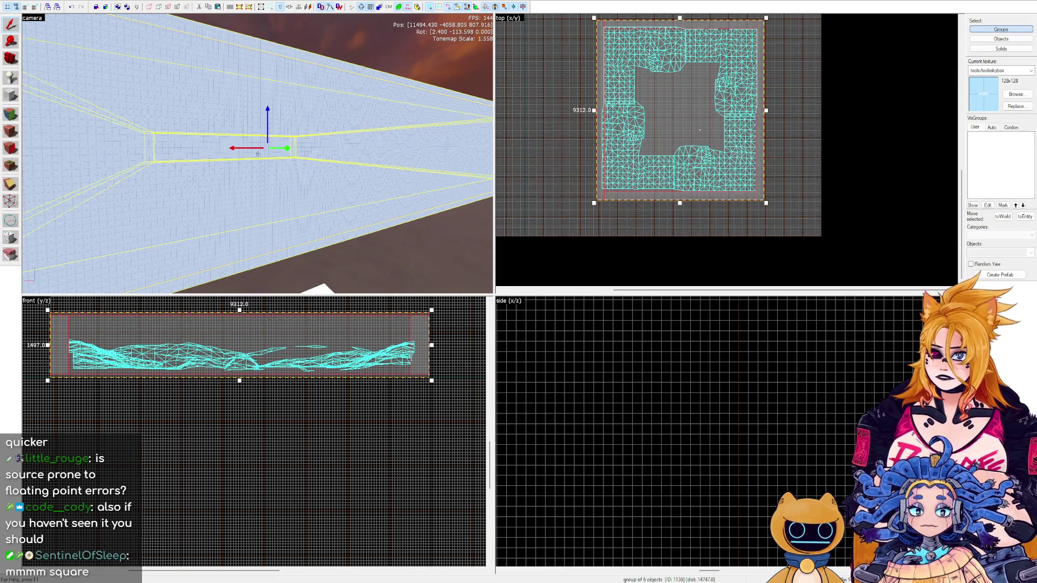
key("s")
key("w")
scroll(706, 119, "up", 5)
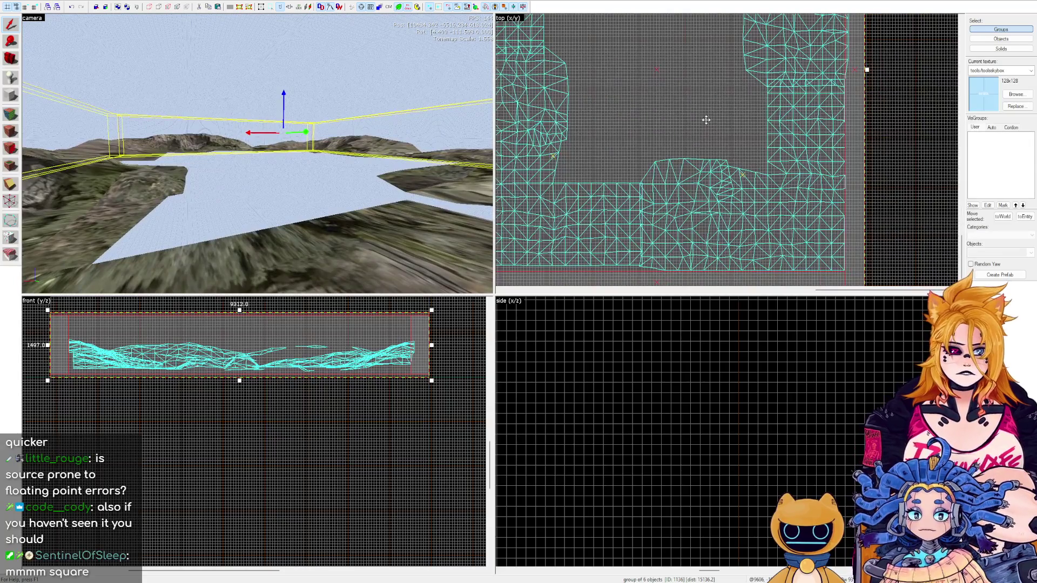
scroll(706, 118, "down", 5)
key("Escape")
Select the sky camera and fly the 3D view to it to view the distant cliffs.
scroll(778, 130, "up", 6)
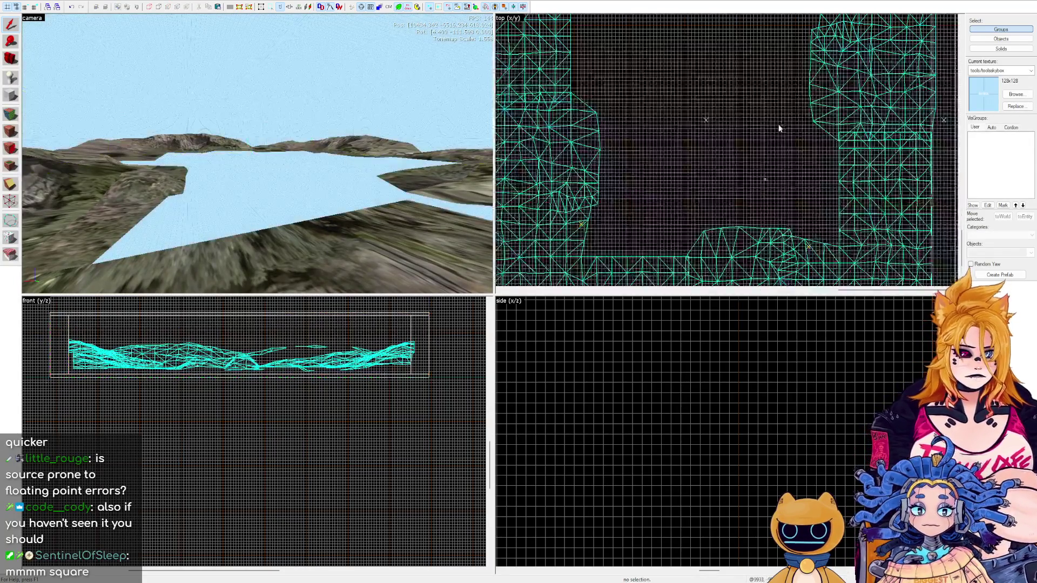
scroll(603, 52, "up", 1)
left_click(601, 47)
scroll(617, 71, "up", 3)
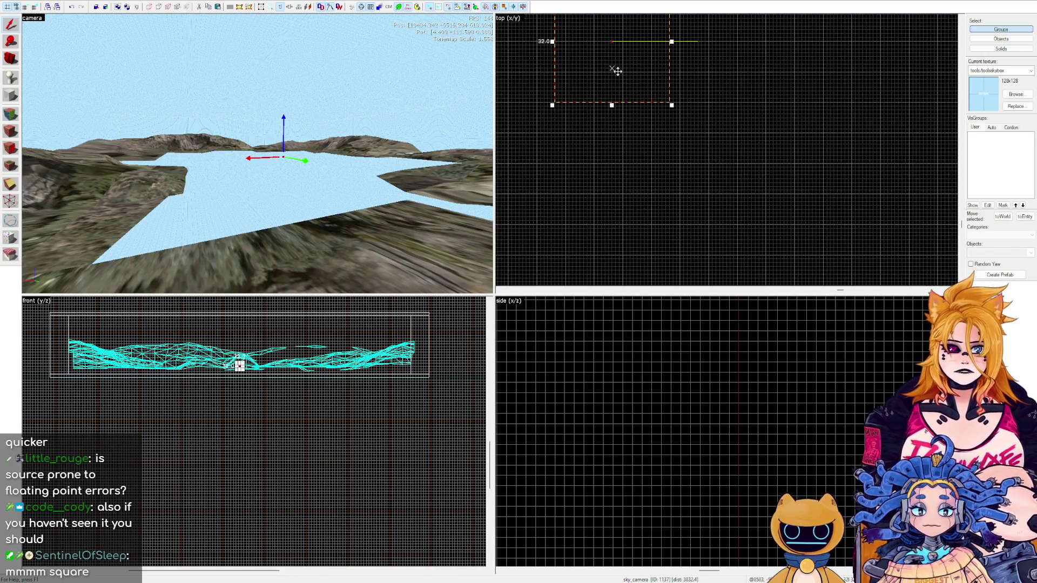
key("w")
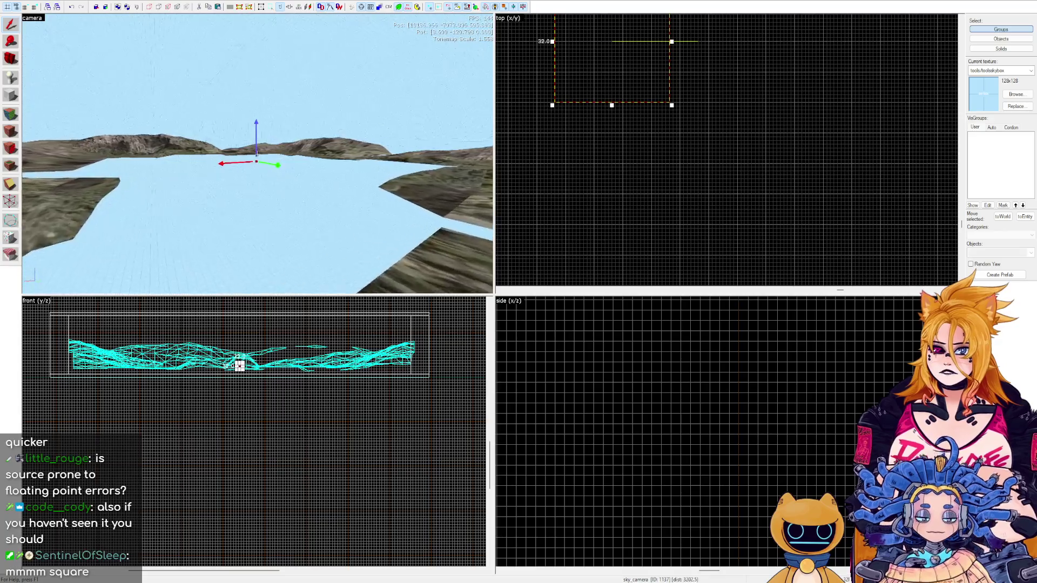
key("w")
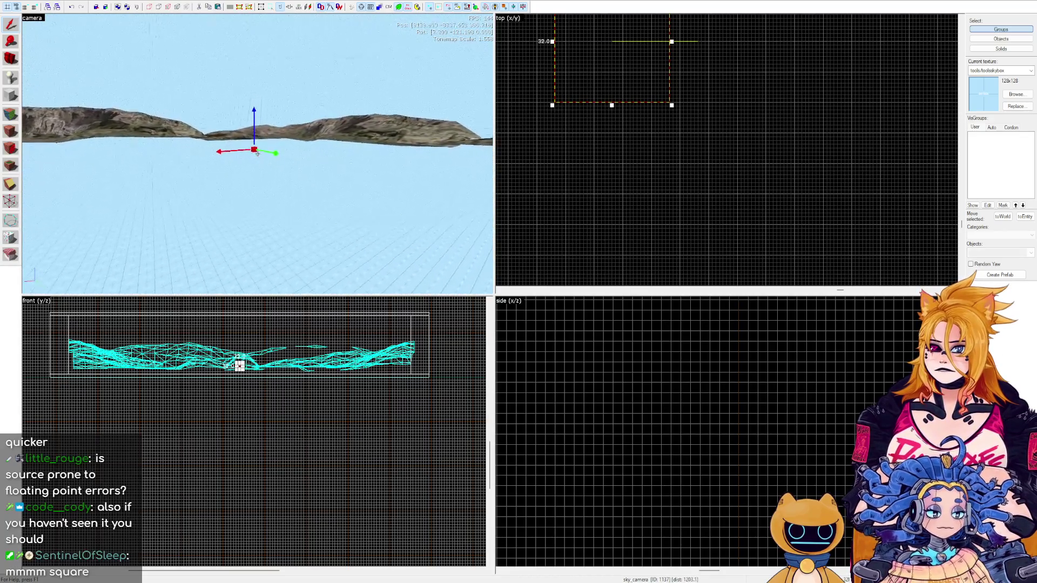
key("w")
key("Left")
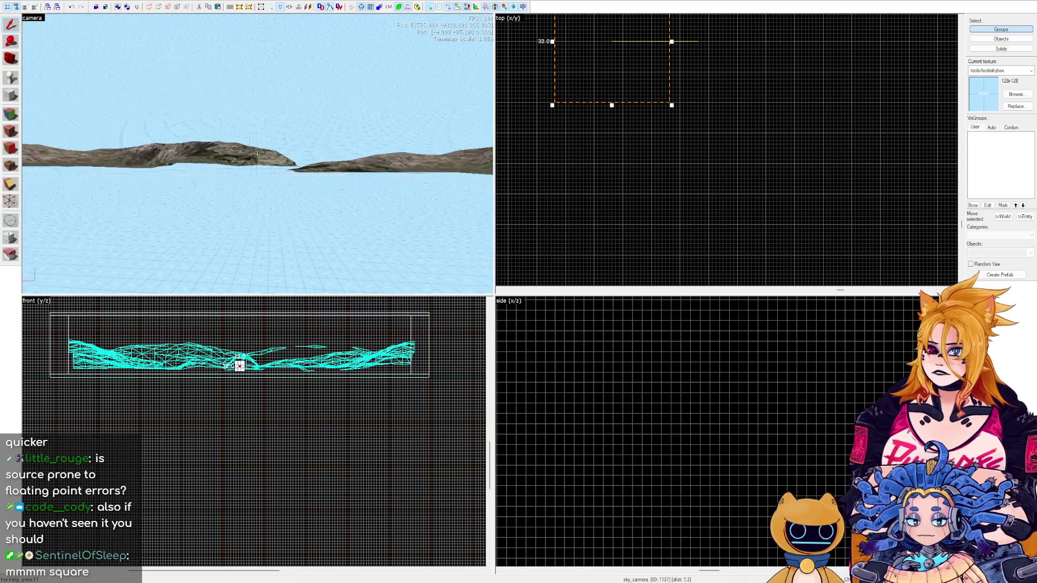
key("Left")
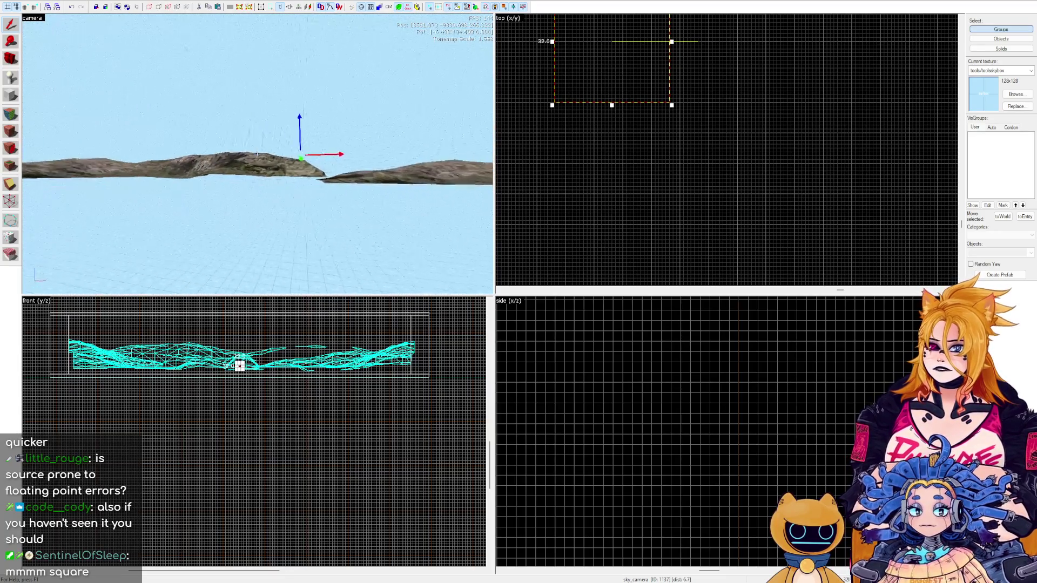
key("z")
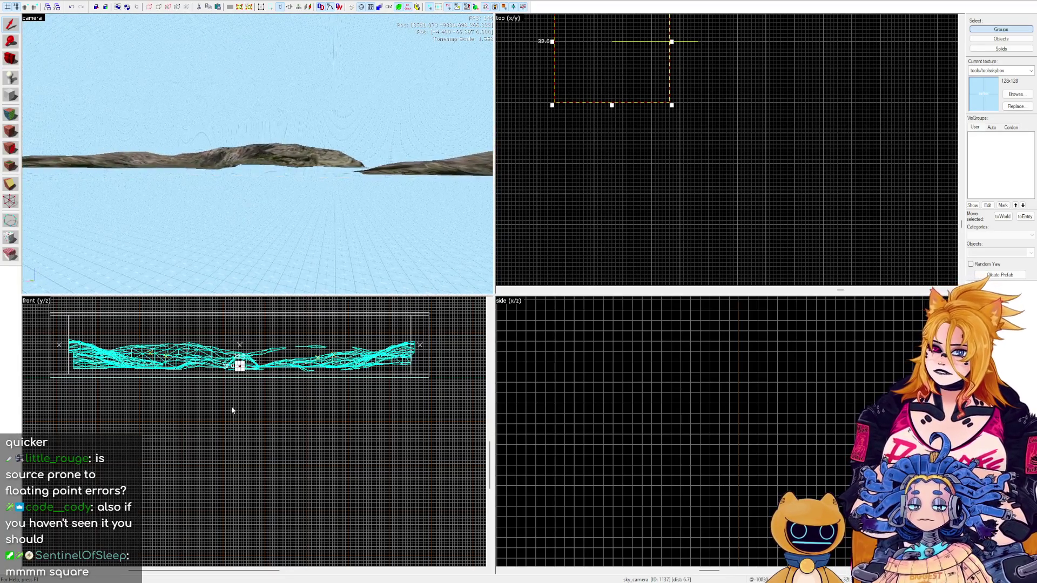
scroll(387, 363, "up", 3)
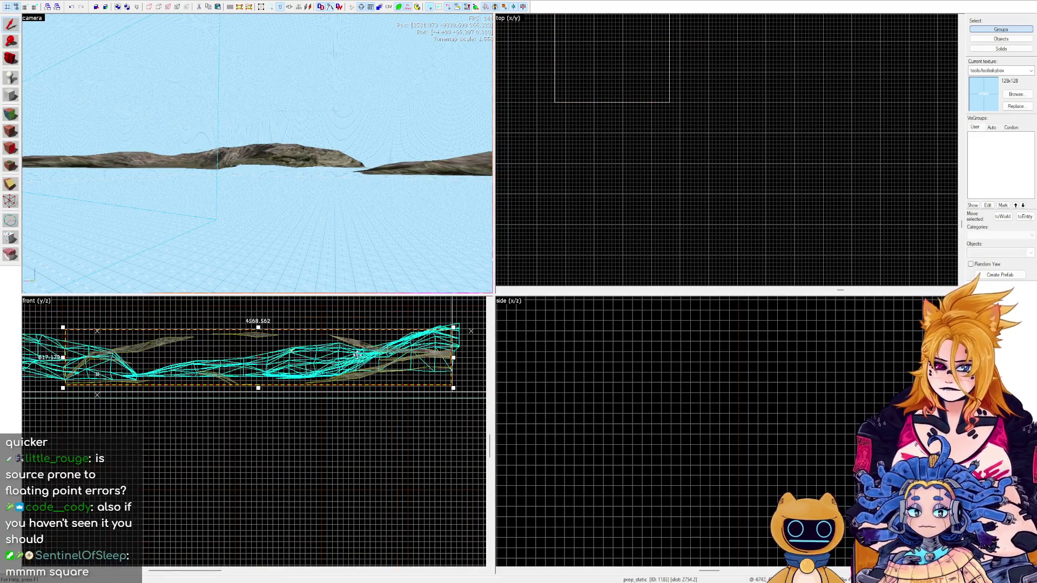
Lower two neighbouring cliff props slightly in the front view.
left_click(359, 361)
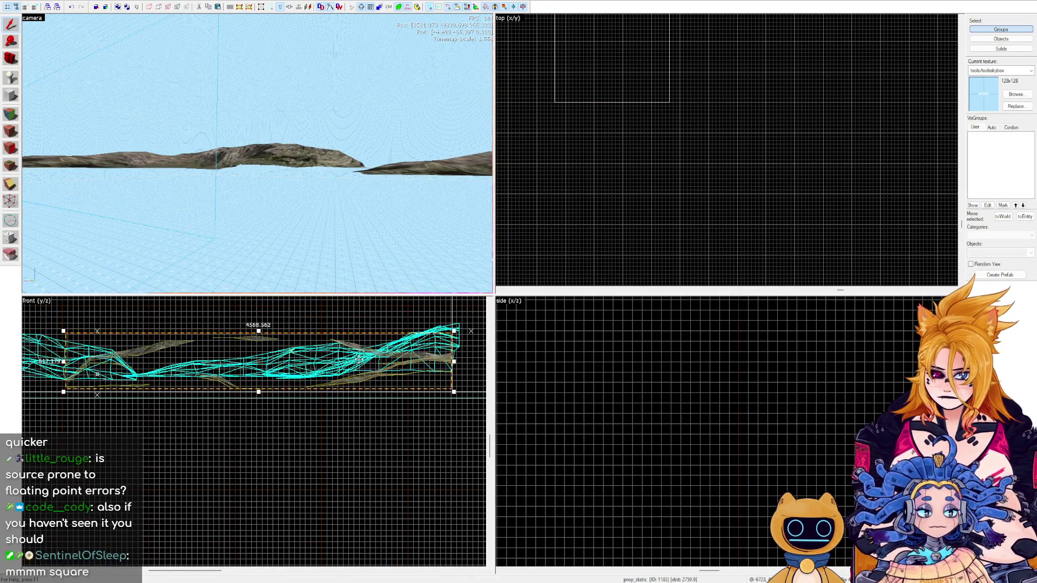
left_click(295, 154)
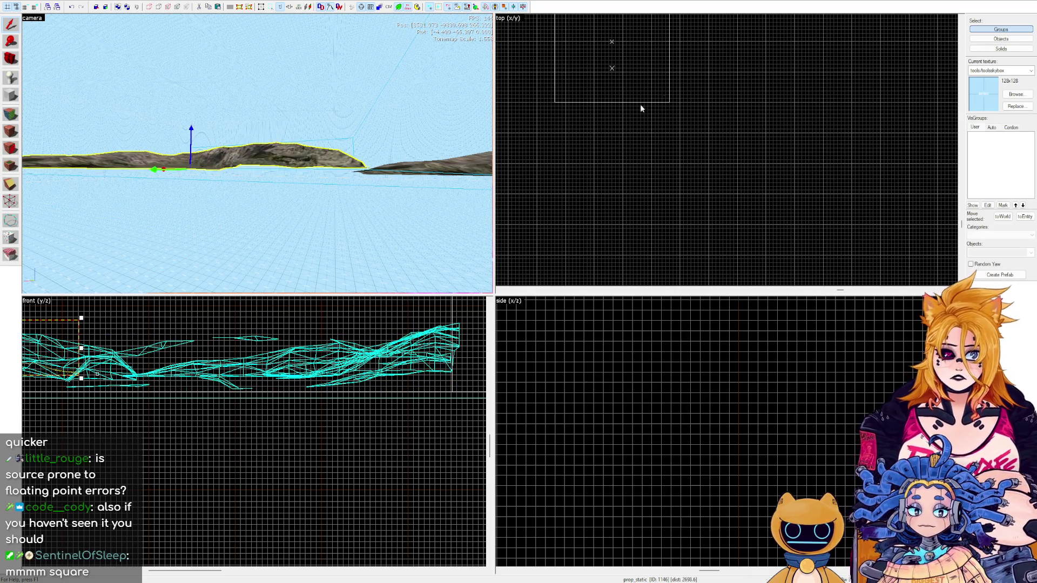
scroll(215, 355, "up", 3)
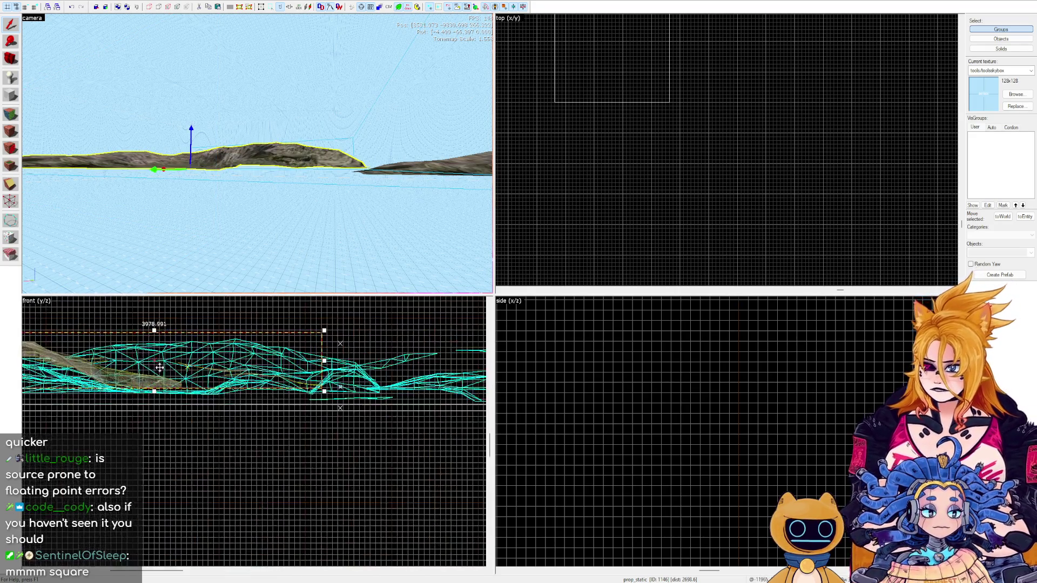
left_click(171, 387)
left_click_drag(170, 387, 171, 391)
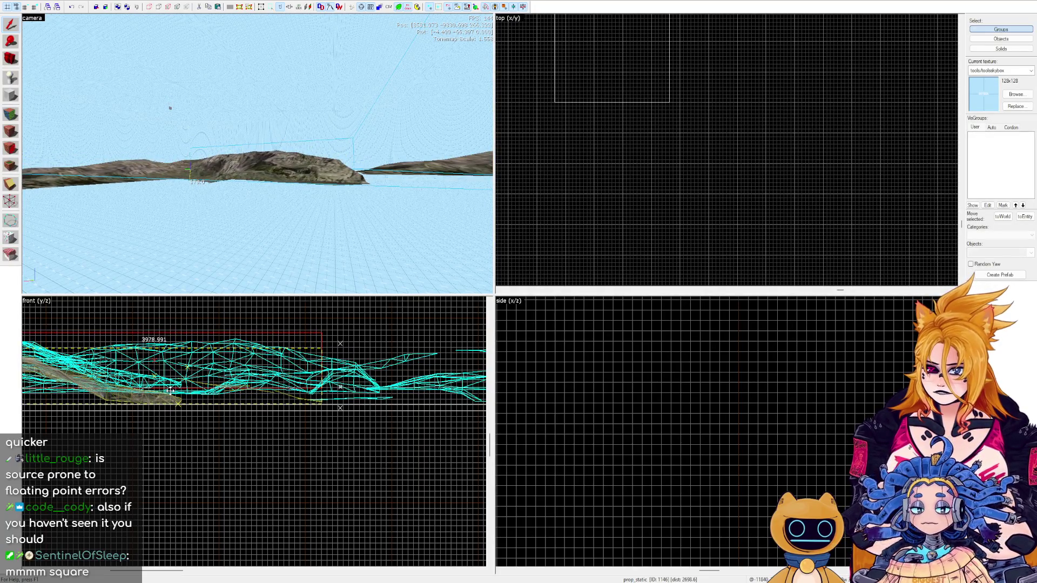
left_click(190, 362)
left_click_drag(190, 362, 191, 367)
key("s")
Lower another cliff prop to match the height of the others.
left_click_drag(254, 222, 190, 219)
left_click(402, 350)
left_click_drag(401, 350, 426, 390)
key("z")
key("w")
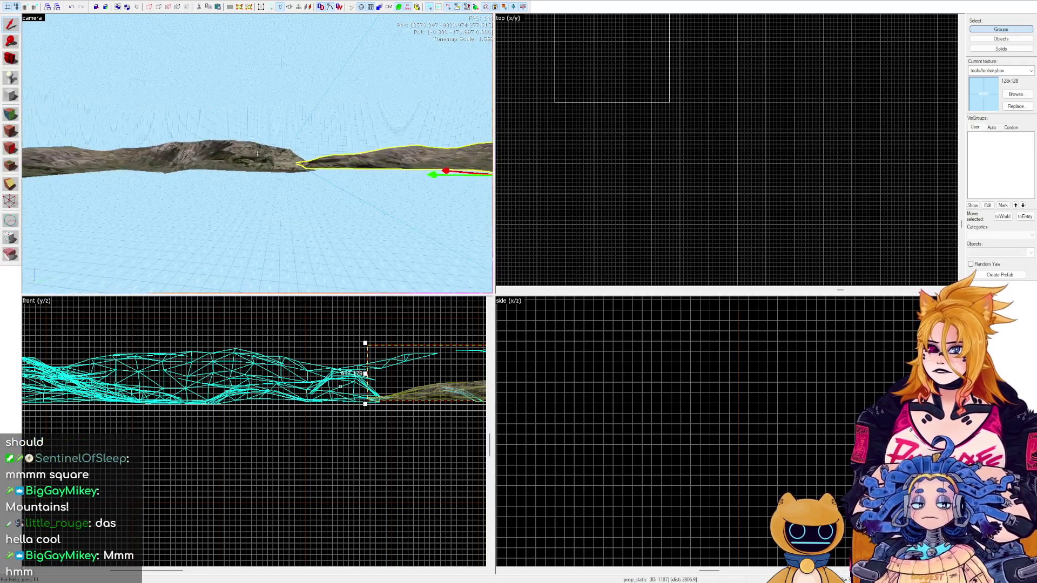
Box-select part of the cliff ring, undo, then select the small prop inside the ring.
left_click(258, 154)
scroll(653, 151, "down", 5)
scroll(783, 146, "down", 5)
left_click_drag(739, 168, 804, 89)
scroll(775, 134, "up", 2)
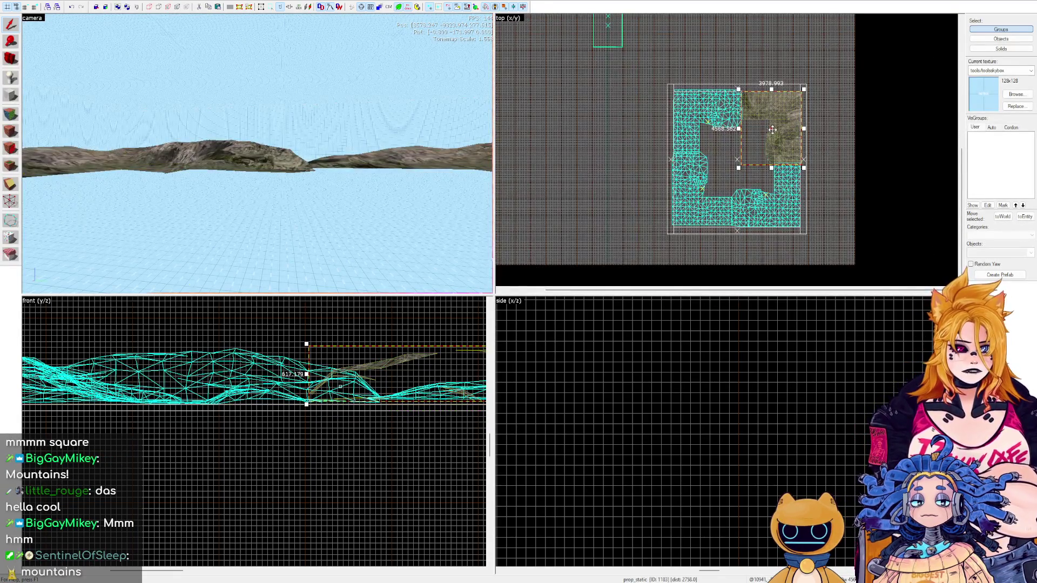
key("ctrl+z")
key("ctrl+z")
key("ctrl+z")
key("ctrl+z")
key("ctrl+z")
key("ctrl+z")
key("ctrl+z")
key("ctrl+z")
key("ctrl+z")
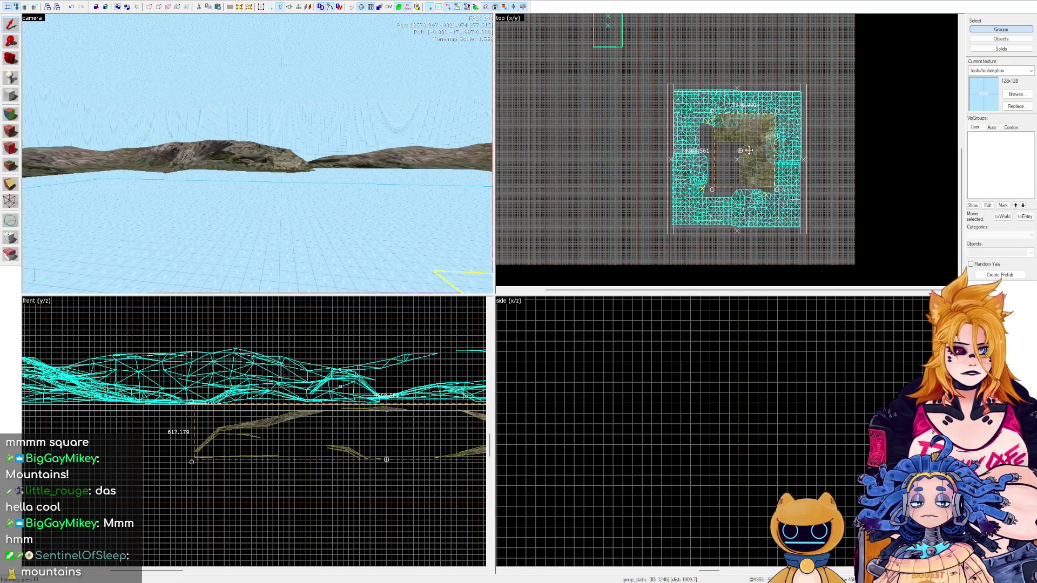
left_click(781, 391)
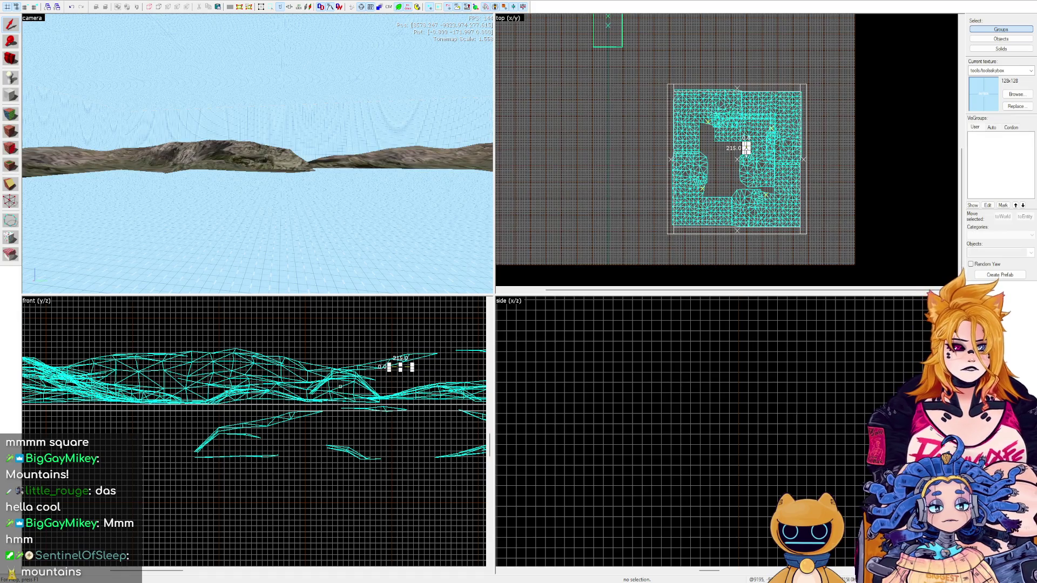
left_click(746, 152)
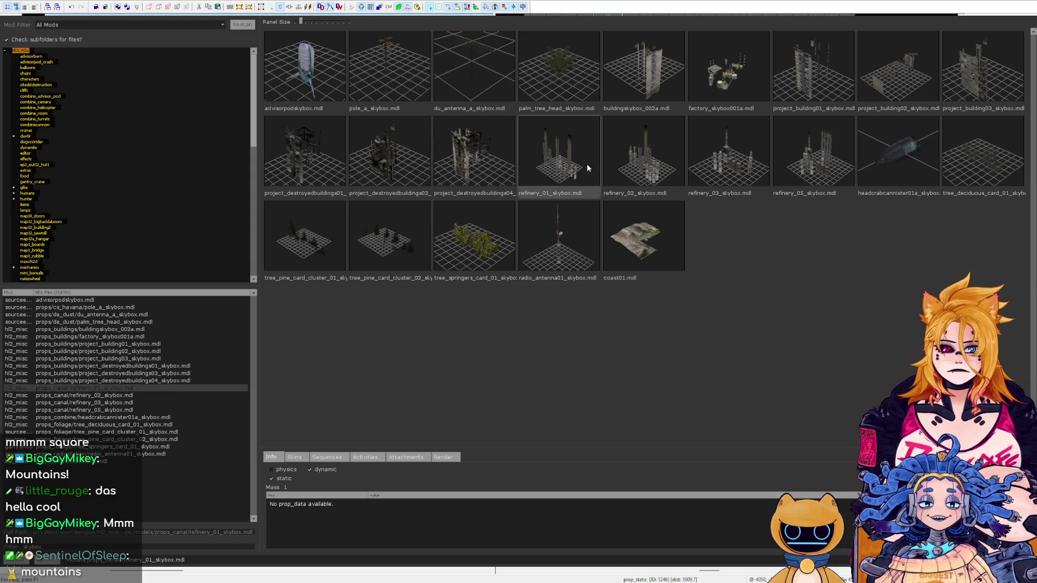
Confirm refinery_01_skybox.mdl as the prop's model.
key("Return")
Fly the 3D camera in among the refinery towers to inspect them.
key("z")
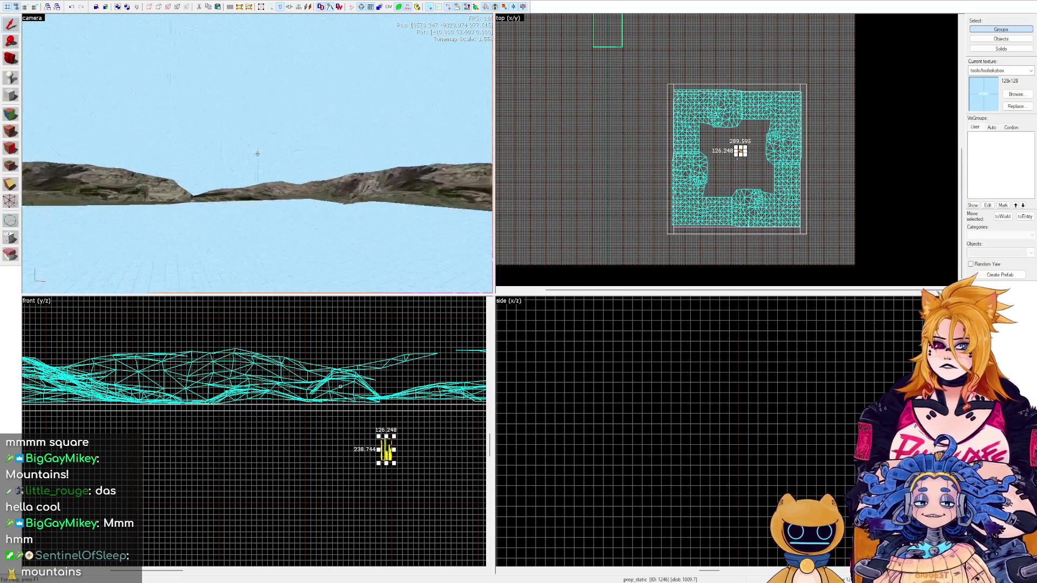
key("z")
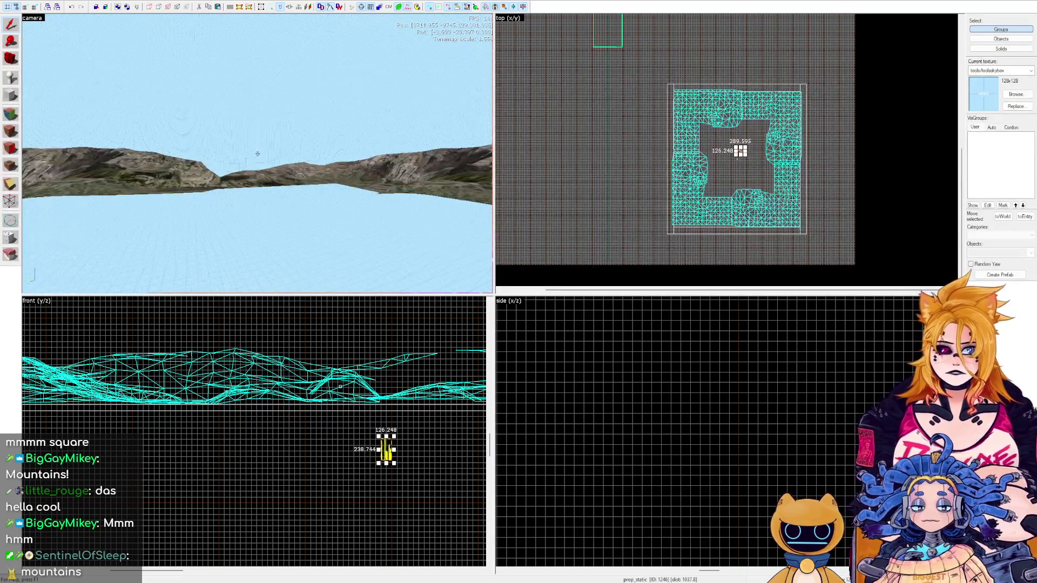
key("z")
key("z")
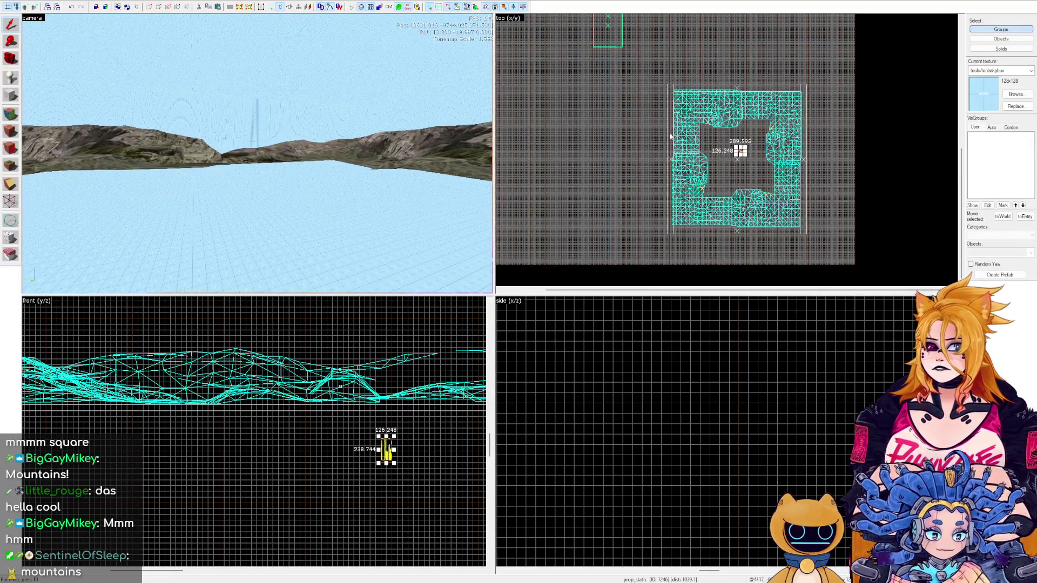
scroll(709, 189, "up", 5)
scroll(441, 330, "down", 1)
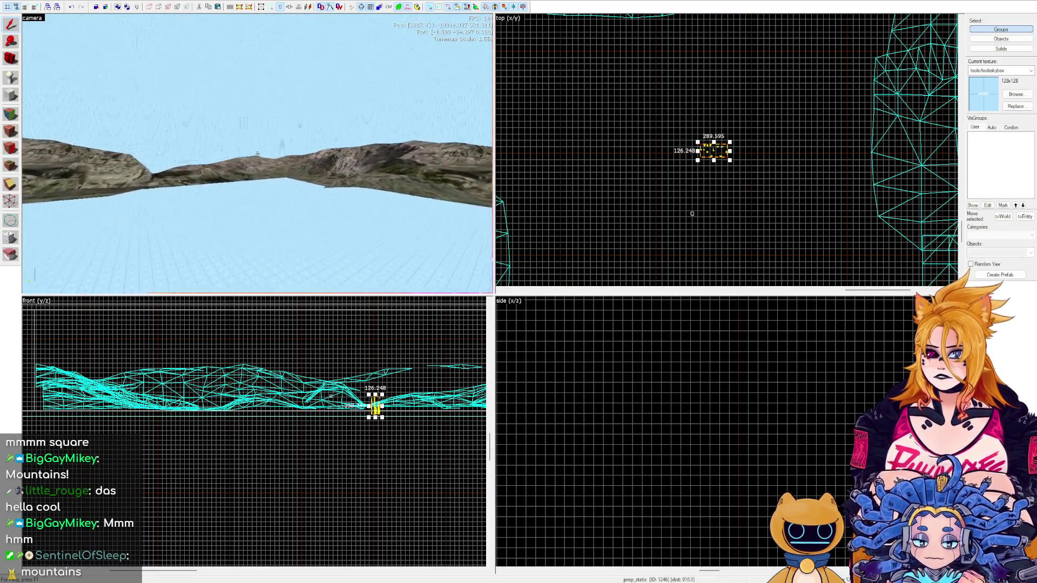
scroll(629, 134, "down", 2)
scroll(725, 256, "up", 2)
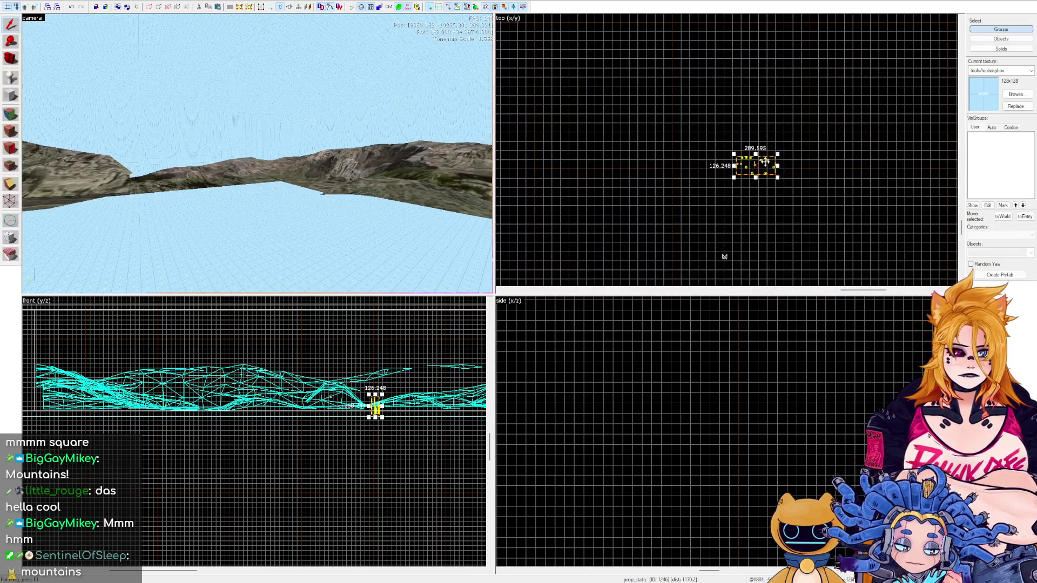
scroll(810, 400, "down", 3)
scroll(786, 358, "up", 3)
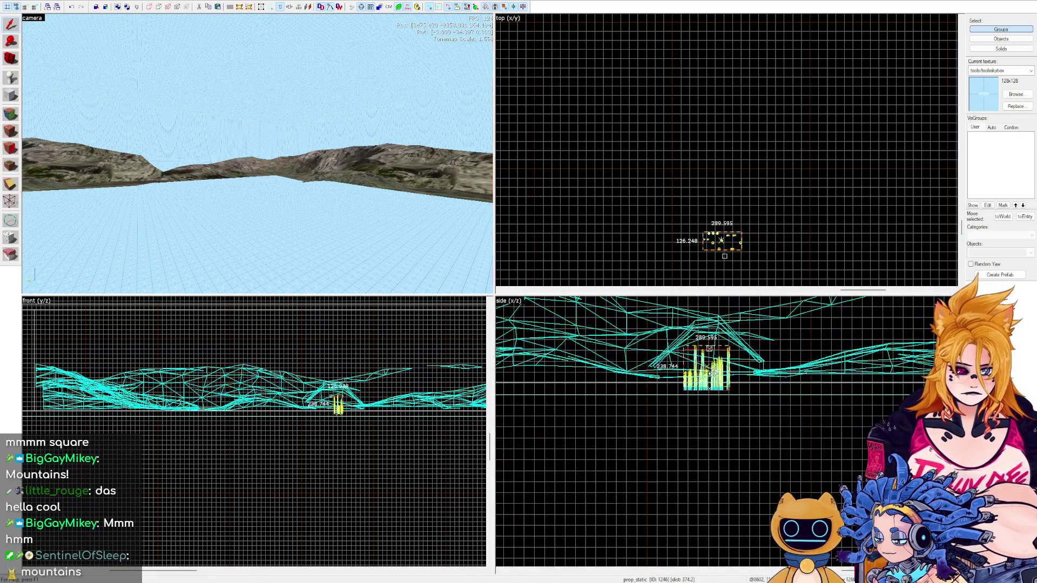
key("w")
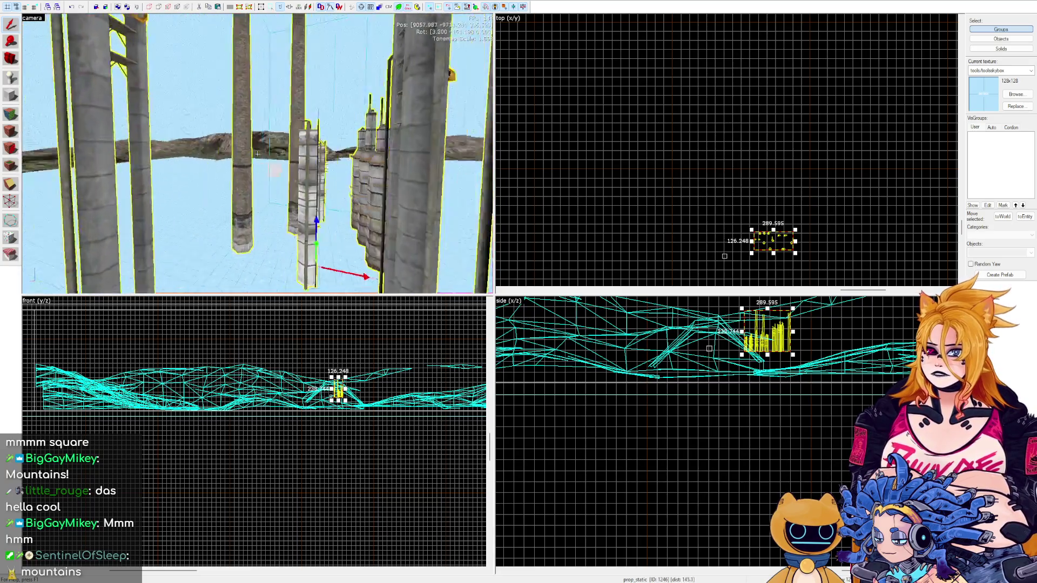
key("w")
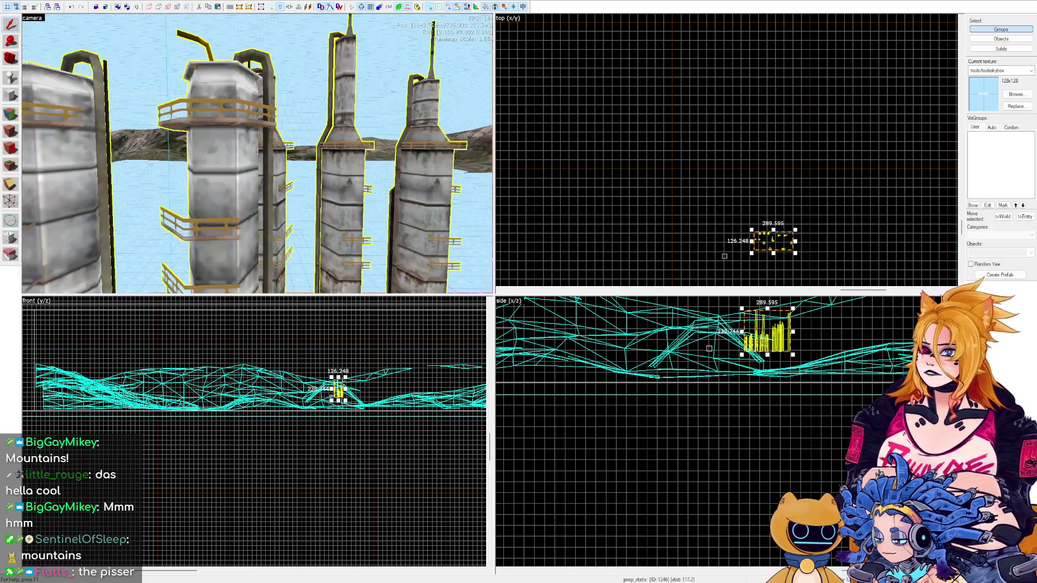
scroll(722, 129, "down", 4)
scroll(722, 129, "up", 3)
Move the refinery prop onto the northern hill and place a copy further south.
mouse_move(727, 169)
left_mouse_down()
mouse_move(691, 134)
mouse_move(688, 100)
left_mouse_up()
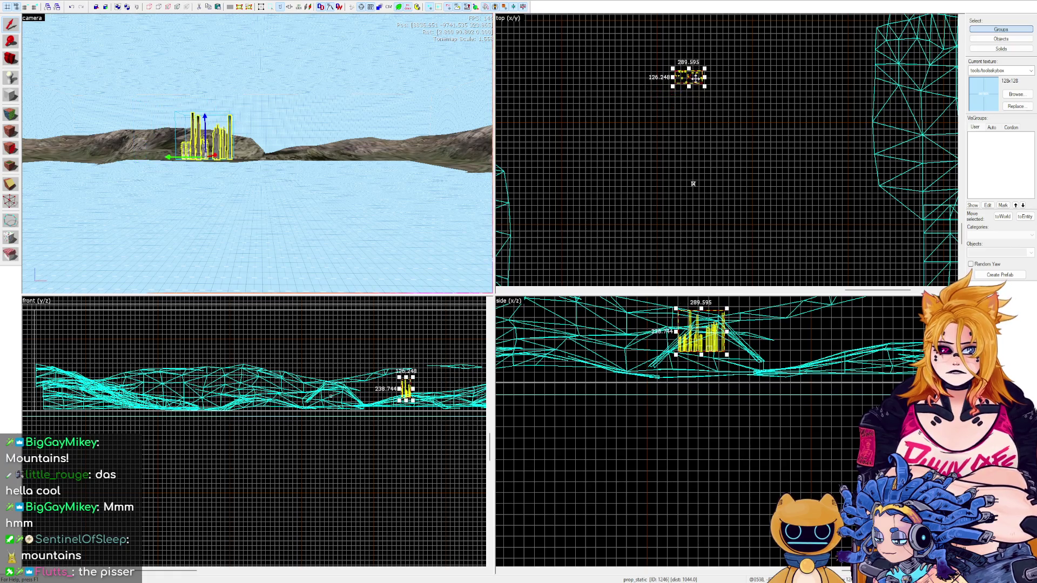
scroll(721, 125, "down", 2)
left_click(720, 119)
key("ctrl+z")
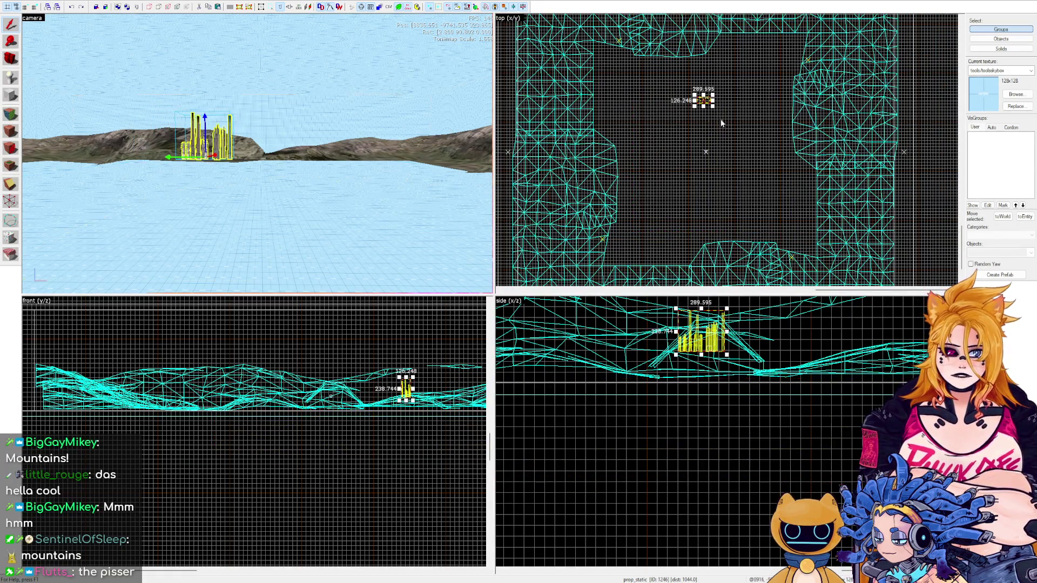
left_click_drag(711, 107, 711, 209)
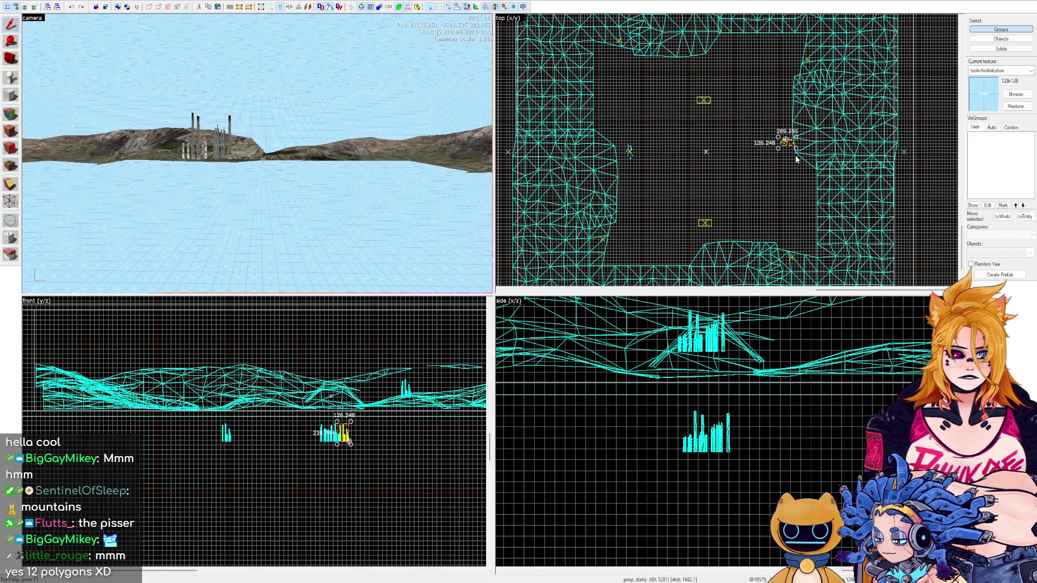
Deselect the refinery prop and turn the 3D view toward the towers.
scroll(791, 149, "up", 5)
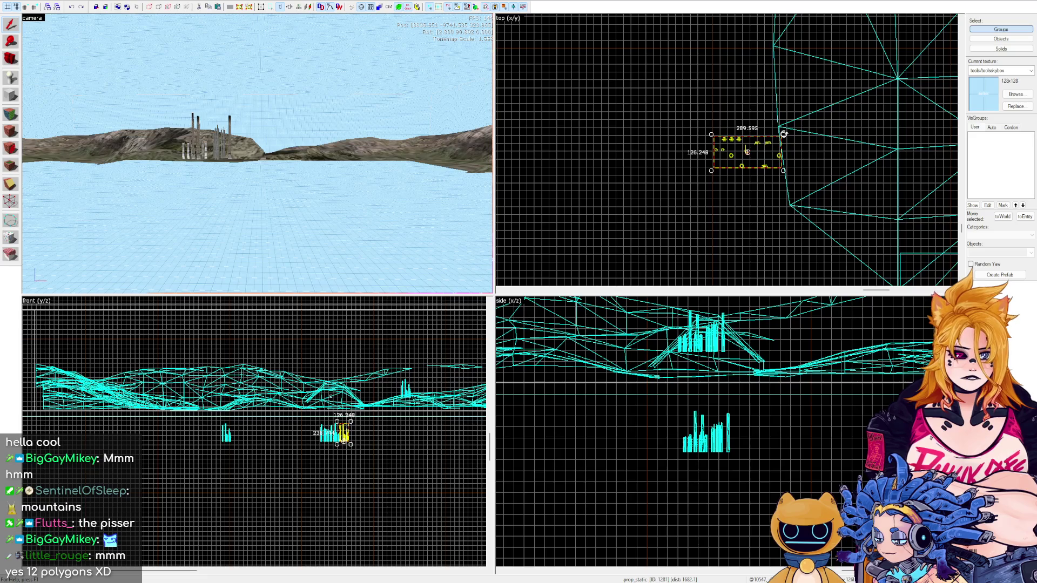
left_click(695, 74)
scroll(695, 74, "down", 8)
key("z")
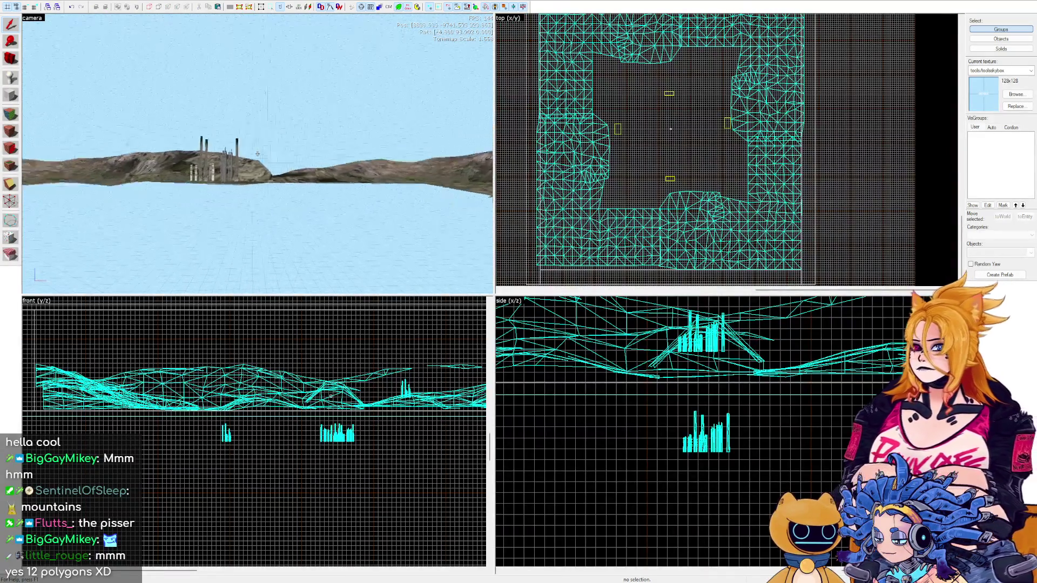
key("w")
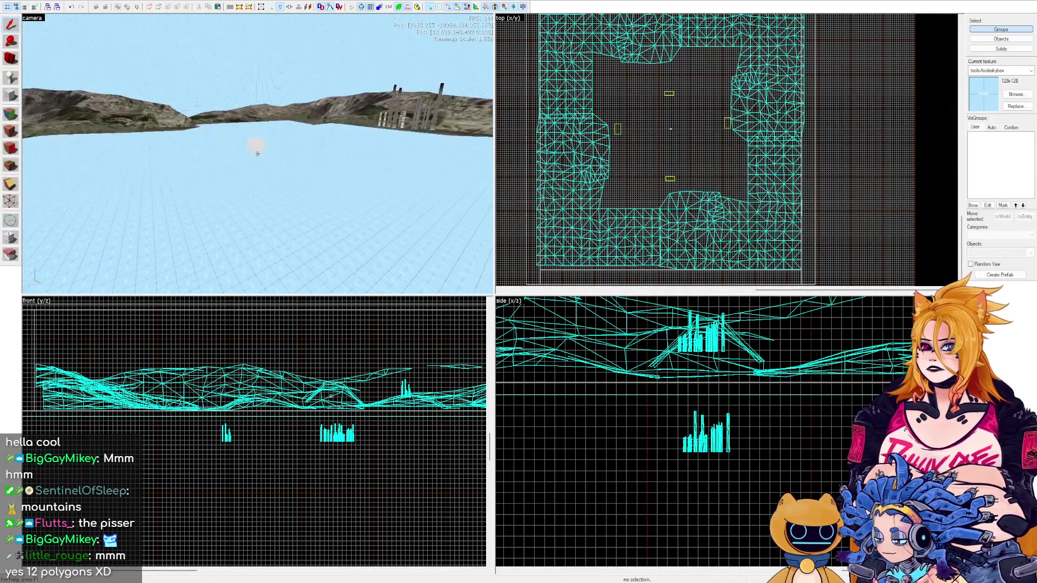
key("z")
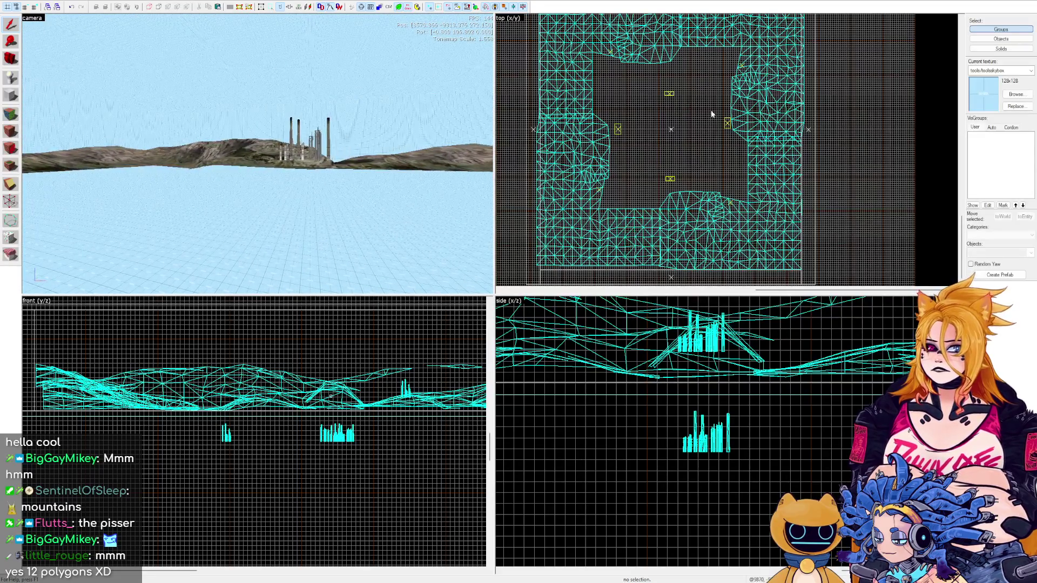
Box-select the three refinery props in the front view and raise them onto the terrain.
left_click_drag(378, 432, 186, 472)
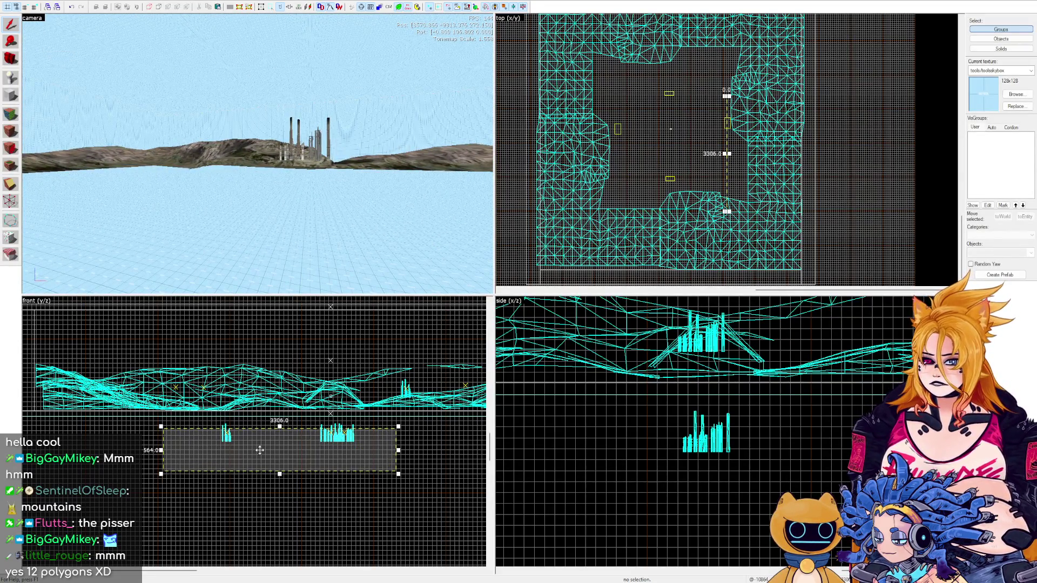
left_click(420, 444)
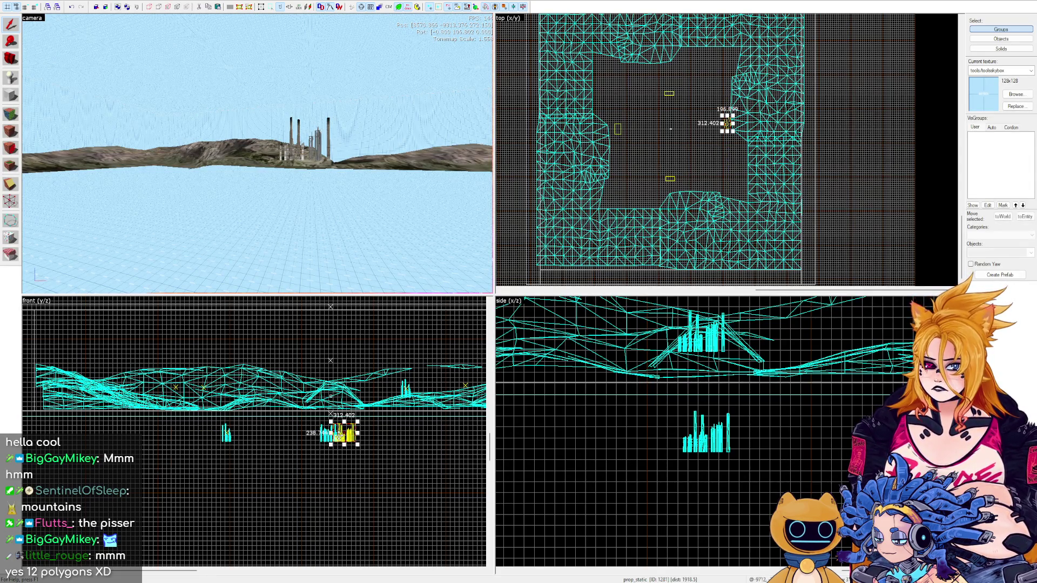
scroll(332, 429, "up", 4)
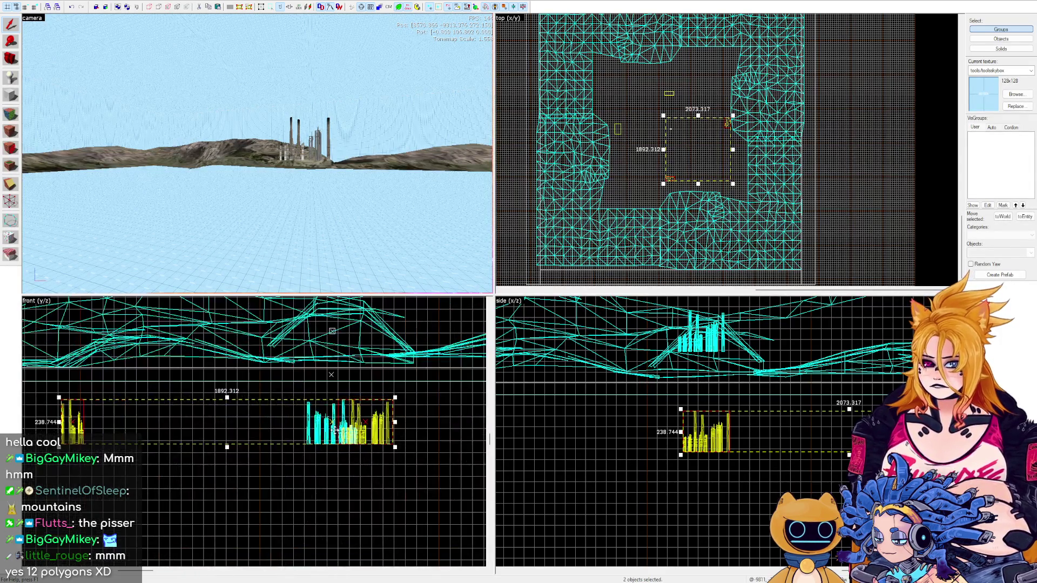
mouse_move(717, 440)
left_mouse_down()
mouse_move(718, 356)
mouse_move(719, 375)
left_mouse_up()
key("ctrl+e")
key("z")
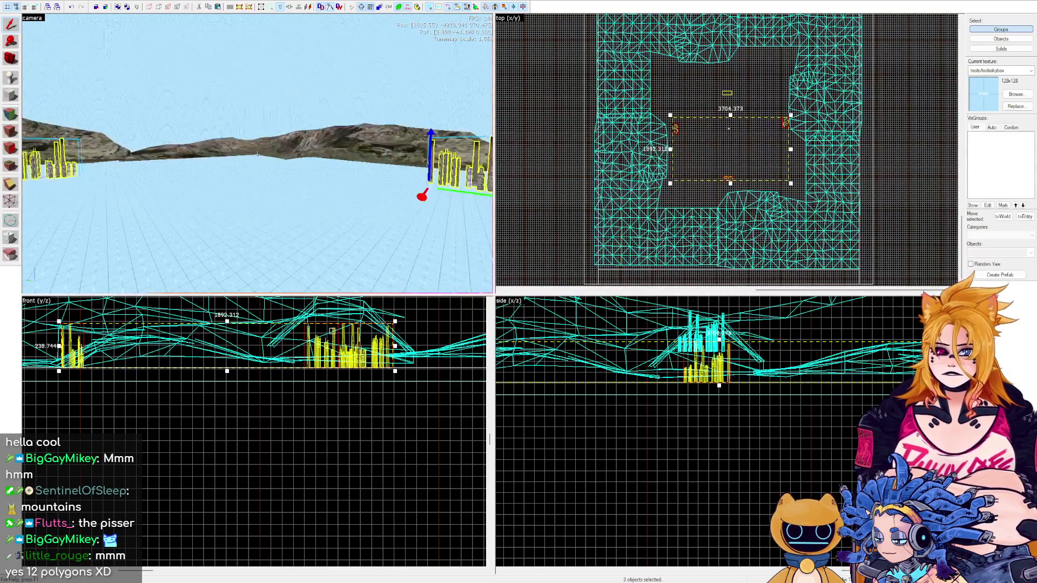
key("w")
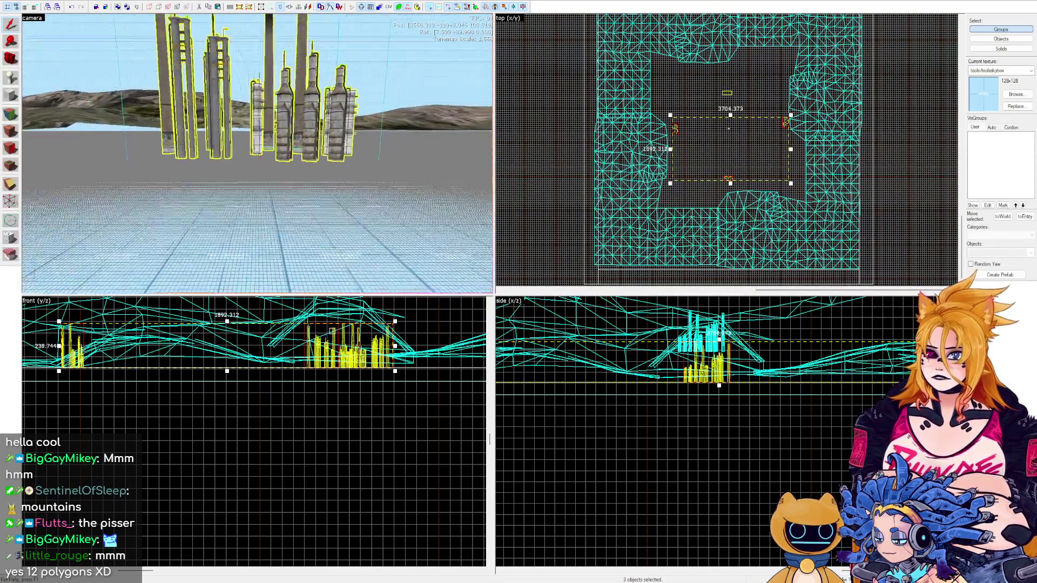
left_click(257, 154)
key("z")
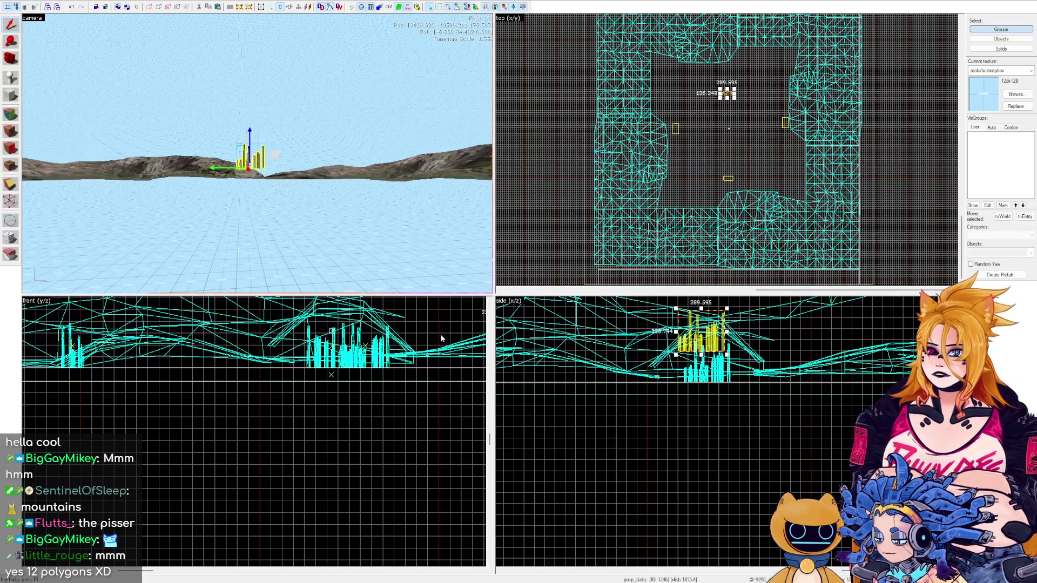